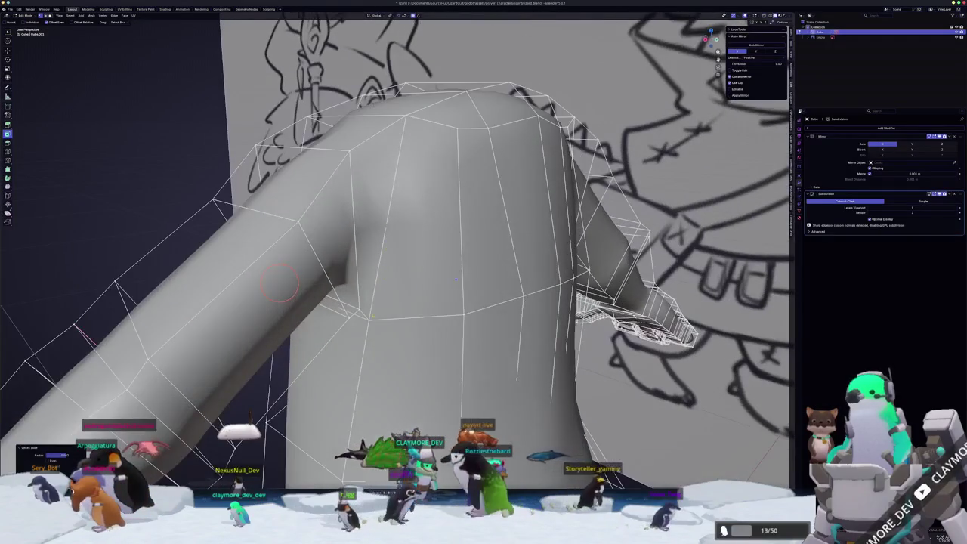
Round the shoulder into the arm with proportional-editing vertex moves along Y, then X
key(g)
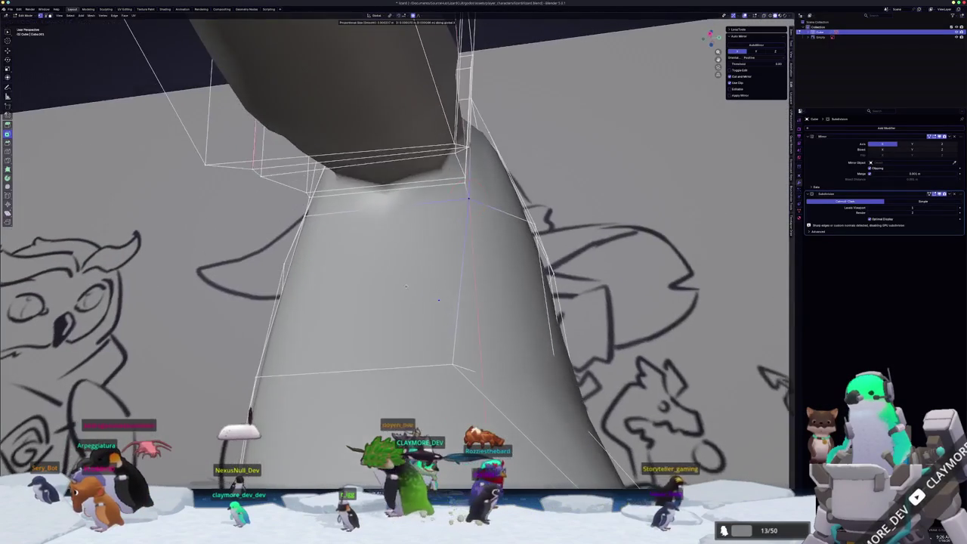
key(y)
click(438, 300)
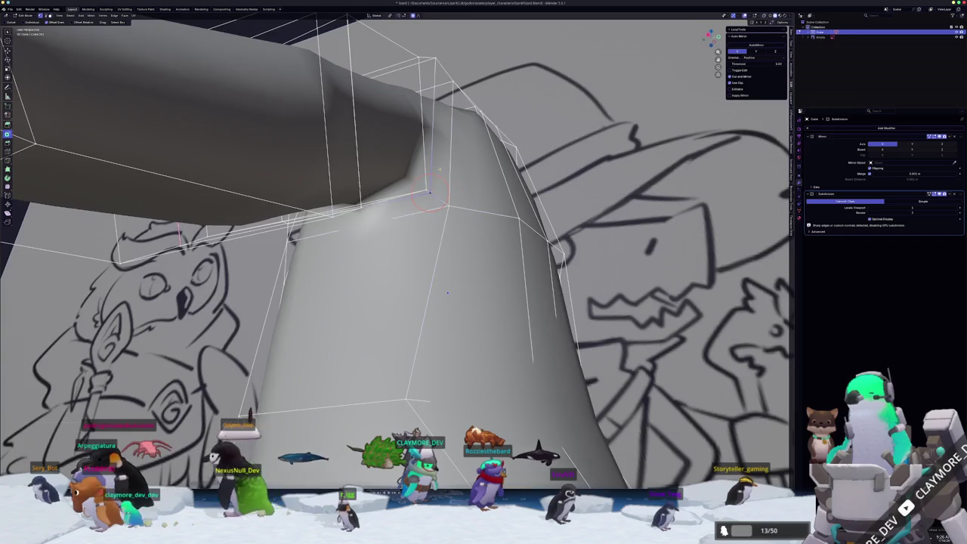
mouse_move(420, 368)
middle_down()
mouse_move(464, 216)
mouse_move(460, 230)
middle_up()
key(g)
key(x)
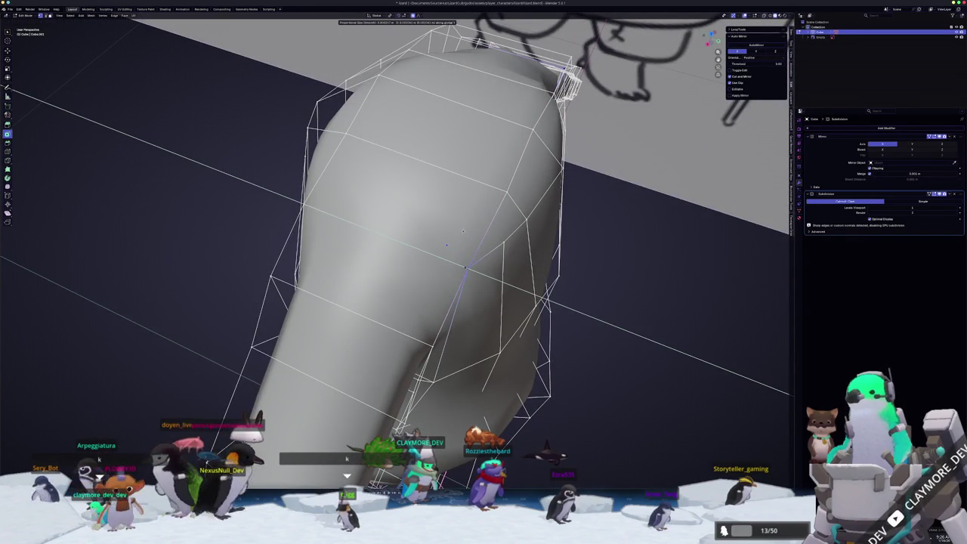
click(466, 233)
mouse_move(466, 233)
middle_down()
mouse_move(410, 278)
mouse_move(385, 227)
mouse_move(397, 250)
mouse_move(461, 283)
mouse_move(531, 289)
middle_up()
key(Tab)
Add an extra edge loop across the shoulder with a Ctrl+R loop cut
key(Tab)
key(ctrl+r)
scroll(381, 218, up, 2)
click(405, 273)
mouse_move(421, 354)
middle_down()
mouse_move(414, 312)
mouse_move(468, 254)
mouse_move(481, 254)
middle_up()
key(Tab)
key(Tab)
key(Tab)
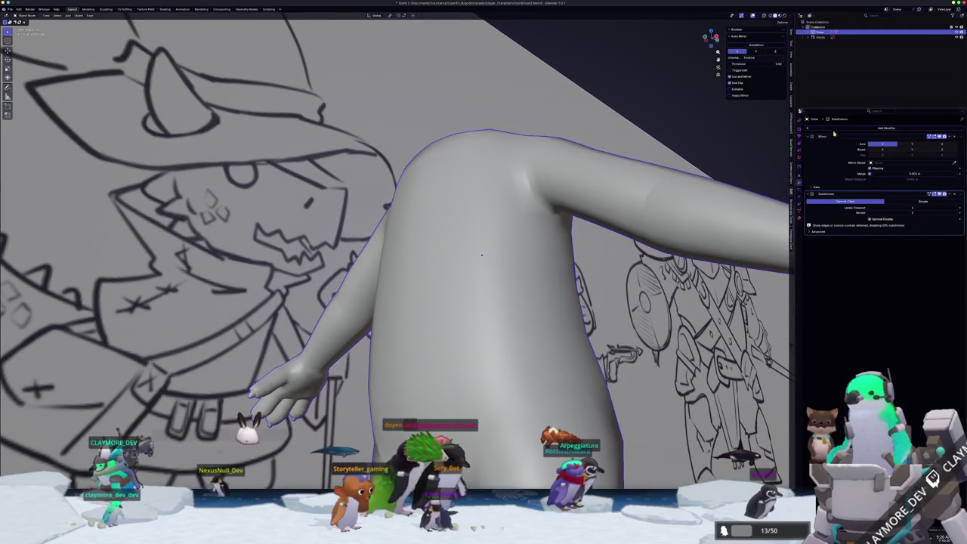
Add a Decimate modifier to the body mesh
click(845, 128)
text(de)
key(Return)
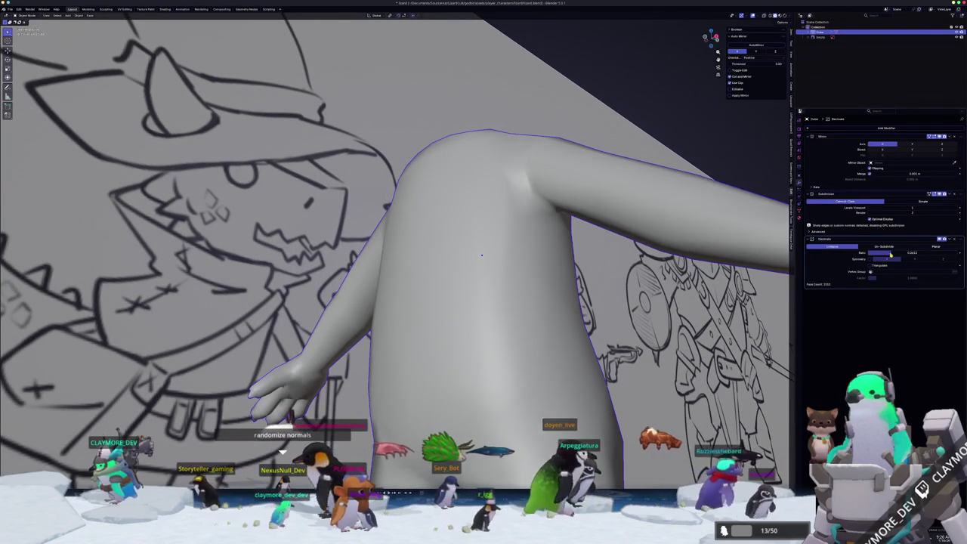
Undo the Decimate and Subdivision test so only Mirror remains, back in Edit Mode
key(ctrl+z)
key(ctrl+z)
key(ctrl+z)
mouse_move(481, 254)
middle_down()
mouse_move(600, 339)
mouse_move(563, 344)
mouse_move(571, 323)
mouse_move(186, 305)
mouse_move(179, 412)
middle_up()
key(Tab)
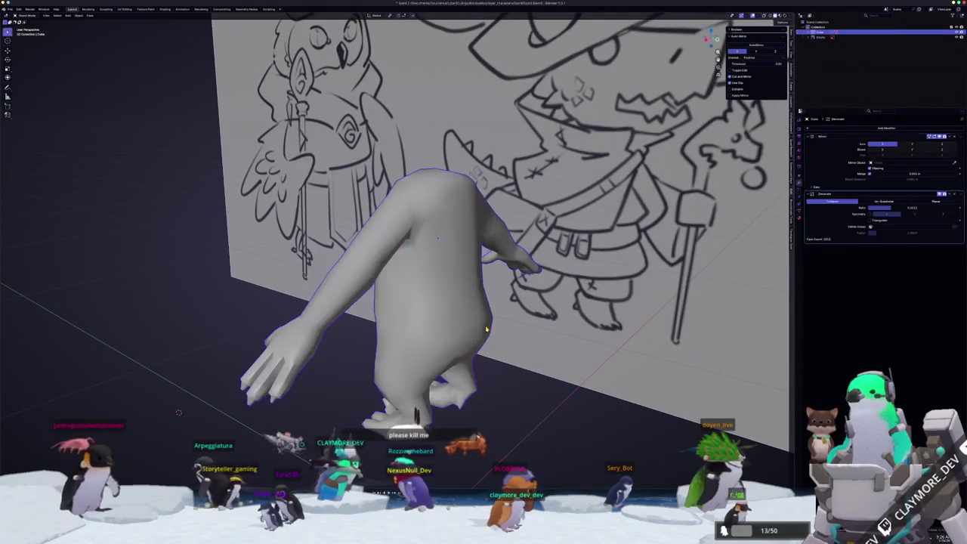
middle_drag(481, 329, 664, 310)
key(ctrl+1)
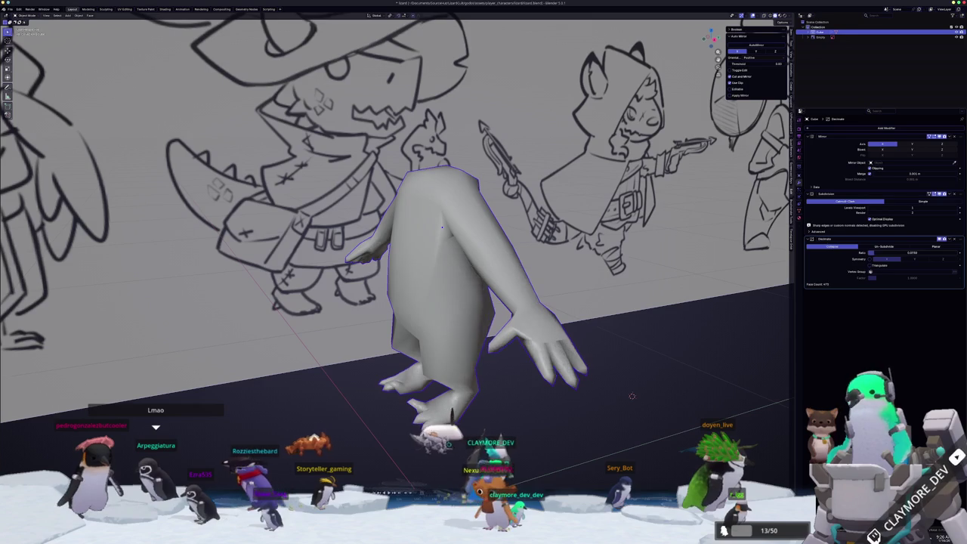
key(ctrl+z)
key(ctrl+z)
key(Tab)
mouse_move(631, 396)
middle_down()
mouse_move(663, 296)
mouse_move(717, 306)
mouse_move(589, 286)
middle_up()
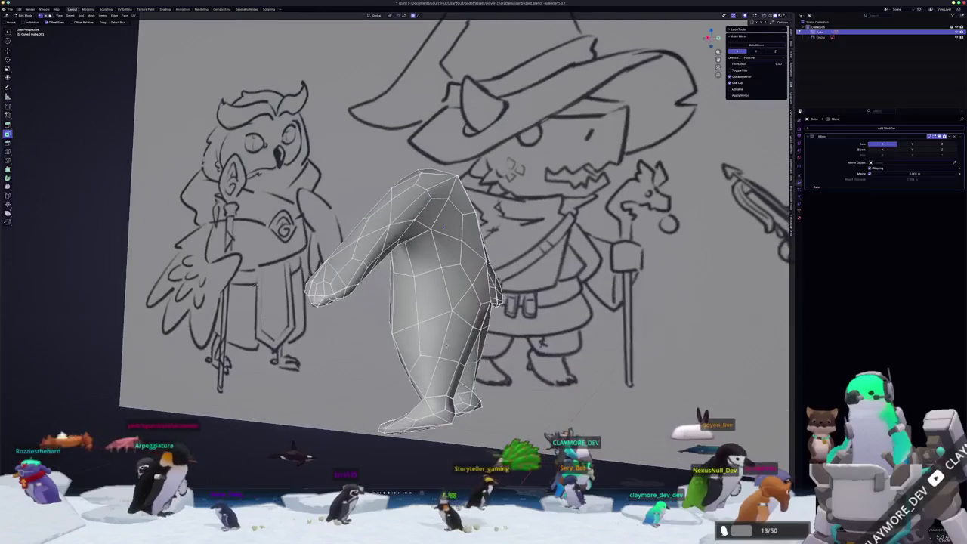
Toggle between Edit and Object Mode to compare the smoothed body with the sketch
middle_drag(445, 344, 360, 365)
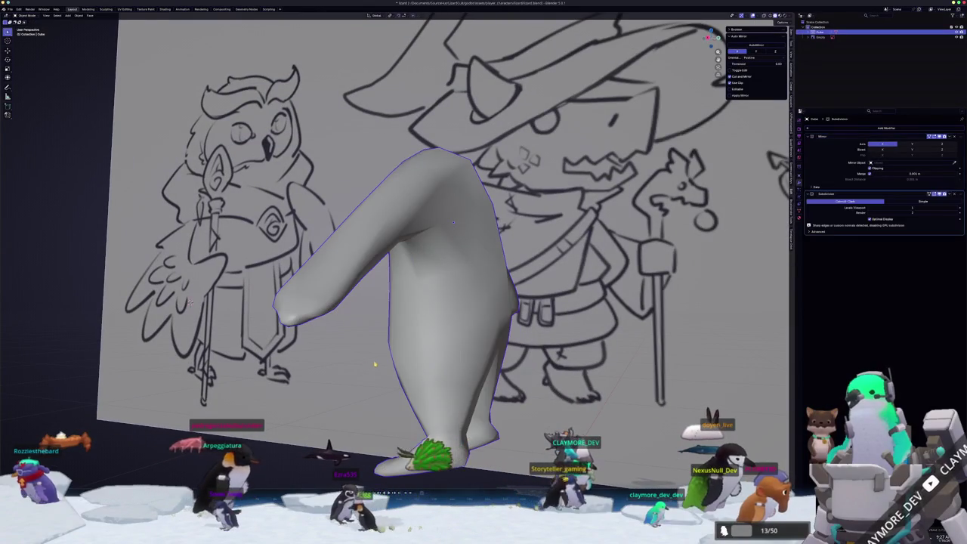
key(Tab)
key(Tab)
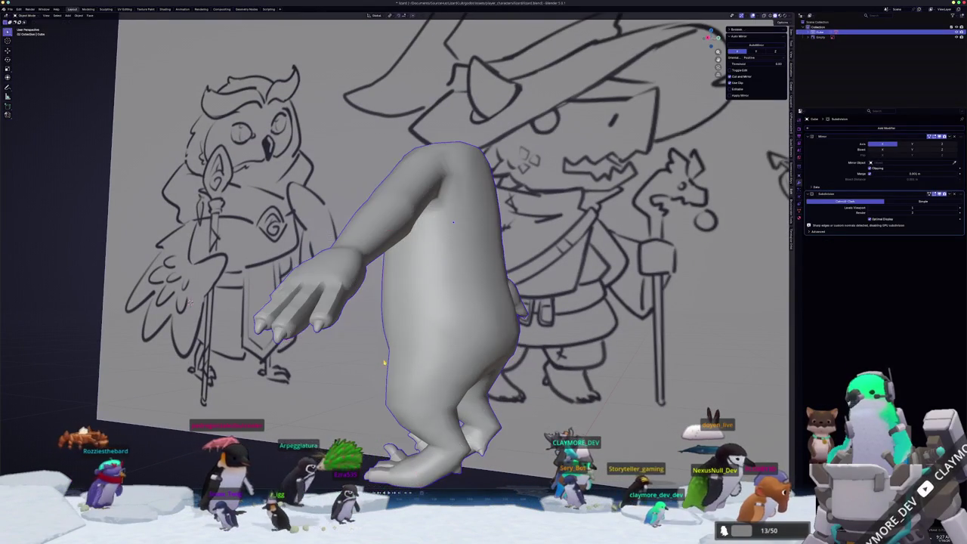
key(Tab)
middle_drag(453, 222, 772, 327)
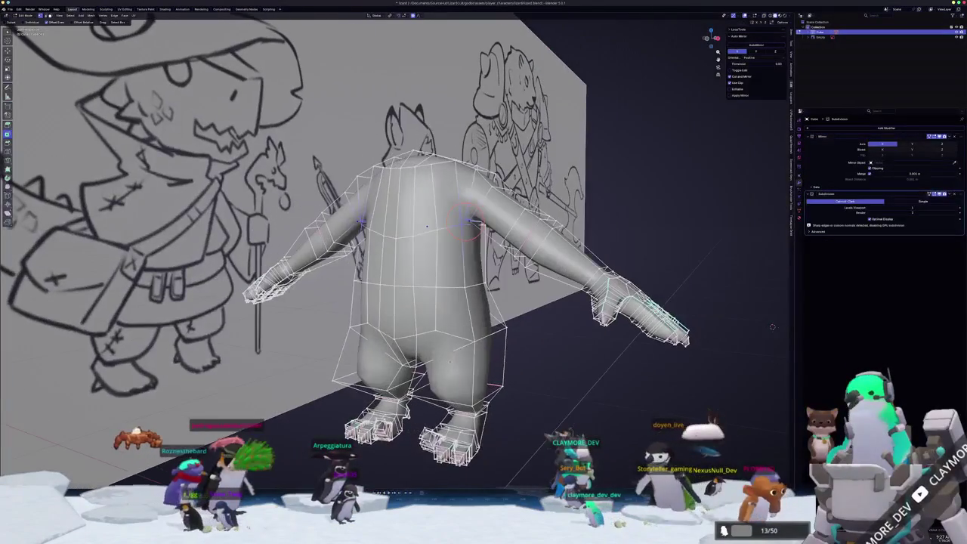
key(Tab)
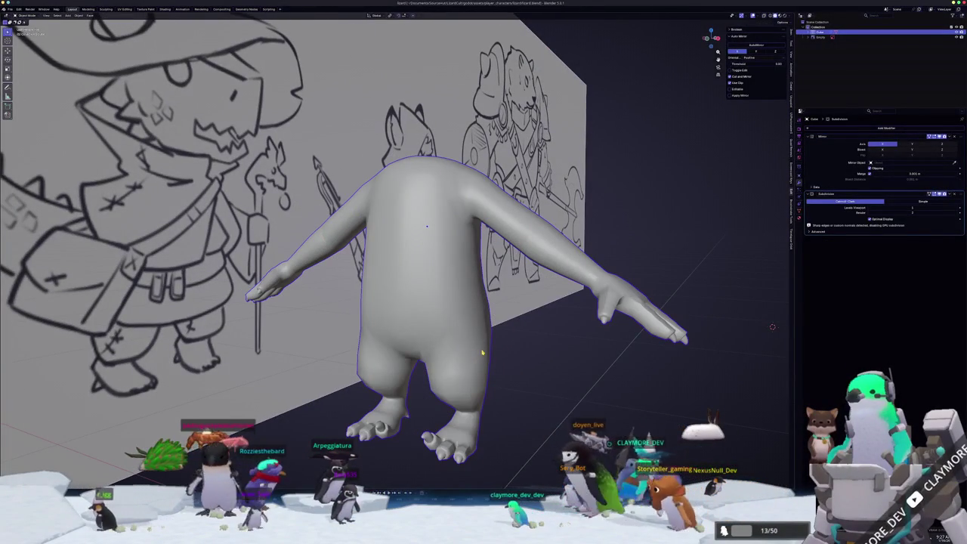
mouse_move(480, 354)
middle_down()
mouse_move(470, 339)
mouse_move(254, 398)
mouse_move(579, 363)
mouse_move(529, 318)
middle_up()
key(Tab)
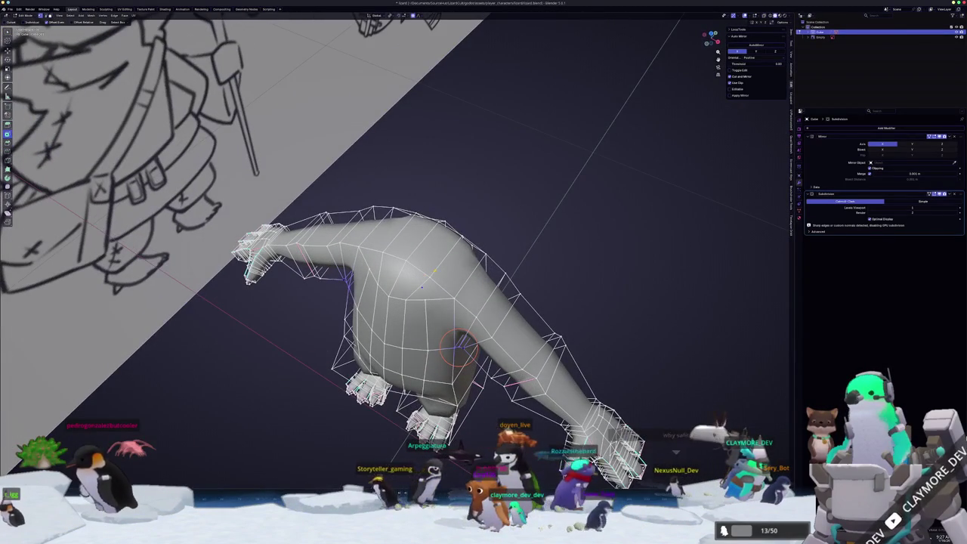
middle_drag(529, 318, 428, 294)
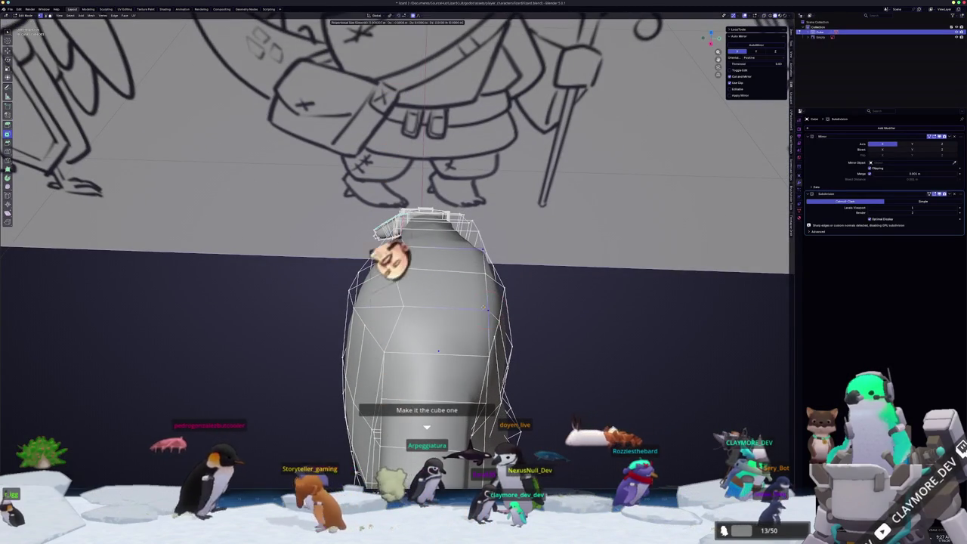
middle_drag(472, 305, 443, 326)
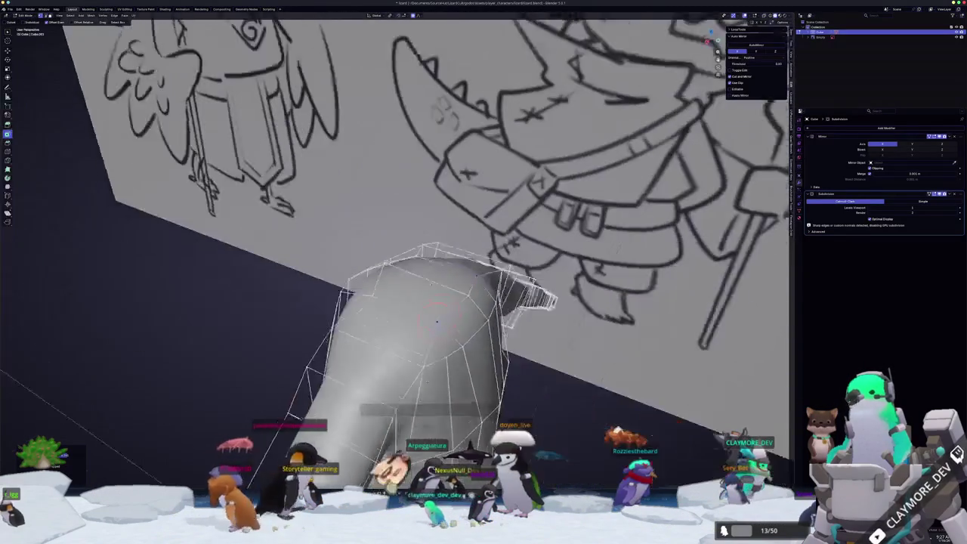
Extrude the top face upward into a neck, scaling it narrower and raising it
key(i)
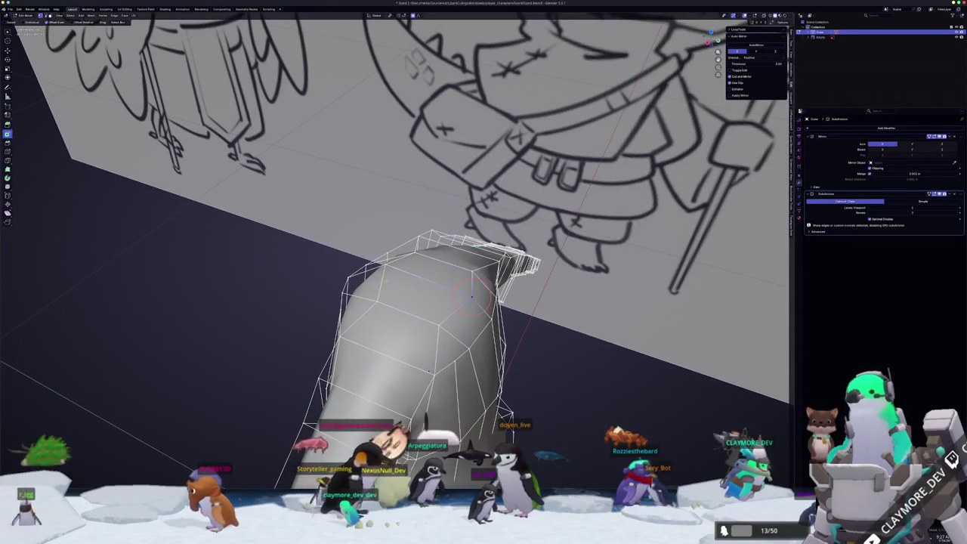
mouse_move(384, 281)
middle_down()
mouse_move(423, 294)
mouse_move(468, 249)
mouse_move(576, 238)
middle_up()
click(444, 270)
key(e)
click(453, 227)
key(s)
click(571, 231)
key(g)
key(z)
Reshape the torso sides with X-constrained soft vertex moves in X-ray view
mouse_move(574, 234)
middle_down()
mouse_move(434, 260)
mouse_move(529, 255)
middle_up()
key(alt+z)
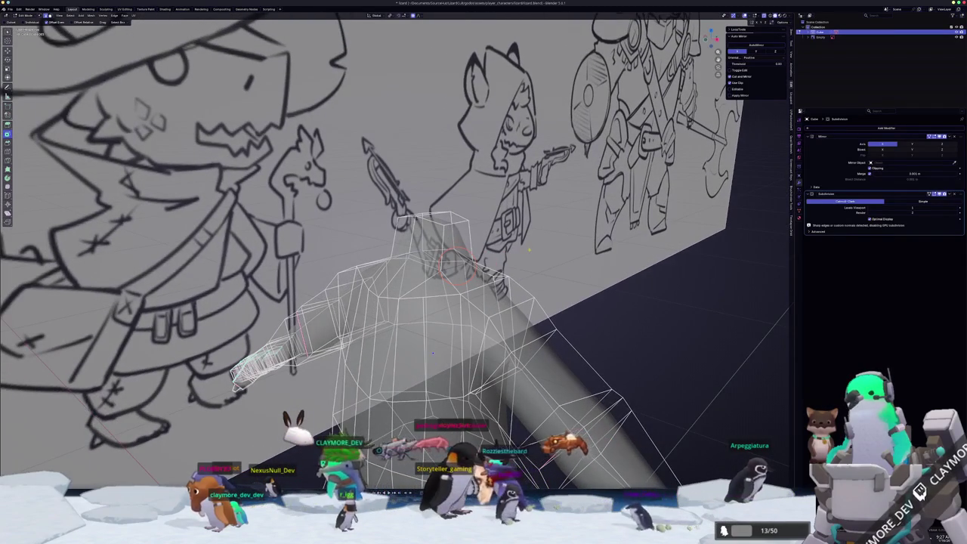
key(g)
key(x)
click(432, 351)
key(alt+z)
mouse_move(432, 351)
middle_down()
mouse_move(437, 358)
mouse_move(424, 294)
mouse_move(408, 276)
middle_up()
key(alt+z)
key(alt+z)
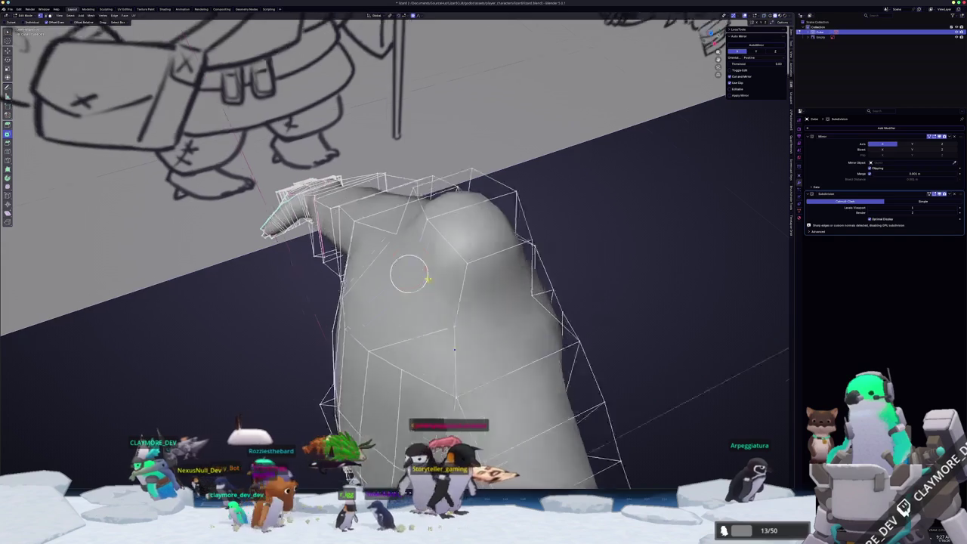
key(g)
key(x)
key(Return)
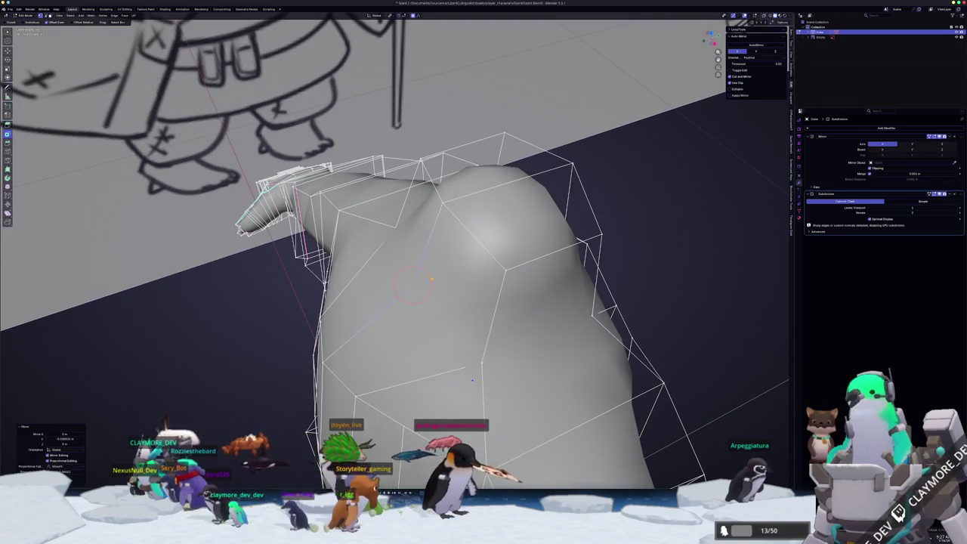
Crease the selected shoulder edge and check the creased shape in Object Mode
middle_drag(445, 323, 531, 295)
key(shift+e)
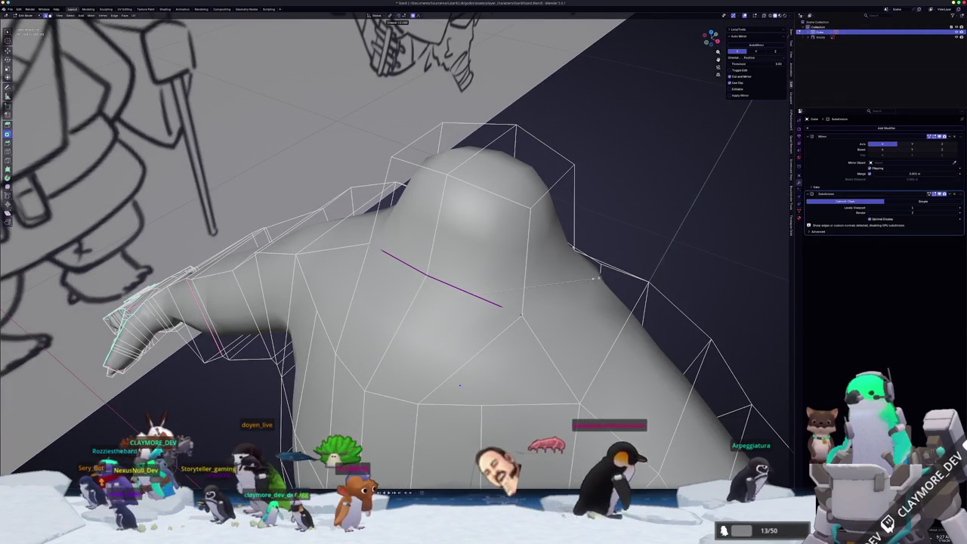
key(Return)
middle_drag(596, 278, 442, 426)
key(Tab)
key(Tab)
middle_drag(512, 321, 442, 324)
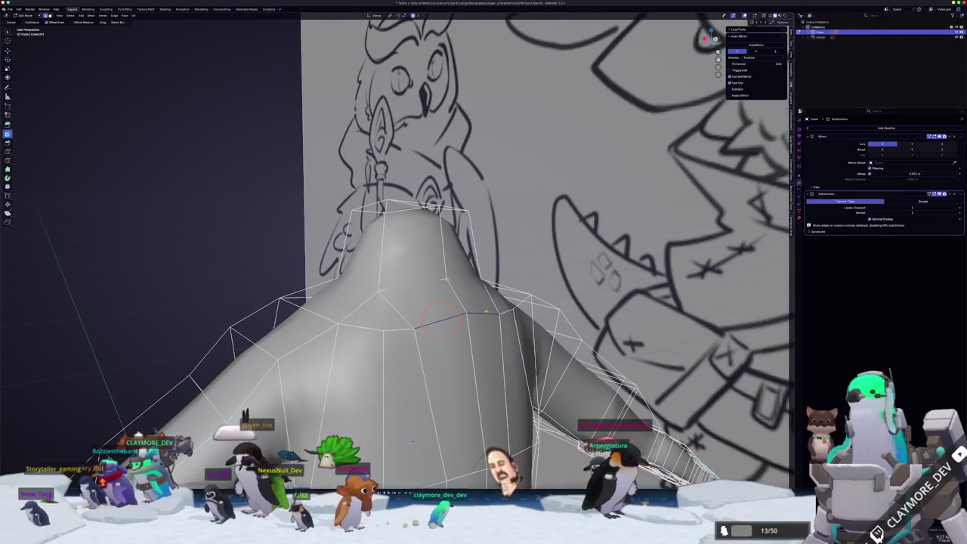
key(g)
scroll(447, 327, down, 4)
mouse_move(446, 327)
middle_down()
mouse_move(172, 331)
mouse_move(107, 282)
middle_up()
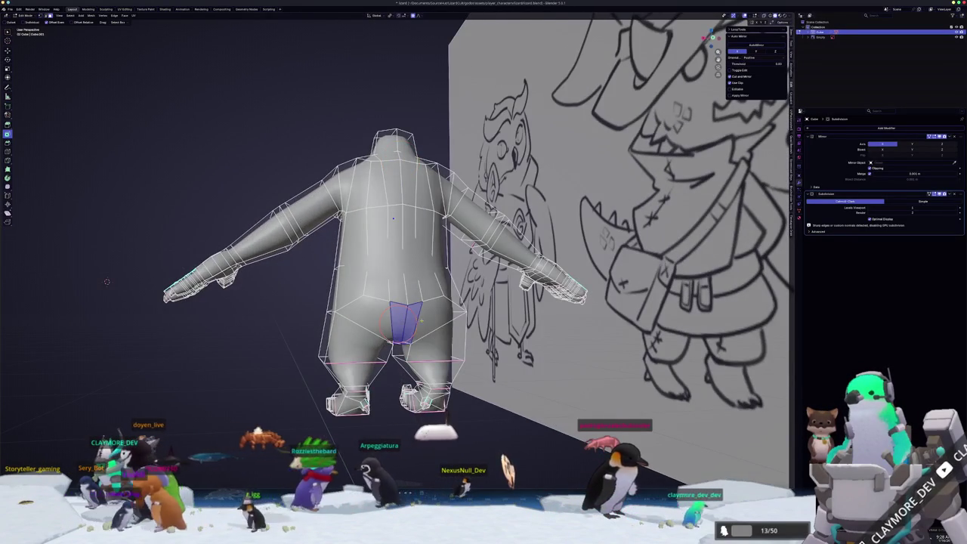
Grow the face selection into a band around the hips
key(Tab)
scroll(106, 281, down, 3)
middle_drag(107, 282, 469, 358)
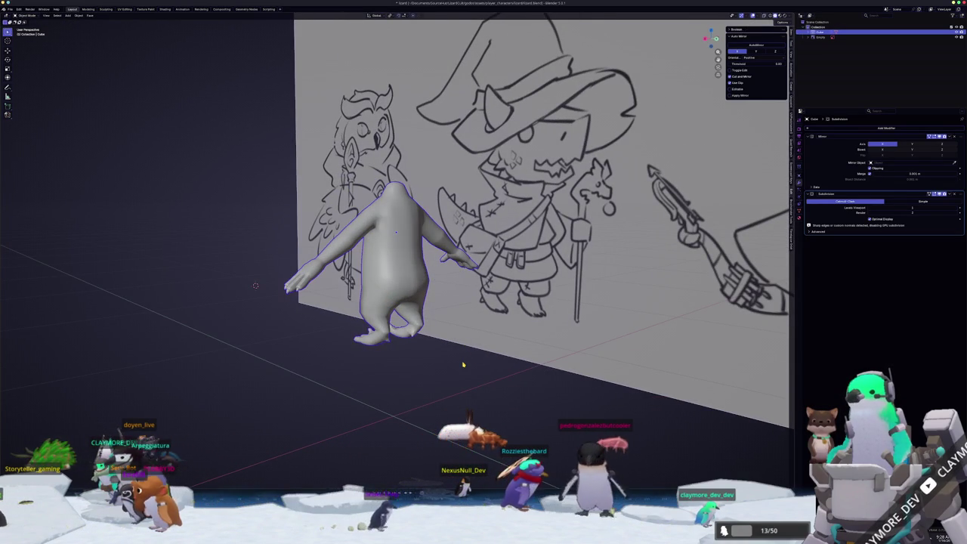
key(Tab)
middle_drag(458, 360, 110, 274)
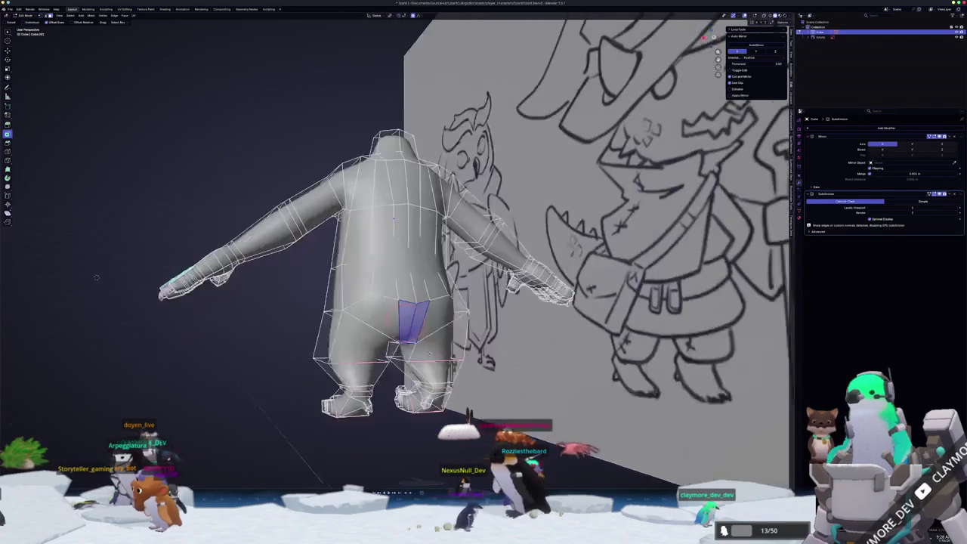
key(ctrl+KP_Add)
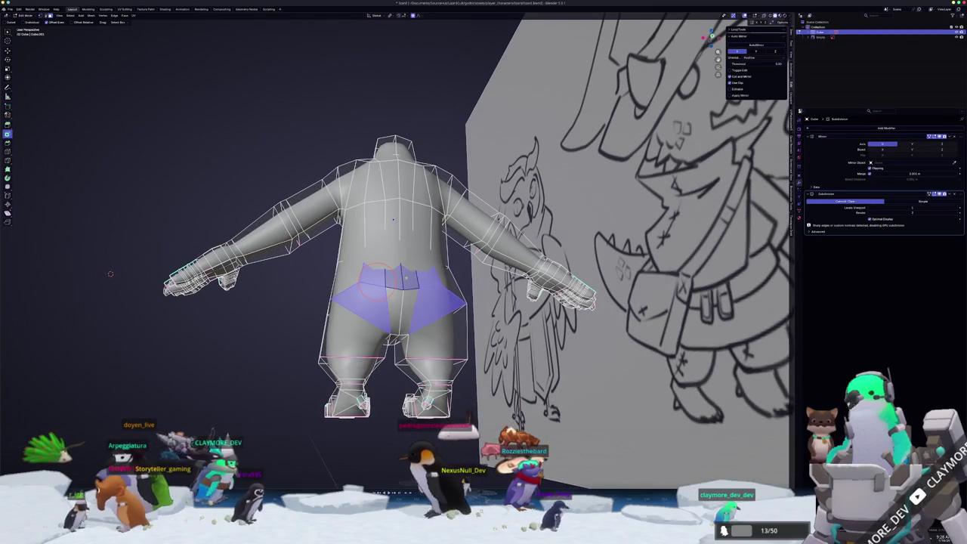
middle_drag(111, 273, 317, 272)
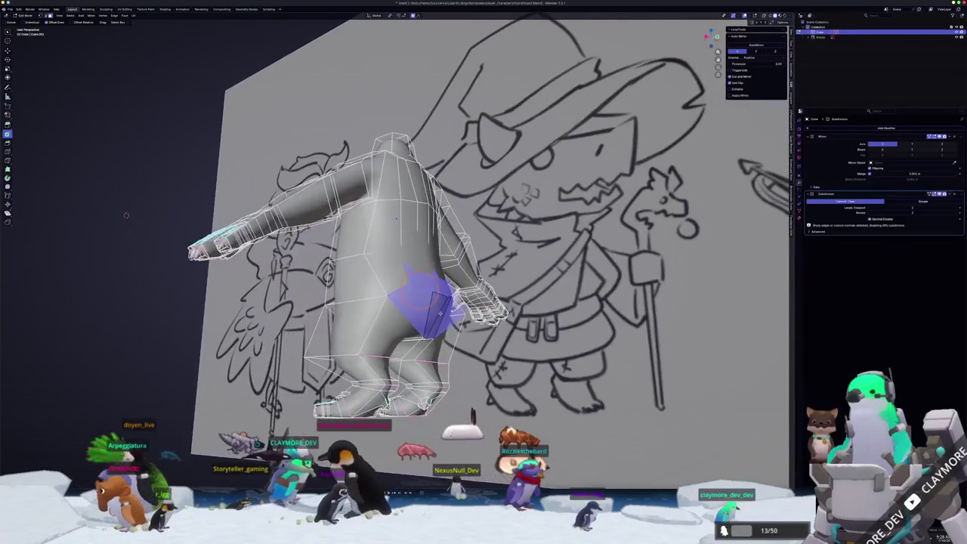
scroll(393, 302, up, 2)
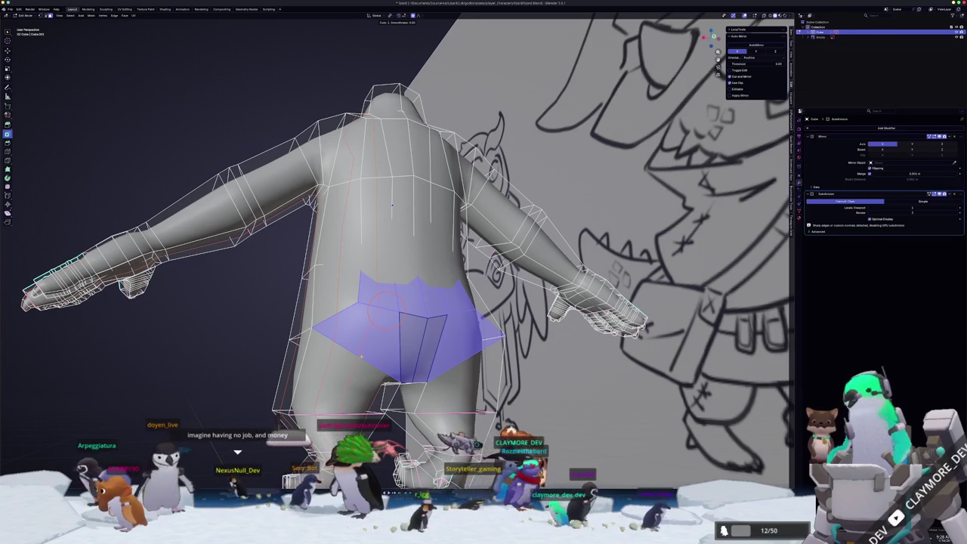
scroll(393, 302, down, 1)
middle_drag(393, 227, 393, 135)
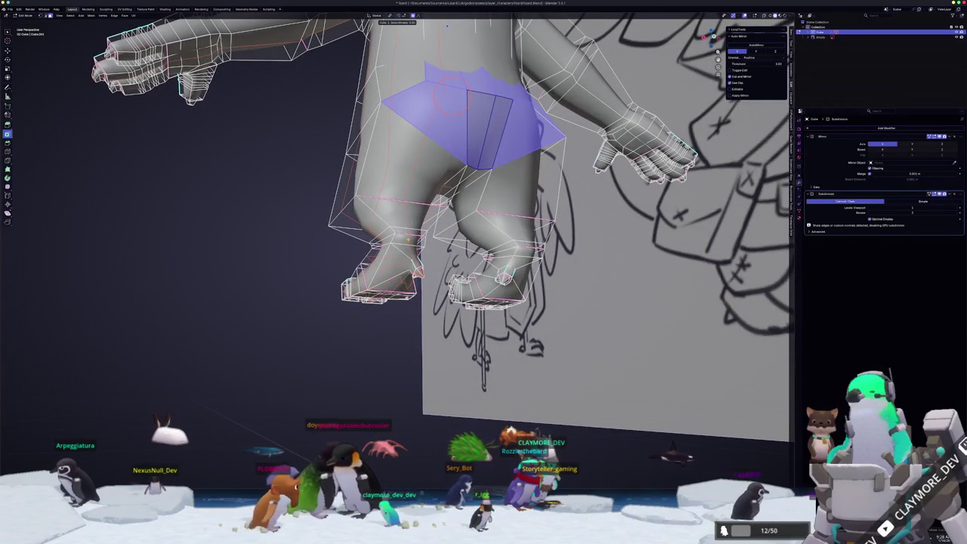
Inspect the hip faces from several angles against the reference sketch
right_click(407, 240)
middle_drag(301, 285, 330, 294)
scroll(330, 295, up, 3)
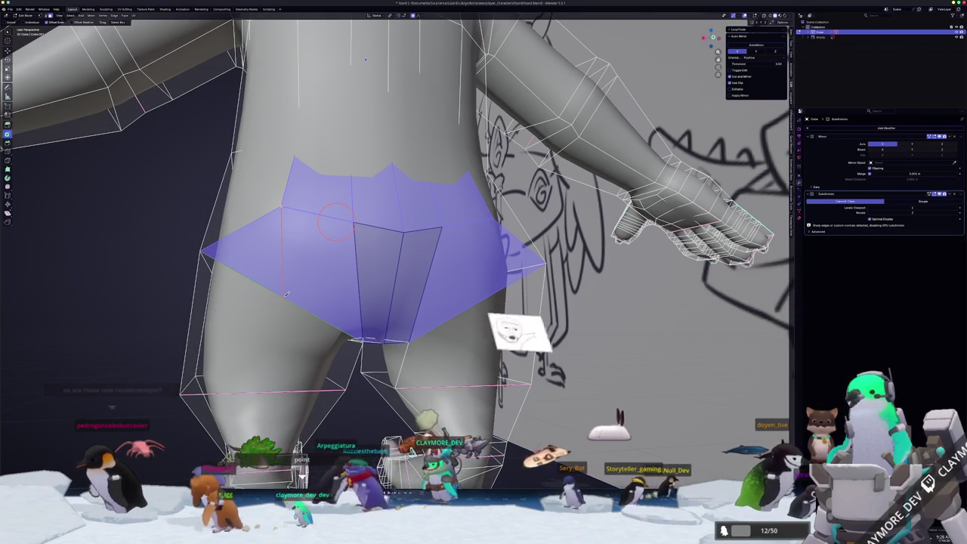
scroll(288, 293, down, 3)
mouse_move(284, 297)
middle_down()
mouse_move(404, 244)
mouse_move(387, 295)
mouse_move(405, 289)
mouse_move(413, 305)
mouse_move(404, 309)
middle_up()
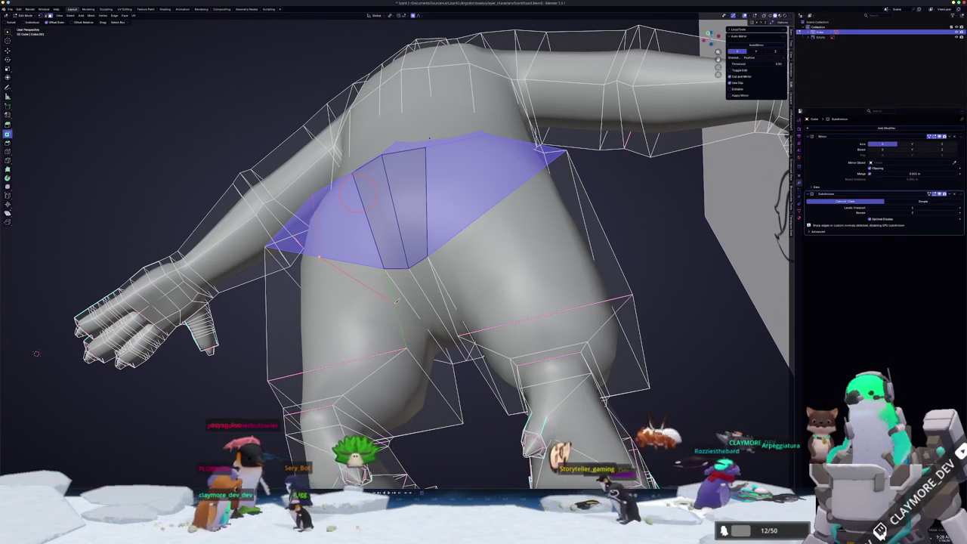
middle_drag(406, 311, 386, 329)
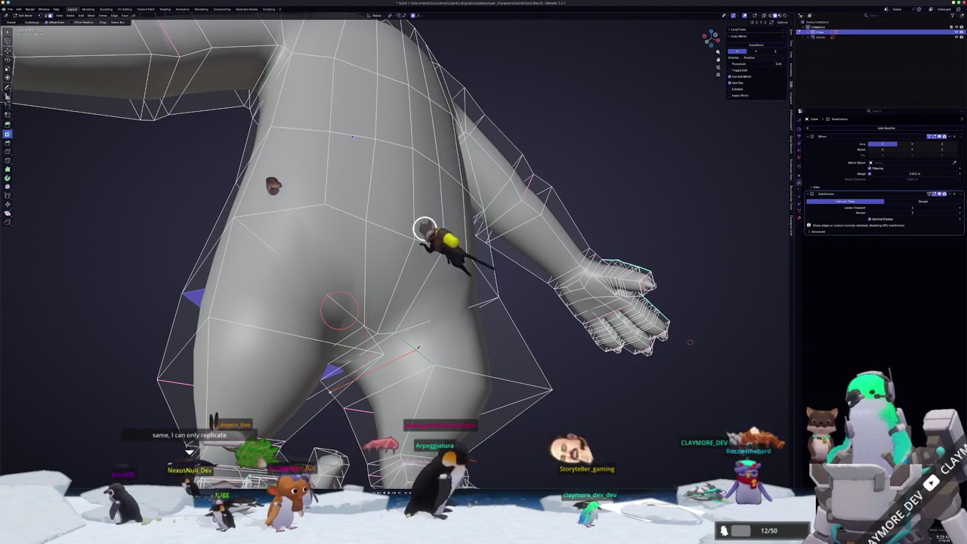
middle_drag(690, 341, 739, 283)
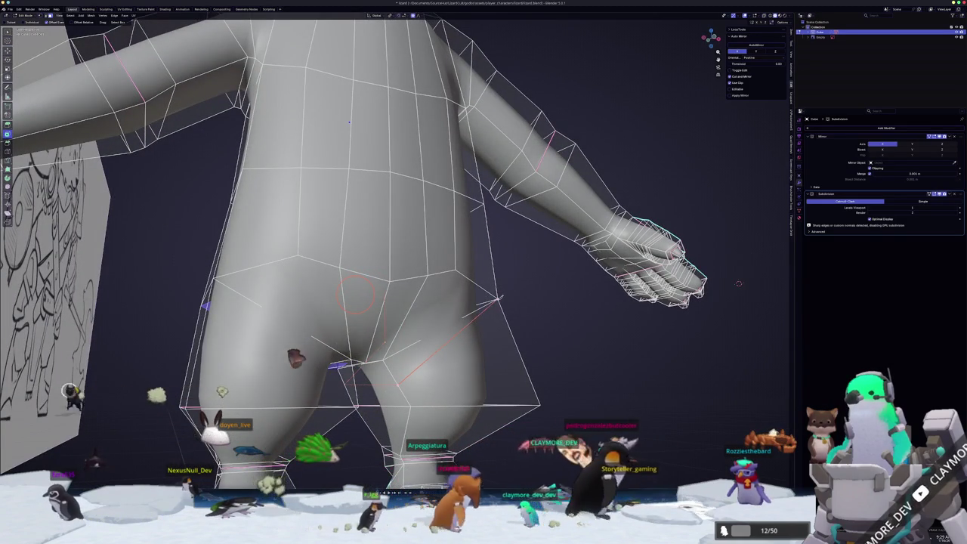
scroll(738, 284, down, 3)
mouse_move(738, 284)
middle_down()
mouse_move(778, 287)
mouse_move(411, 284)
middle_up()
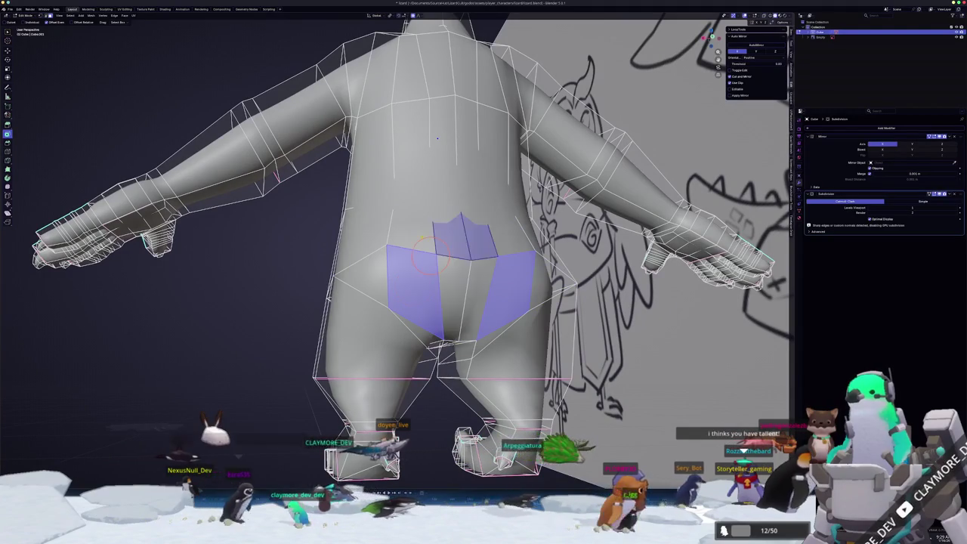
Select the middle hip faces and an edge path across the back
drag(427, 250, 434, 272)
mouse_move(434, 272)
middle_down()
mouse_move(449, 277)
mouse_move(422, 256)
middle_up()
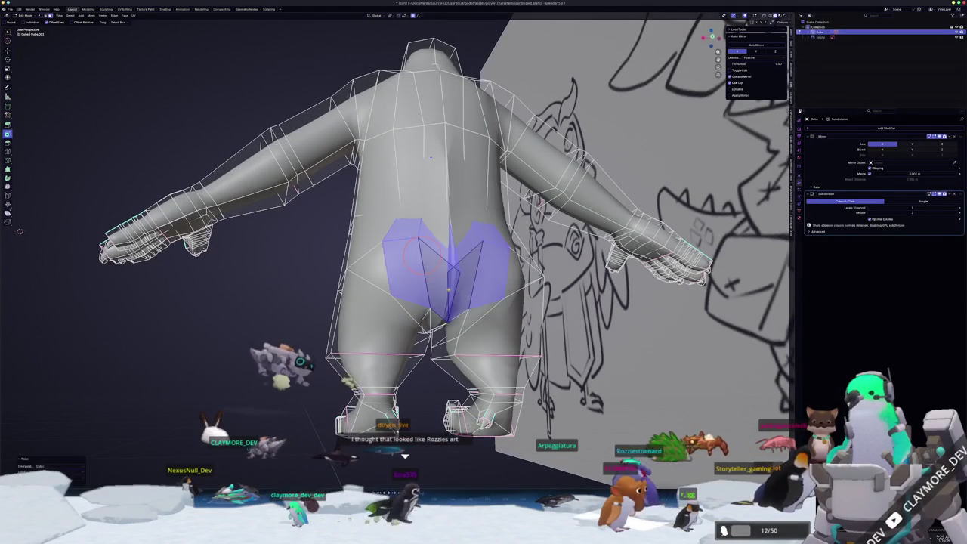
middle_drag(423, 257, 446, 302)
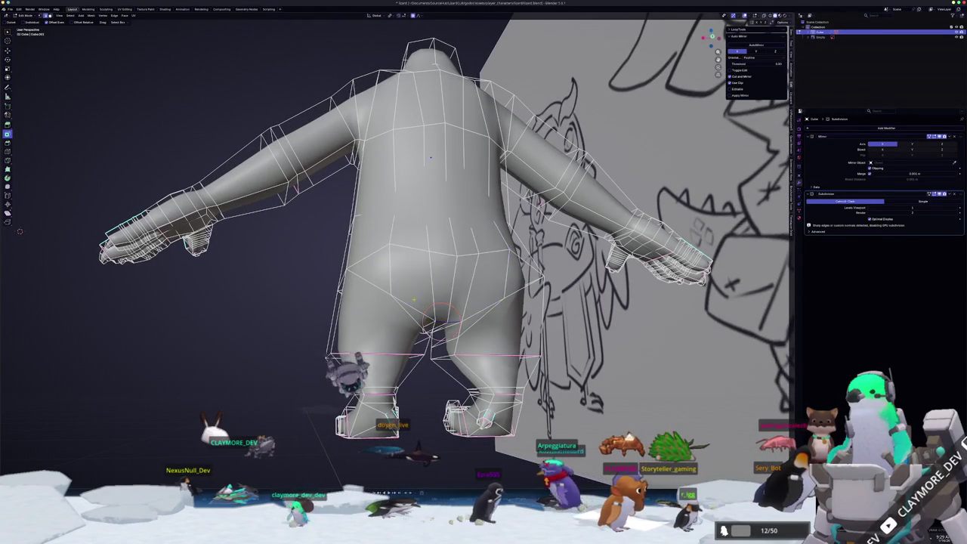
scroll(445, 317, up, 2)
ctrl+click(419, 306)
key(alt+z)
mouse_move(413, 281)
middle_down()
mouse_move(416, 305)
mouse_move(423, 296)
mouse_move(431, 305)
mouse_move(444, 283)
middle_up()
key(alt+z)
scroll(438, 291, up, 3)
Rescale the selected hip region of the body
key(s)
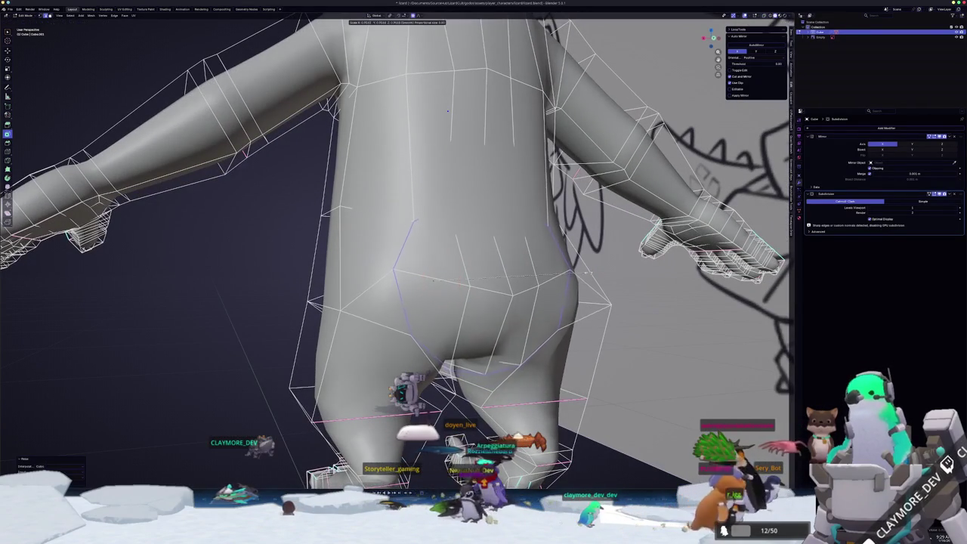
click(447, 111)
scroll(445, 121, down, 3)
middle_drag(446, 121, 430, 152)
scroll(47, 247, down, 2)
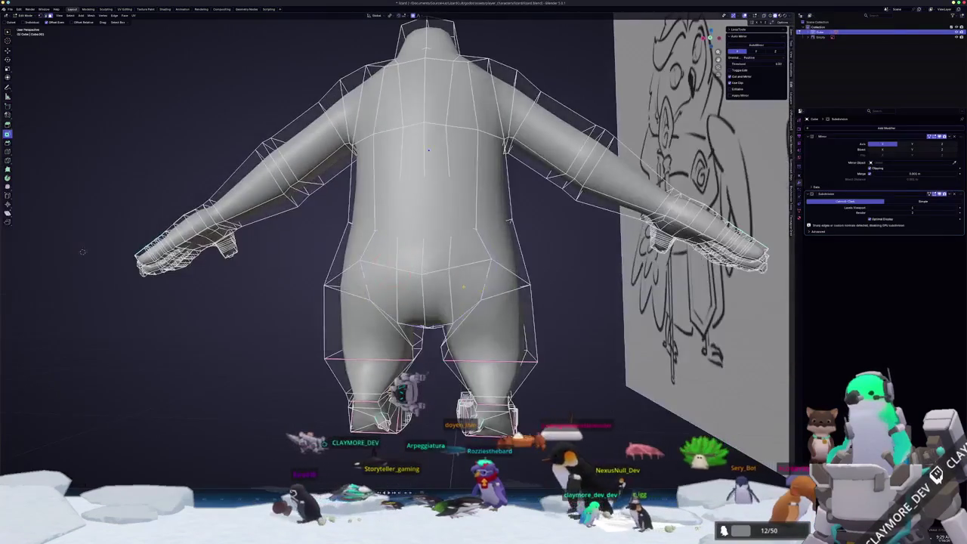
Grow the hip selection and extrude it outward into a scaled tail stub
key(ctrl+KP_Add)
key(ctrl+KP_Add)
key(ctrl+KP_Add)
scroll(82, 251, up, 2)
middle_drag(82, 251, 120, 257)
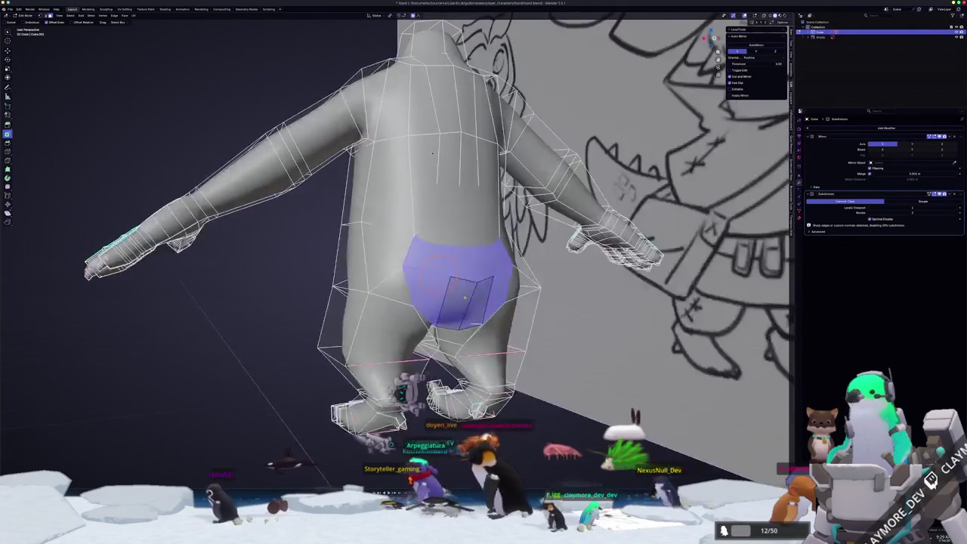
middle_drag(464, 298, 427, 315)
key(e)
click(477, 316)
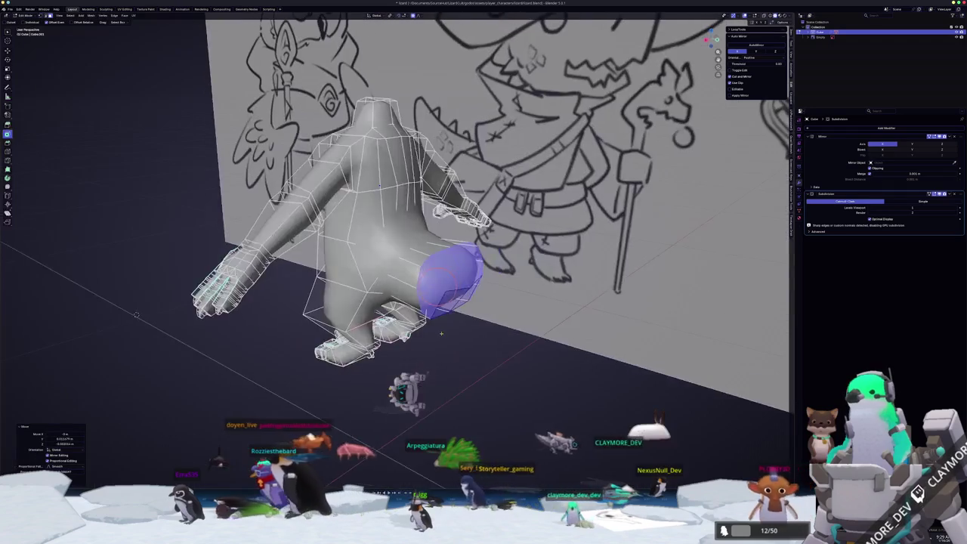
mouse_move(477, 316)
middle_down()
mouse_move(453, 325)
mouse_move(521, 322)
middle_up()
key(s)
mouse_move(33, 323)
middle_down()
mouse_move(76, 232)
mouse_move(106, 250)
middle_up()
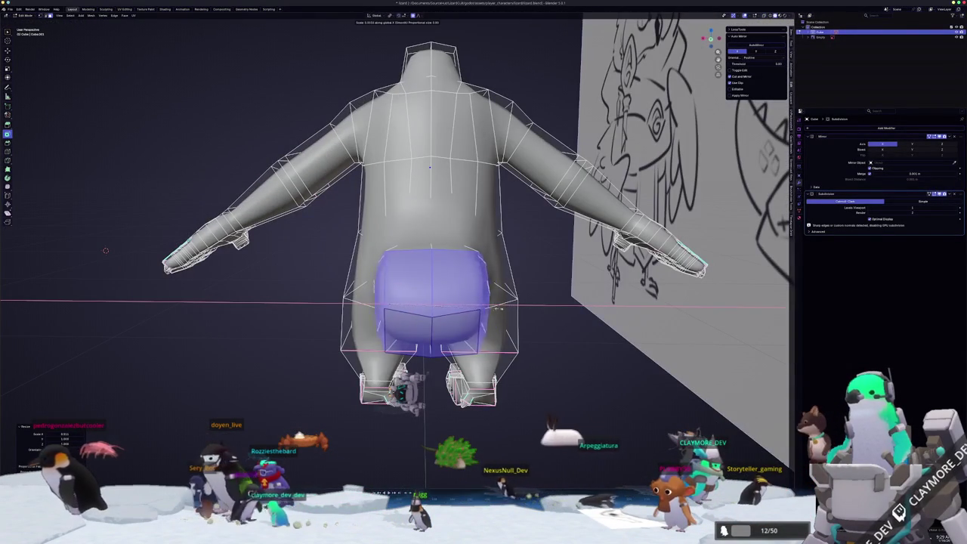
click(551, 309)
Apply the object's scale, then widen the tail faces slightly
key(Tab)
key(ctrl+a)
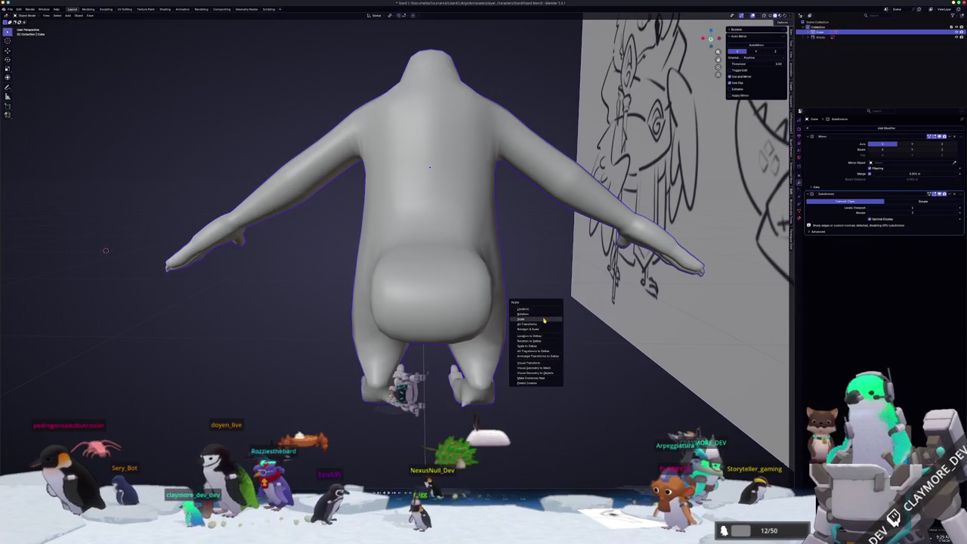
click(543, 320)
key(Tab)
key(s)
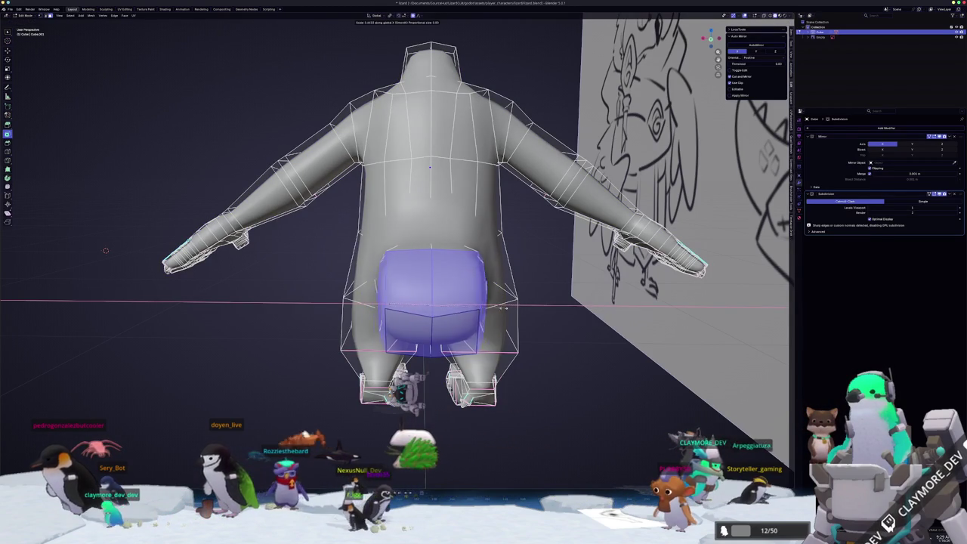
click(556, 302)
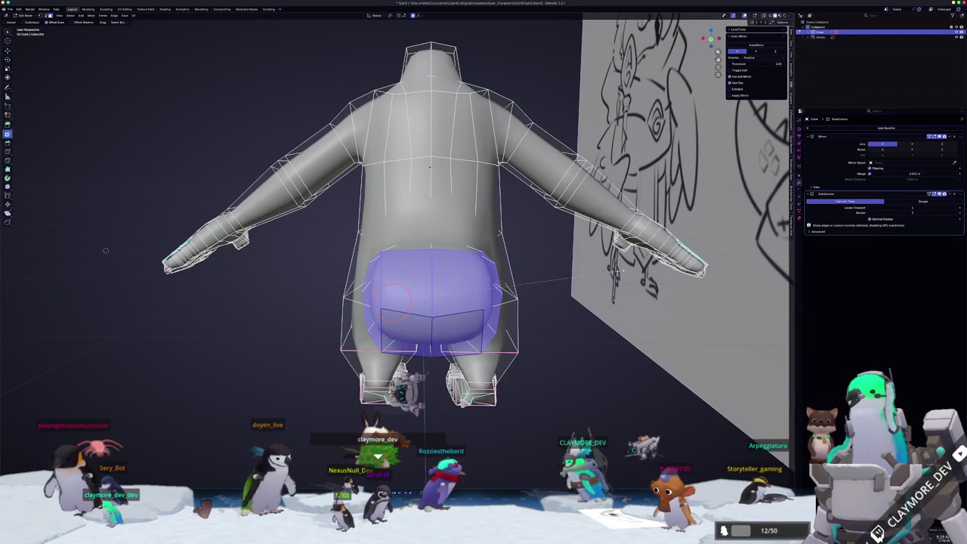
Scale the tail along the X axis, checking it from the back view
key(s)
key(x)
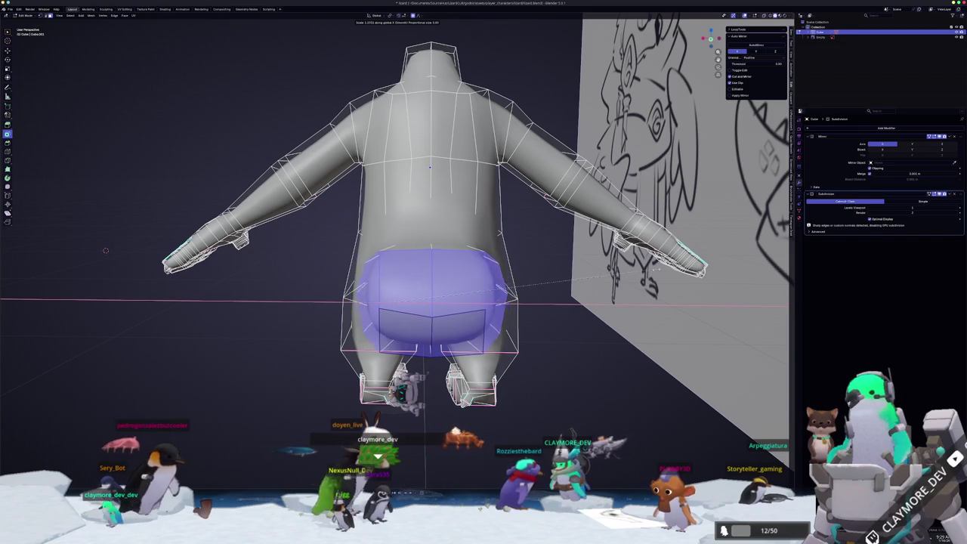
click(106, 250)
middle_drag(106, 250, 35, 270)
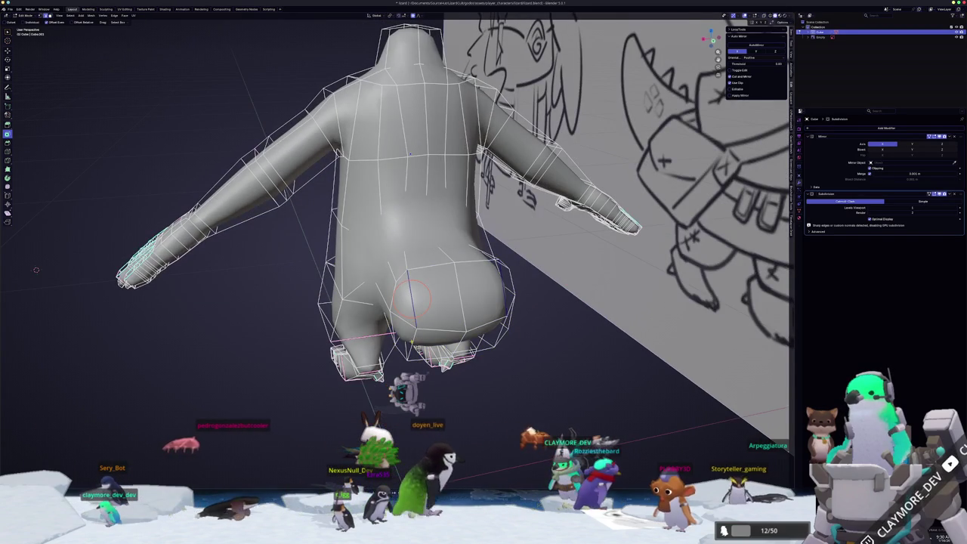
key(ctrl+KP_1)
middle_drag(35, 270, 91, 256)
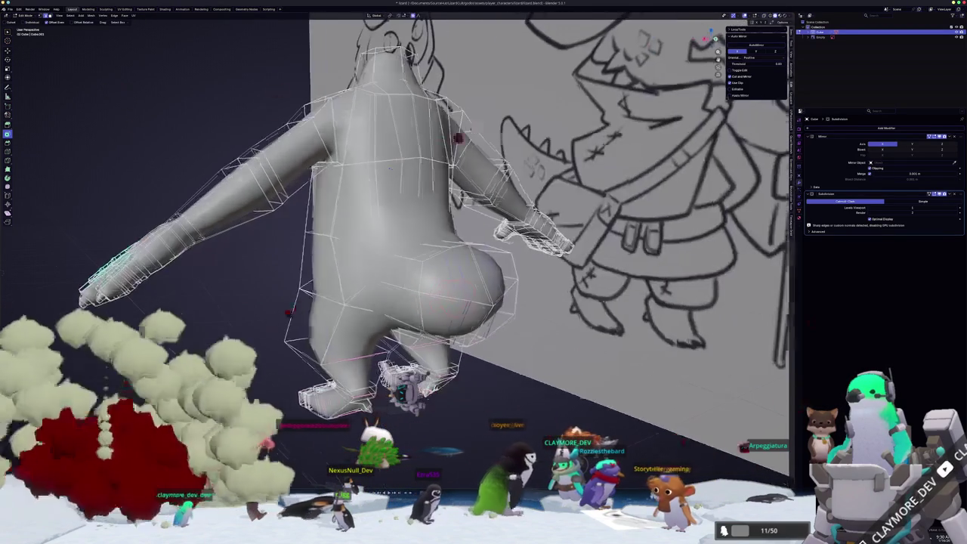
middle_drag(423, 287, 477, 313)
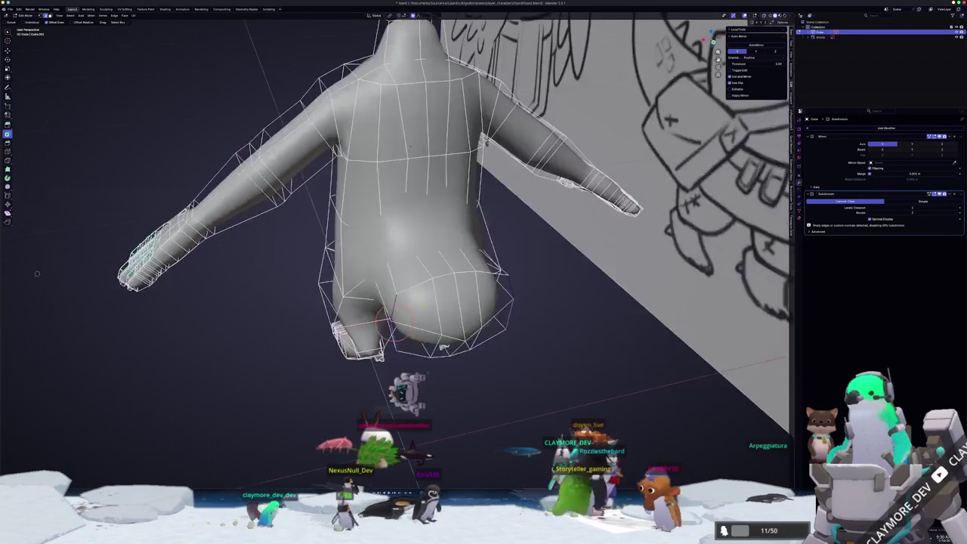
key(s)
key(x)
mouse_move(413, 126)
middle_down()
mouse_move(370, 224)
mouse_move(372, 136)
mouse_move(378, 267)
mouse_move(354, 211)
mouse_move(383, 283)
mouse_move(362, 227)
mouse_move(393, 257)
mouse_move(461, 250)
mouse_move(463, 279)
middle_up()
Crease the foot and leg edges, hiding part of the mesh for access
key(alt+z)
key(alt+z)
key(alt+z)
ctrl+click(408, 249)
key(h)
key(alt+z)
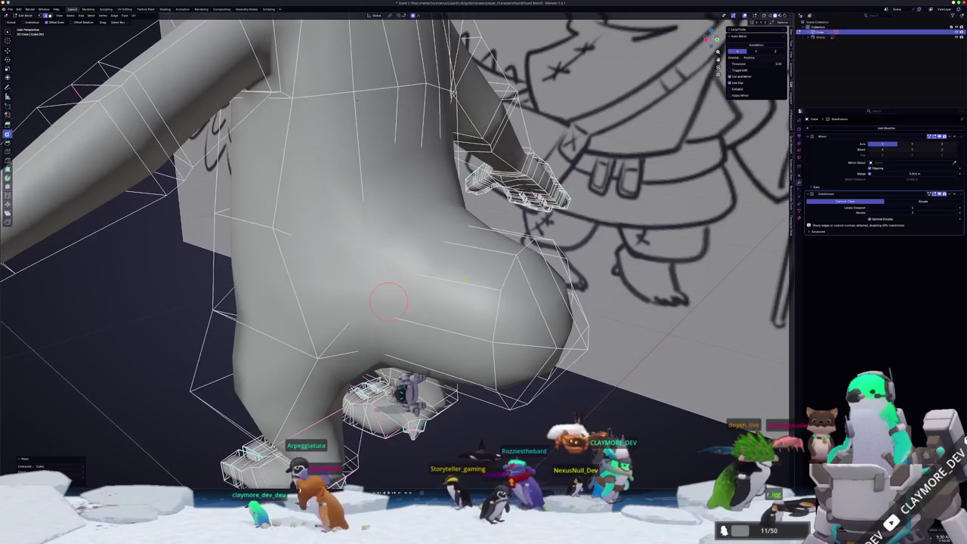
key(shift+e)
click(532, 272)
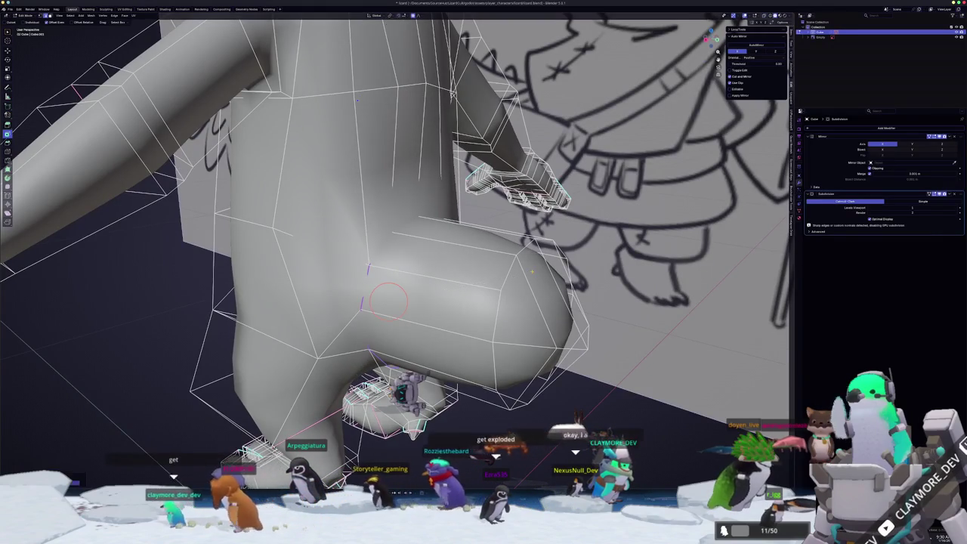
middle_drag(531, 272, 476, 269)
scroll(475, 270, down, 3)
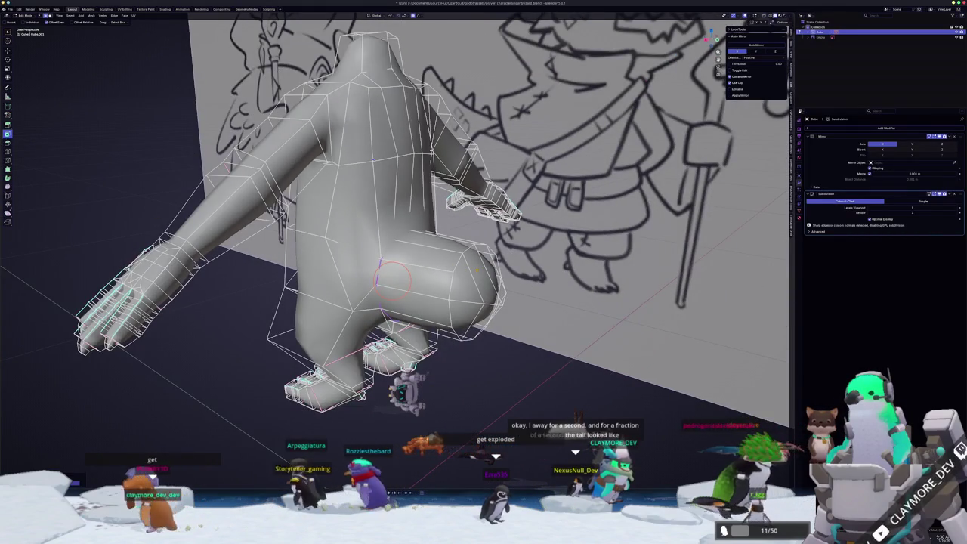
key(KP_1)
scroll(393, 272, down, 2)
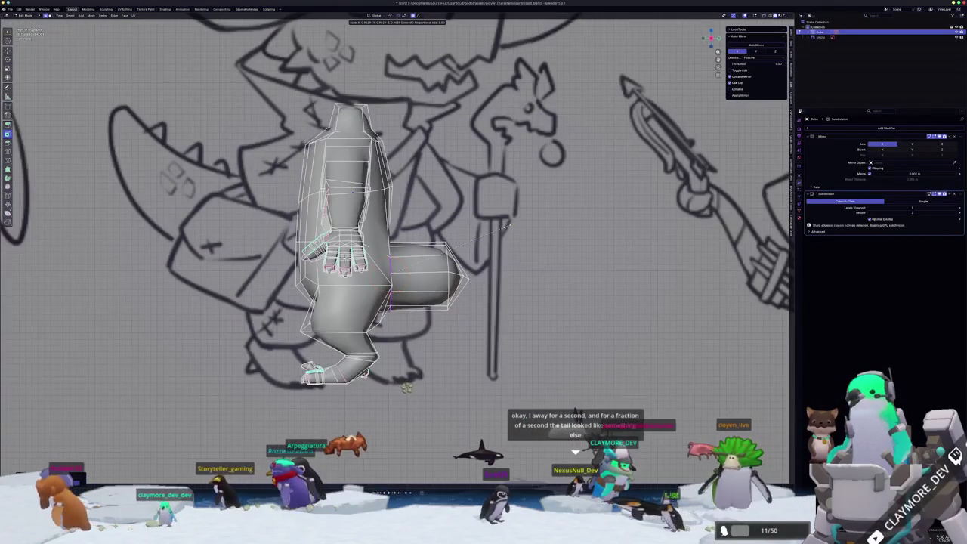
Edge-slide the loop at the tail base where the stub joins the hips
key(g)
key(z)
key(r)
click(497, 232)
key(g)
key(g)
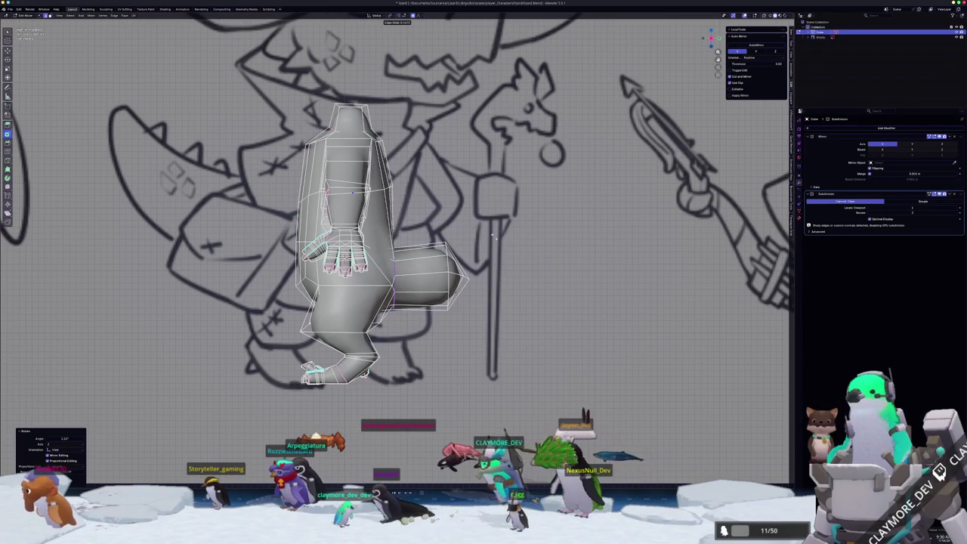
click(492, 237)
Cancel the stray moves of the hip geometry, checking from front and perspective views
mouse_move(491, 237)
middle_down()
mouse_move(364, 203)
mouse_move(142, 269)
mouse_move(160, 324)
middle_up()
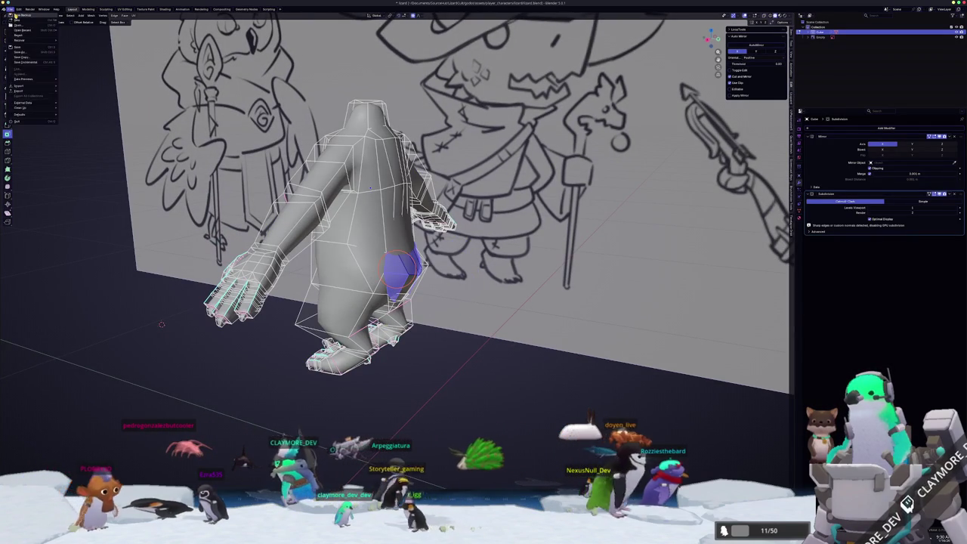
key(Escape)
key(g)
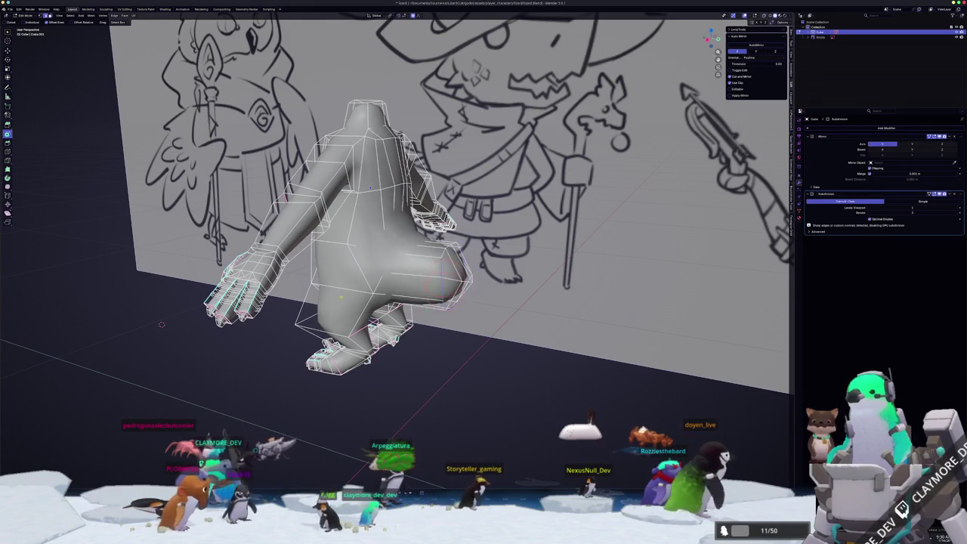
key(KP_1)
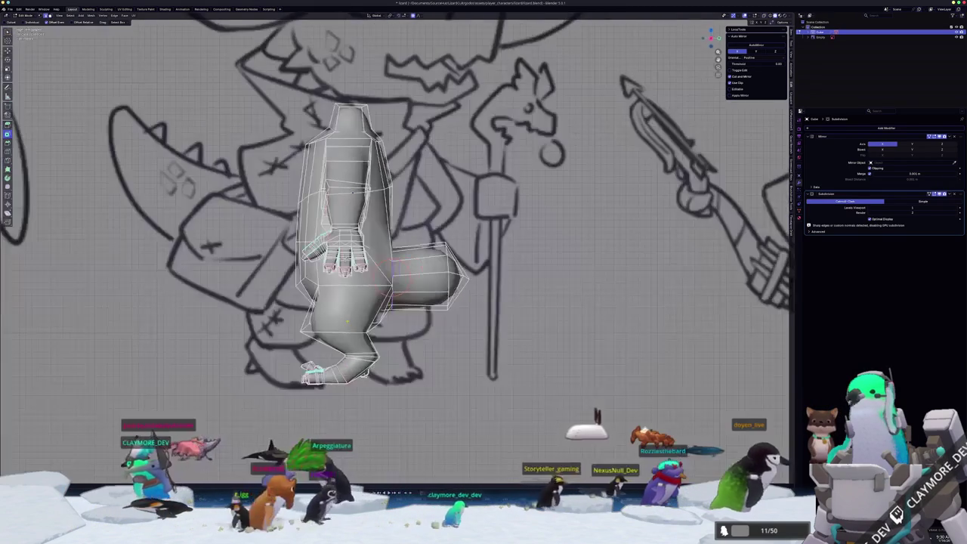
key(Escape)
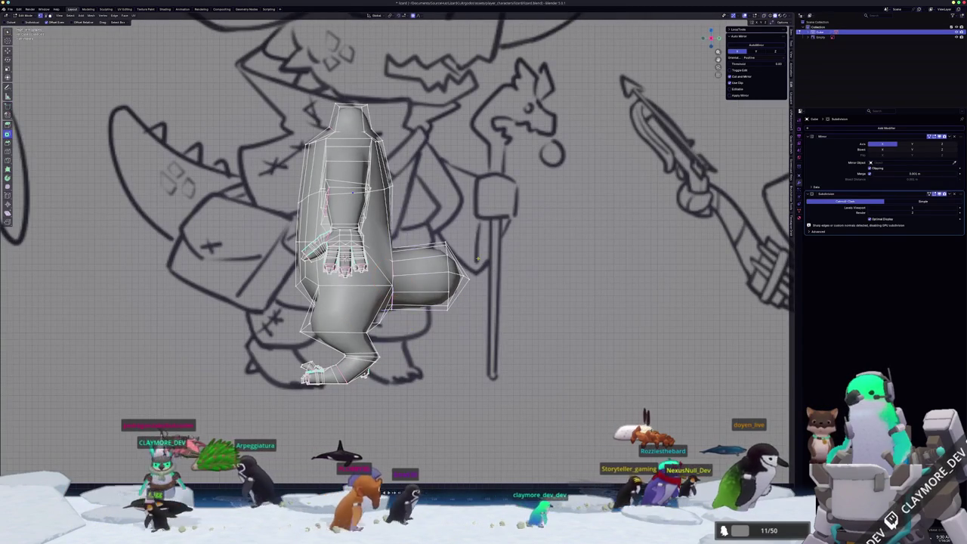
key(g)
key(z)
middle_drag(449, 234, 128, 263)
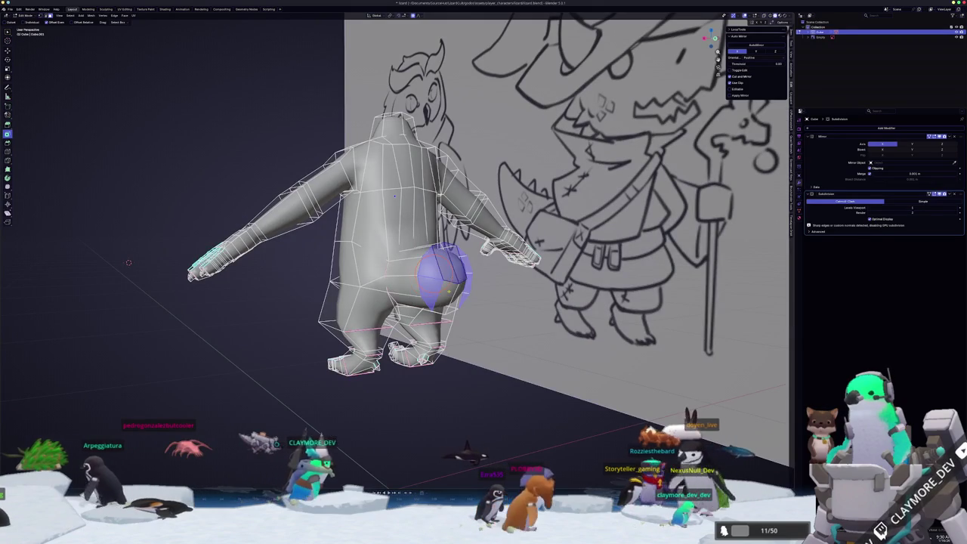
Dismiss the delete menu and zoom in close on the tail from behind
key(x)
click(433, 270)
mouse_move(434, 270)
middle_down()
mouse_move(425, 296)
mouse_move(309, 308)
mouse_move(355, 282)
mouse_move(382, 340)
mouse_move(387, 383)
mouse_move(416, 361)
middle_up()
scroll(424, 296, up, 3)
scroll(424, 296, up, 3)
scroll(425, 295, up, 3)
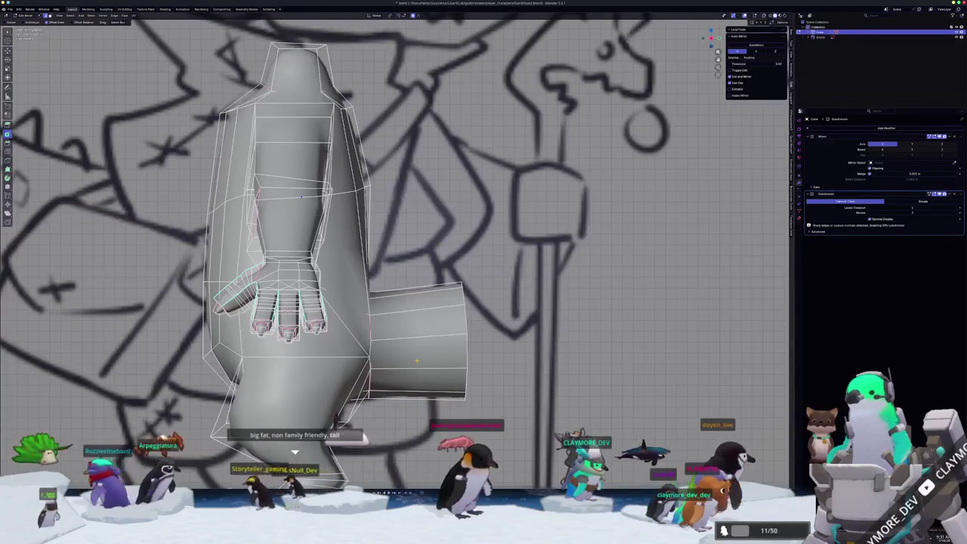
Turn on X-ray and reposition the selected tail faces over the sketch
key(alt+z)
scroll(541, 324, down, 3)
key(g)
click(541, 325)
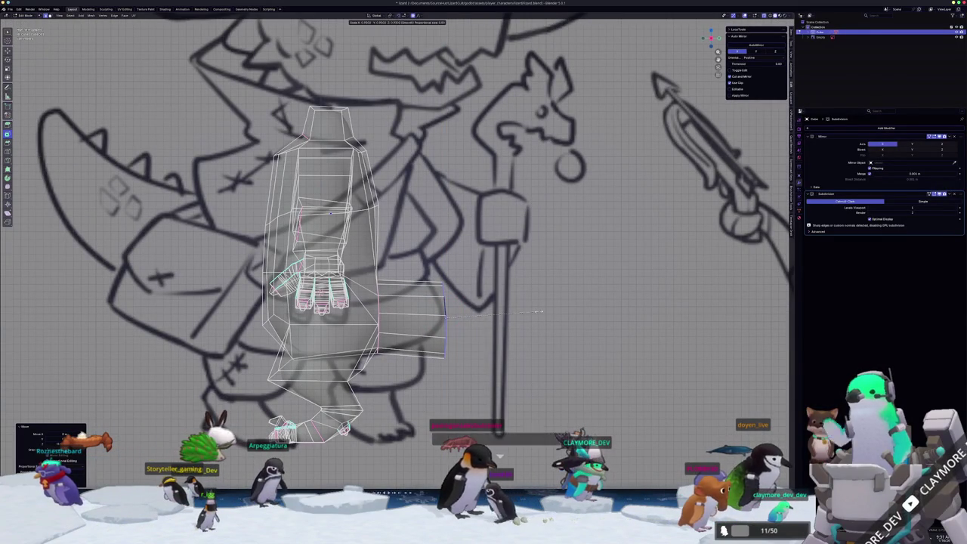
scroll(567, 320, up, 1)
scroll(559, 311, up, 1)
scroll(548, 306, up, 1)
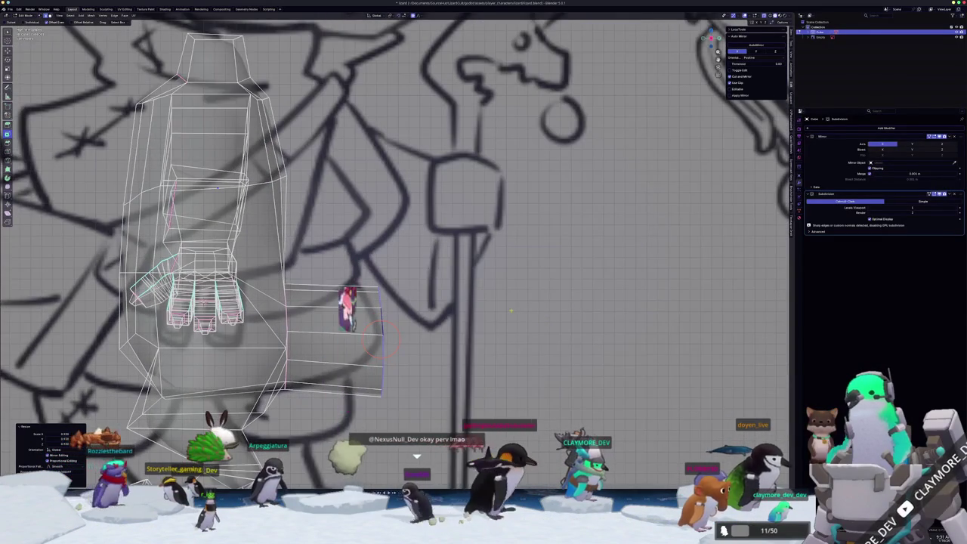
scroll(533, 298, up, 1)
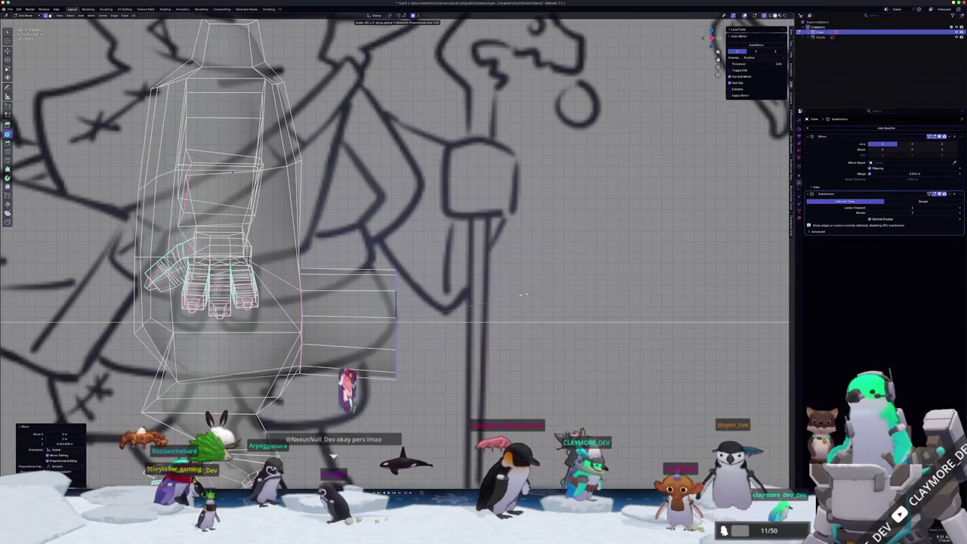
scroll(522, 294, down, 1)
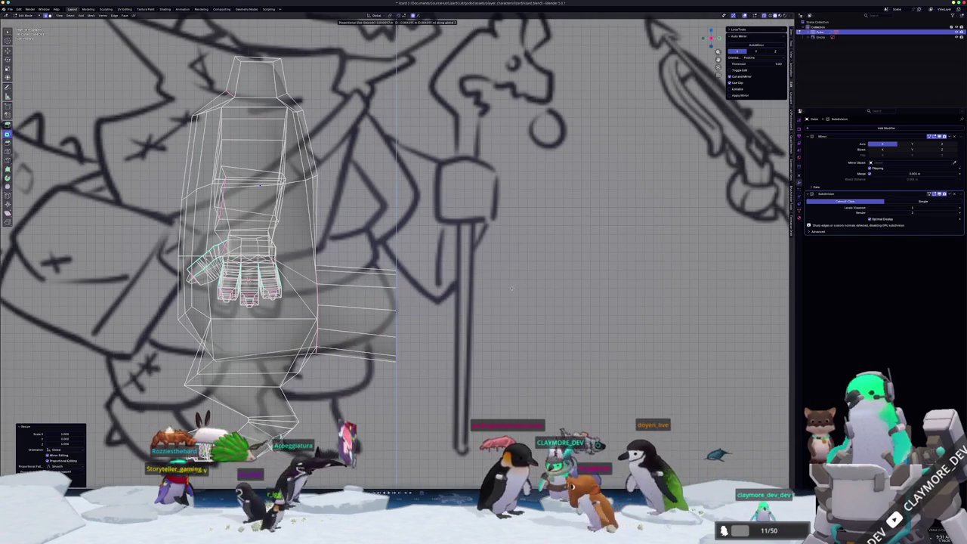
Scale the tail end down vertically with proportional editing so it tapers
key(s)
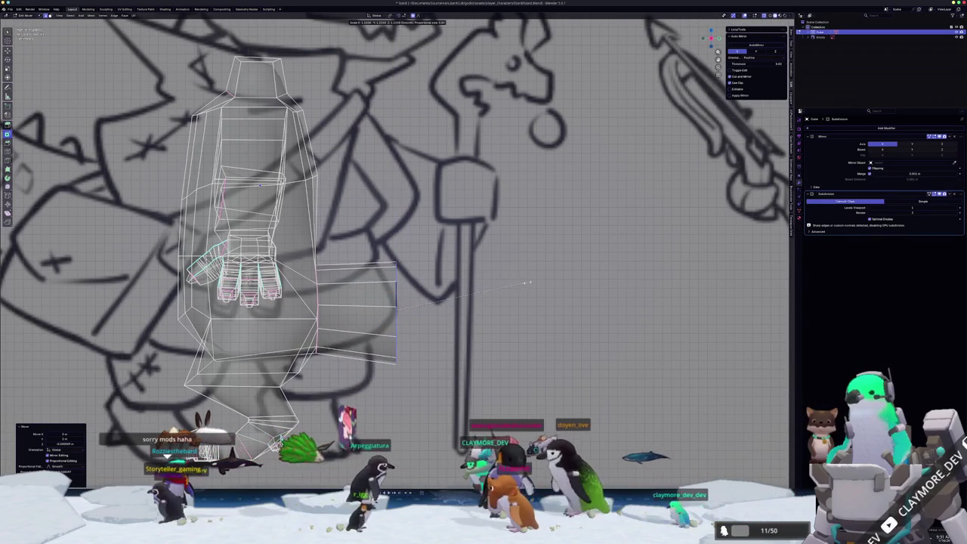
key(z)
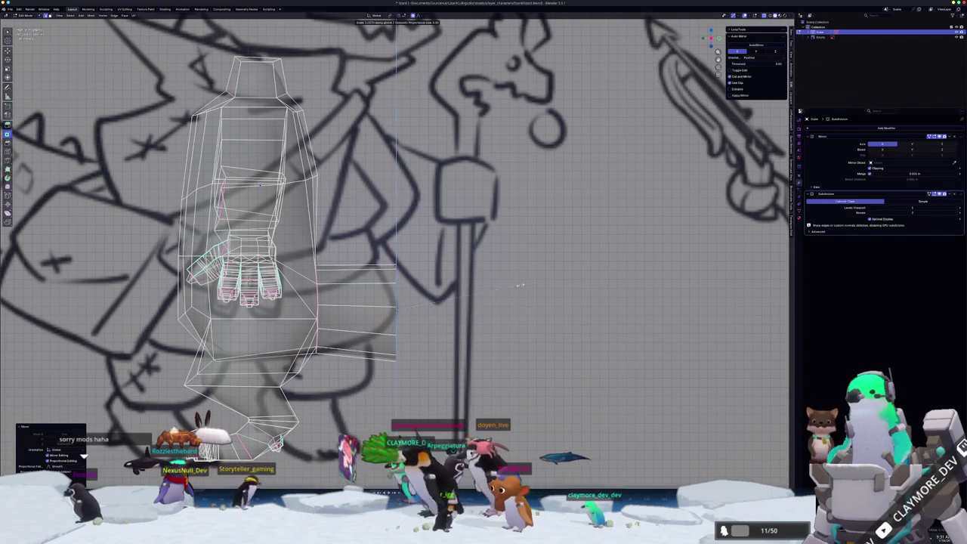
scroll(499, 302, down, 2)
scroll(453, 324, down, 1)
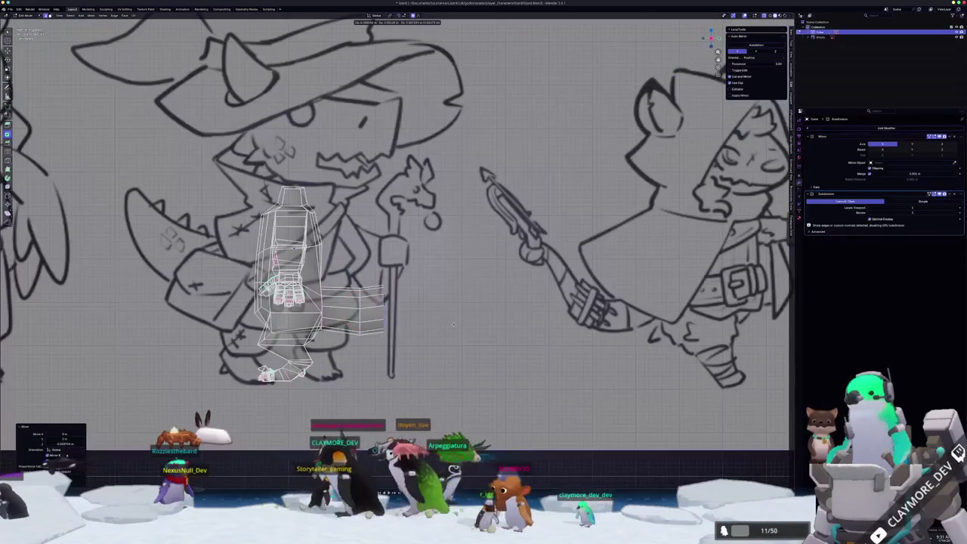
scroll(468, 316, down, 3)
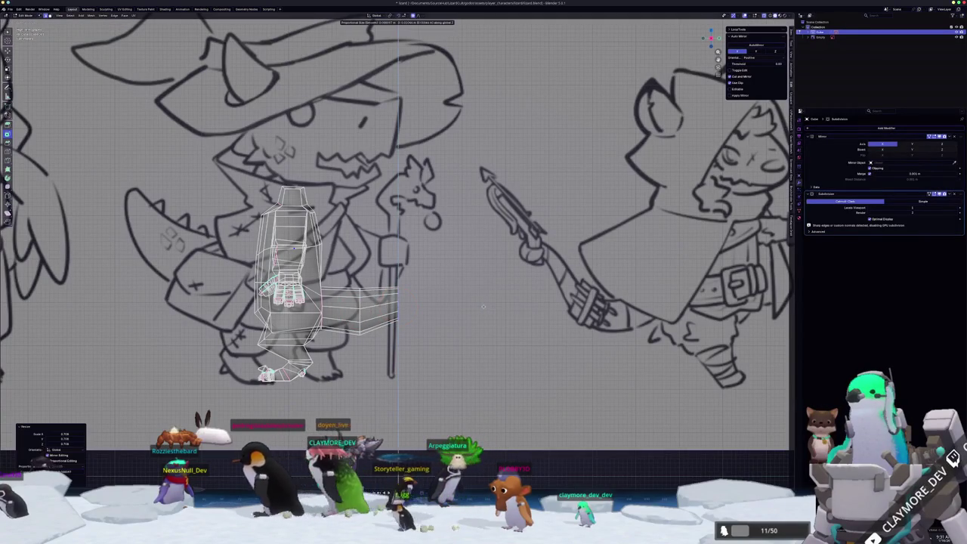
scroll(477, 309, up, 1)
scroll(473, 311, up, 1)
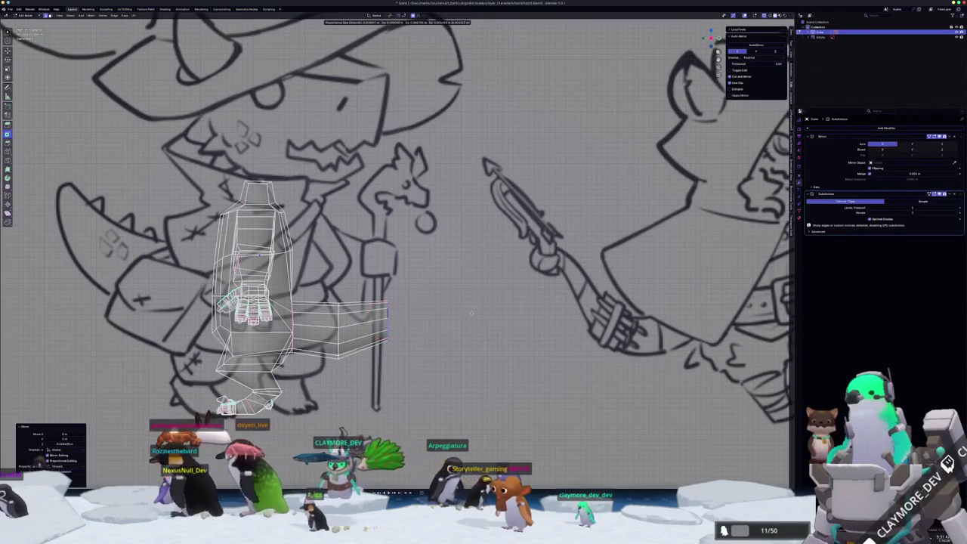
scroll(431, 319, up, 1)
scroll(434, 314, up, 1)
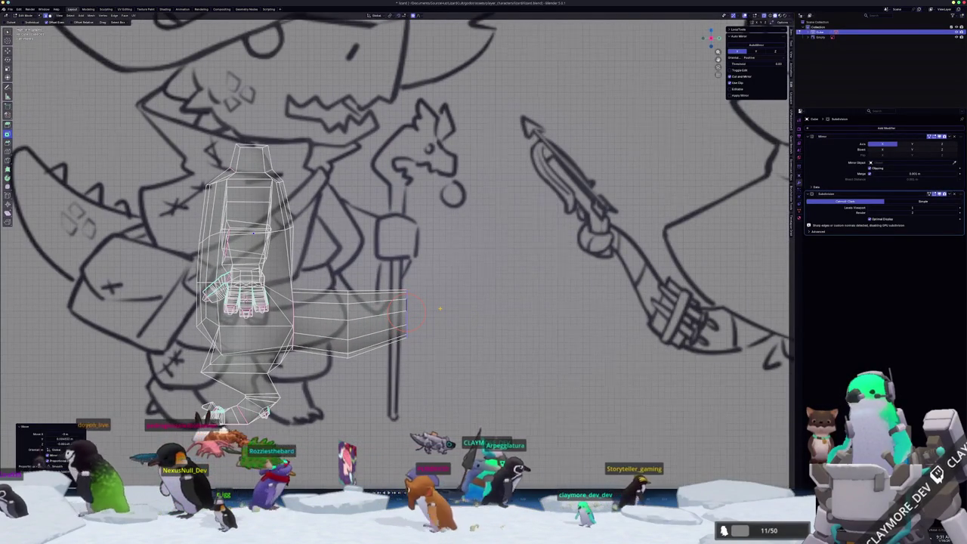
key(e)
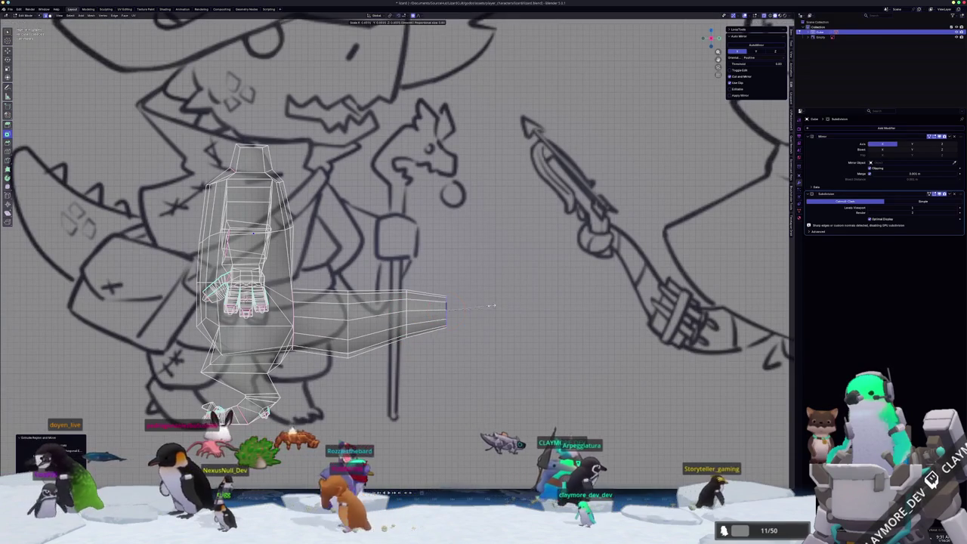
Extend the tail with a new segment and add an edge loop across it
click(495, 302)
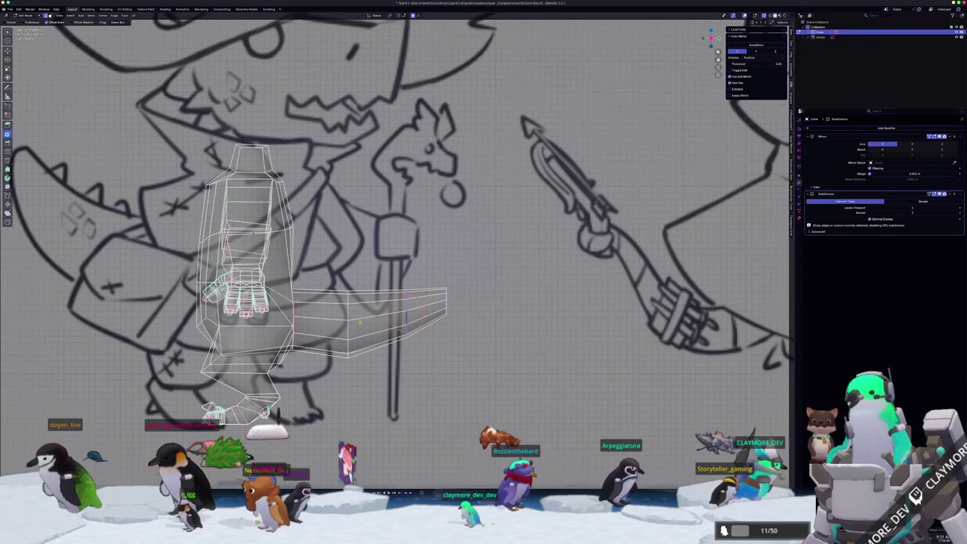
shift+middle_drag(445, 298, 480, 270)
scroll(384, 298, up, 1)
key(ctrl+r)
click(385, 300)
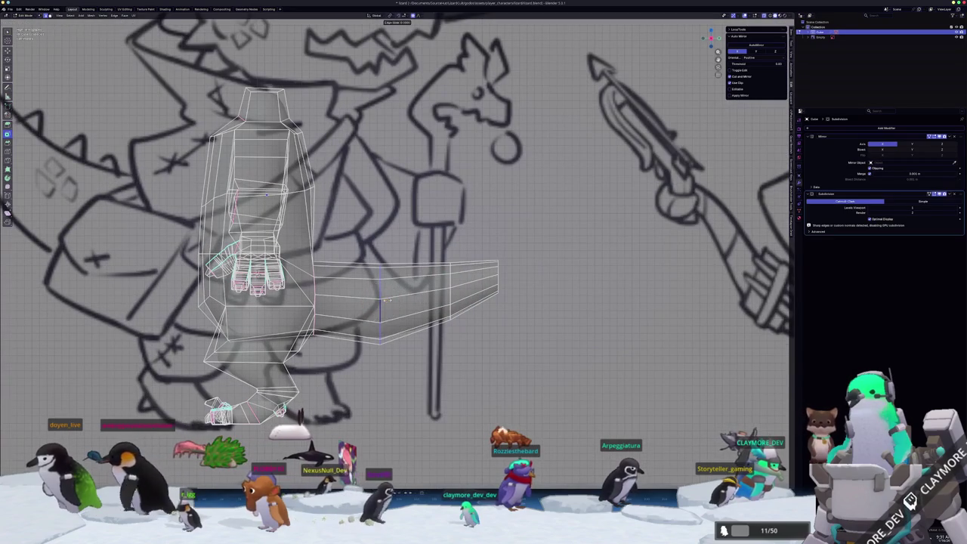
click(371, 302)
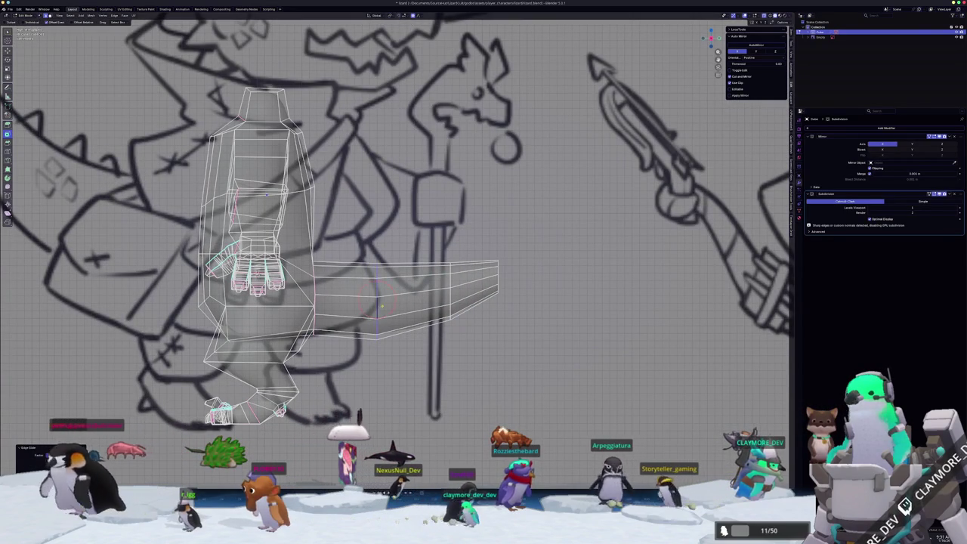
Raise the tail-end edges slightly and flatten the tip vertically
key(g)
click(460, 356)
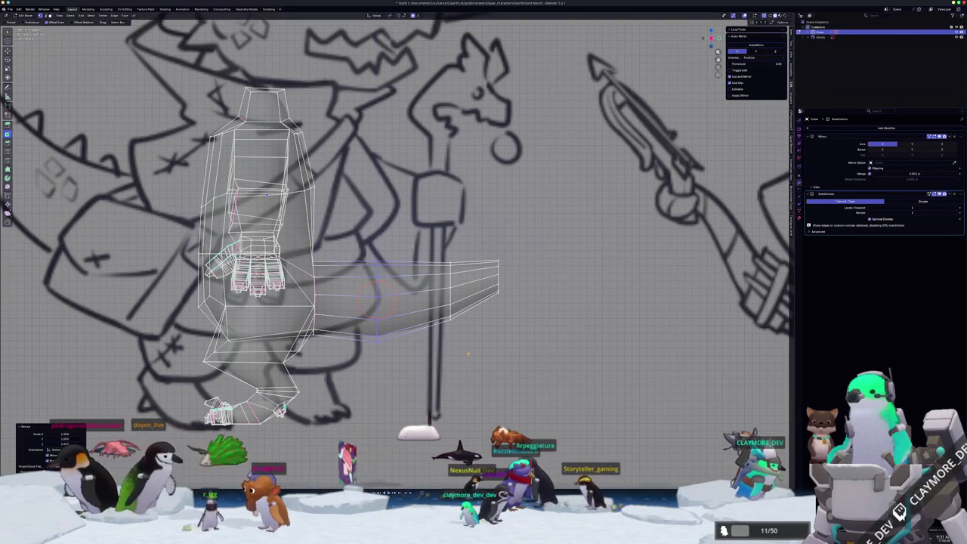
key(g)
click(467, 356)
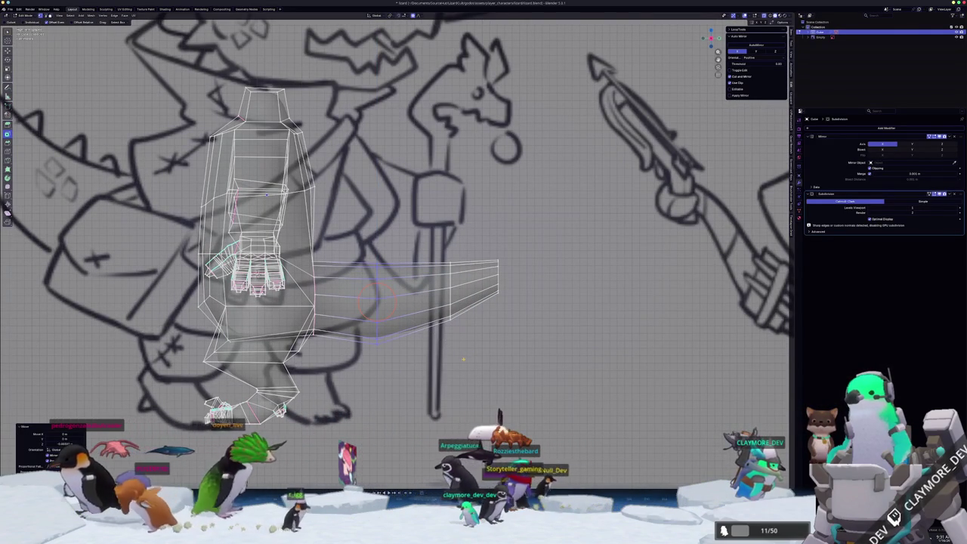
key(g)
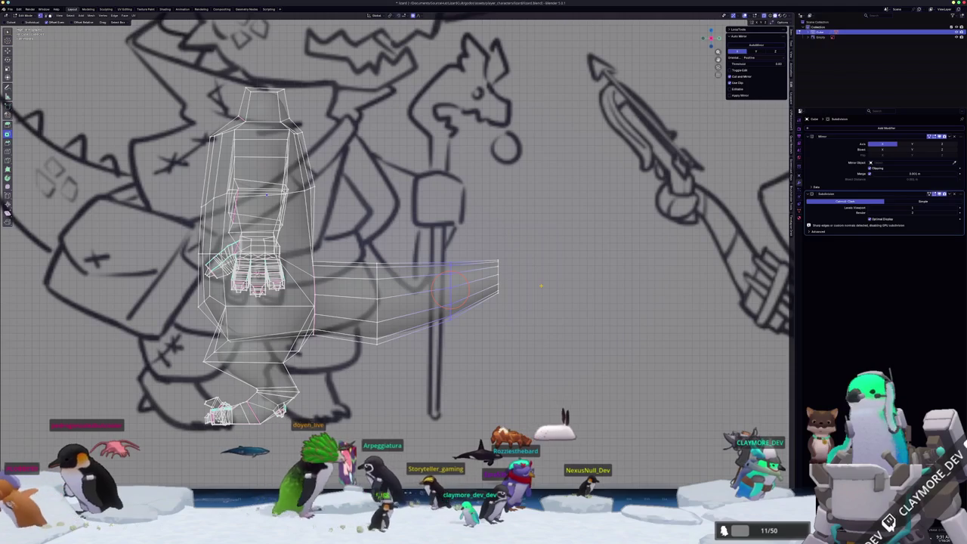
key(s)
key(z)
click(543, 287)
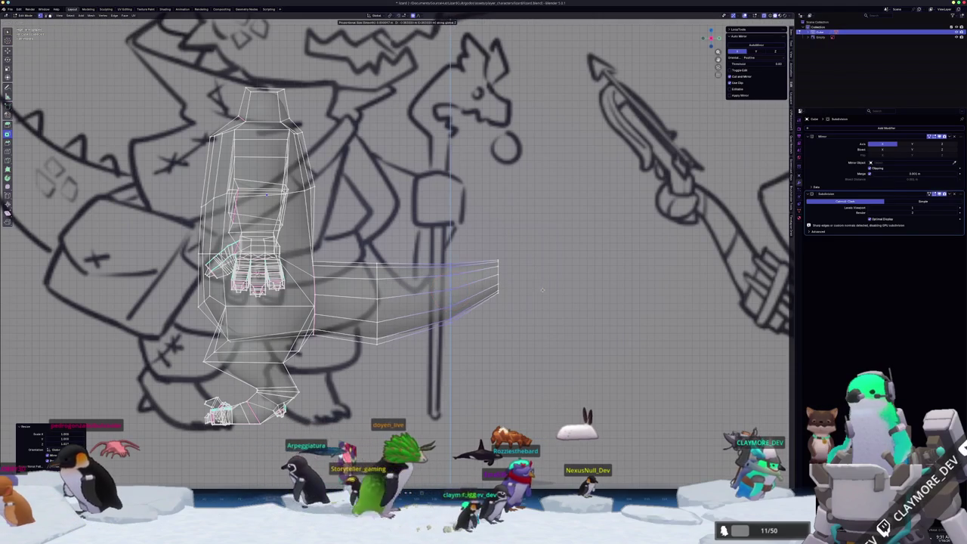
Thin the tail tip further vertically and check the smoothed result in Object Mode
middle_drag(542, 290, 488, 239)
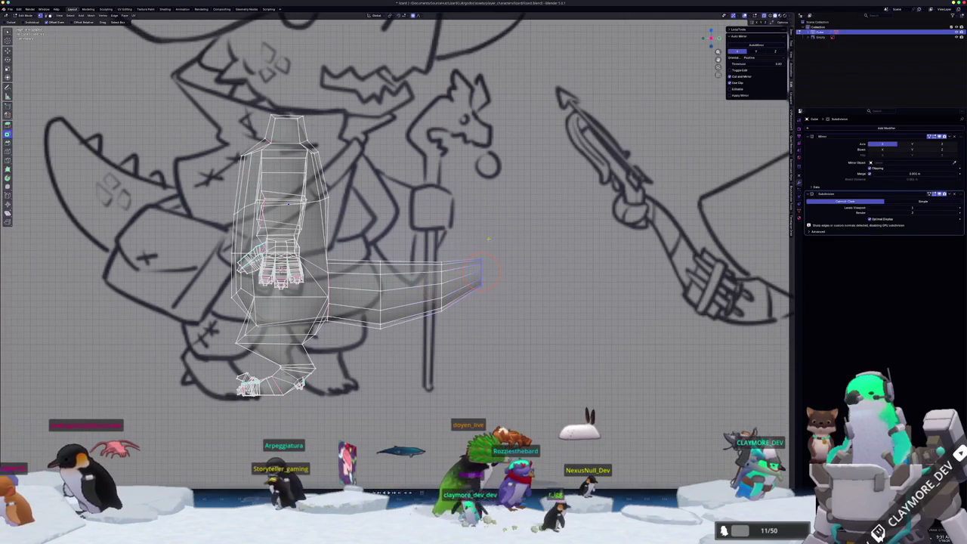
key(s)
key(z)
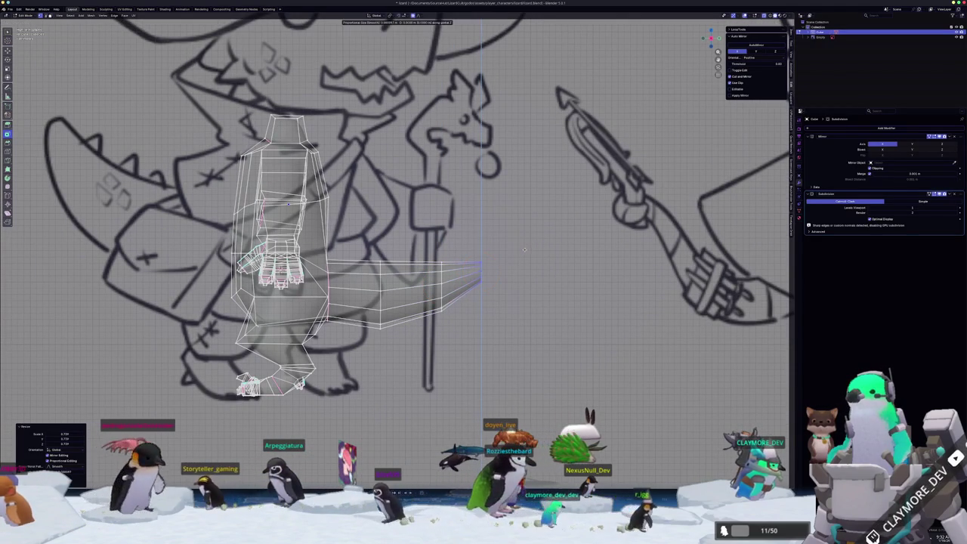
click(525, 249)
scroll(525, 249, down, 3)
scroll(484, 287, down, 2)
key(Tab)
mouse_move(484, 291)
middle_down()
mouse_move(400, 330)
mouse_move(493, 320)
middle_up()
Narrow the tail loop's width and lower it where the tail joins the body
key(Tab)
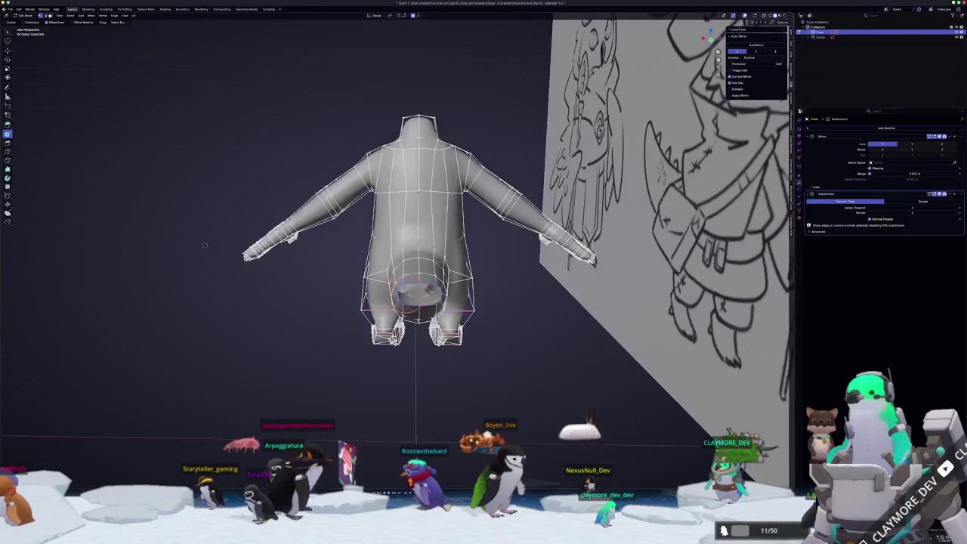
key(s)
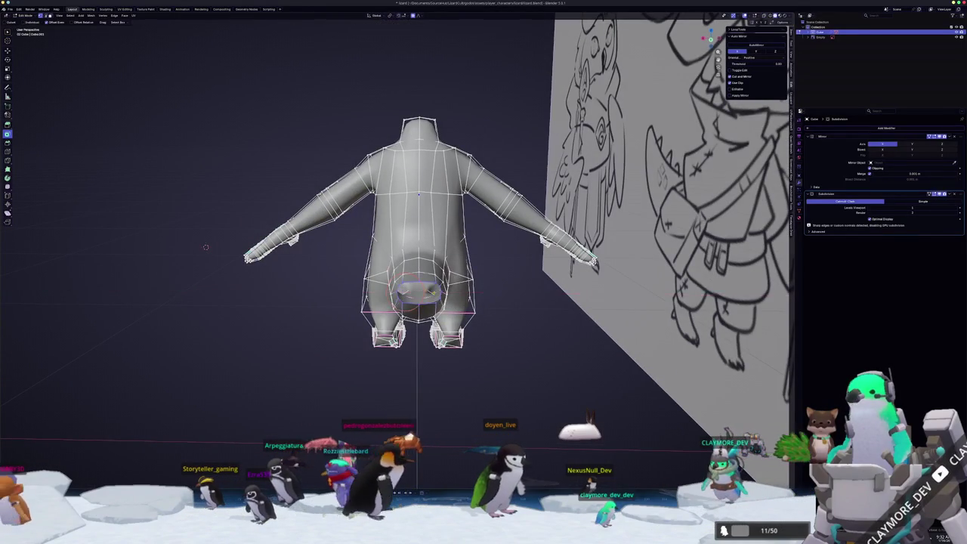
scroll(541, 301, up, 2)
key(g)
key(z)
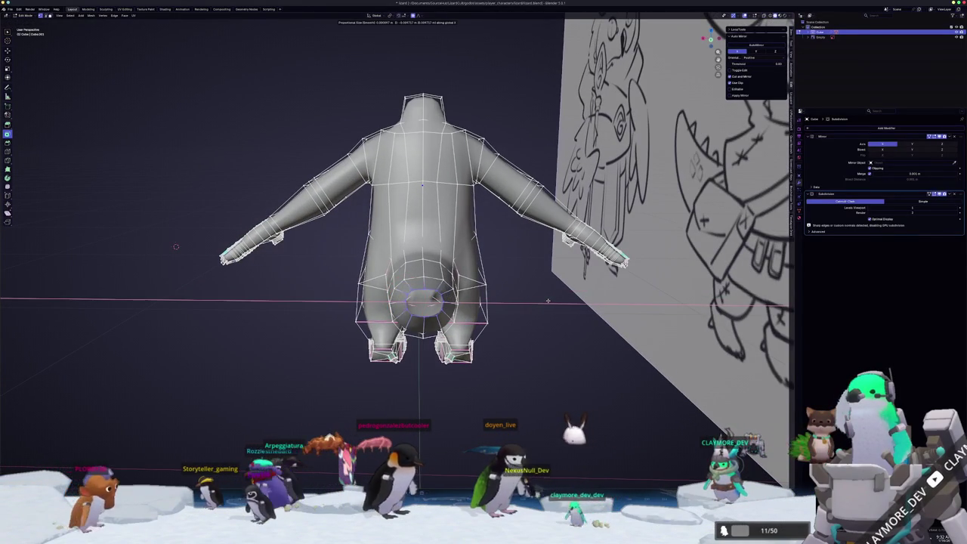
click(477, 327)
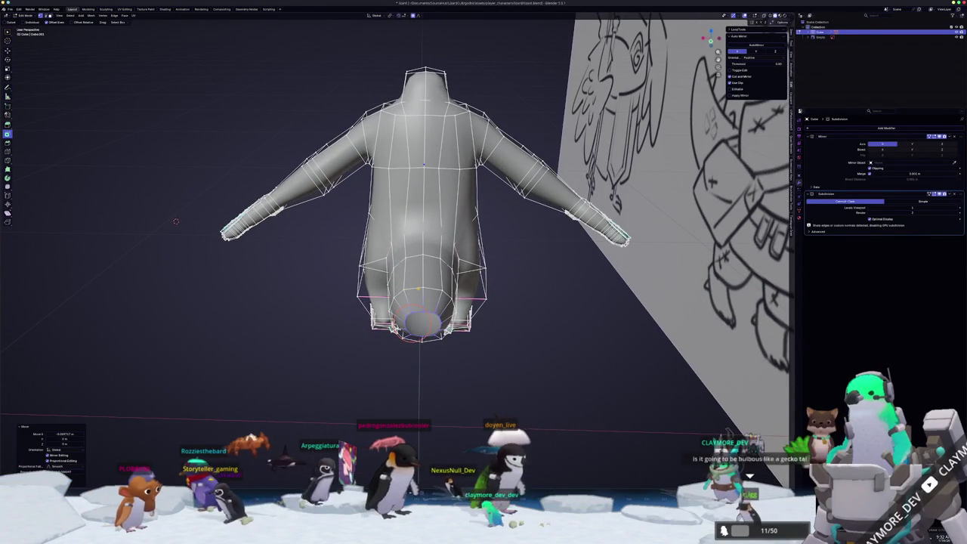
Fine-tune the loop's height with a soft-falloff vertical move
scroll(511, 308, up, 1)
scroll(511, 308, up, 2)
key(g)
key(z)
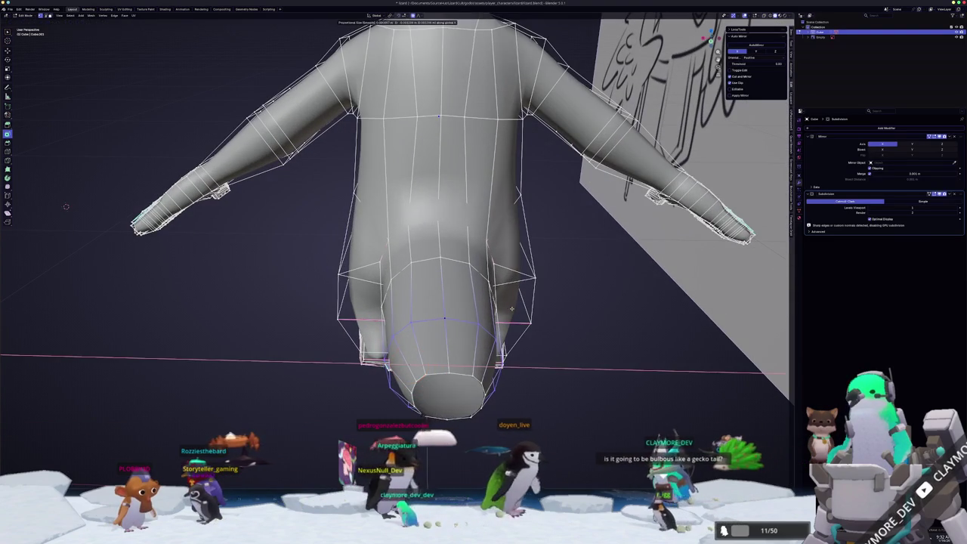
click(511, 308)
Orbit around the body and leg, ending in the top view
mouse_move(512, 308)
middle_down()
mouse_move(381, 348)
mouse_move(385, 317)
middle_up()
scroll(388, 287, down, 2)
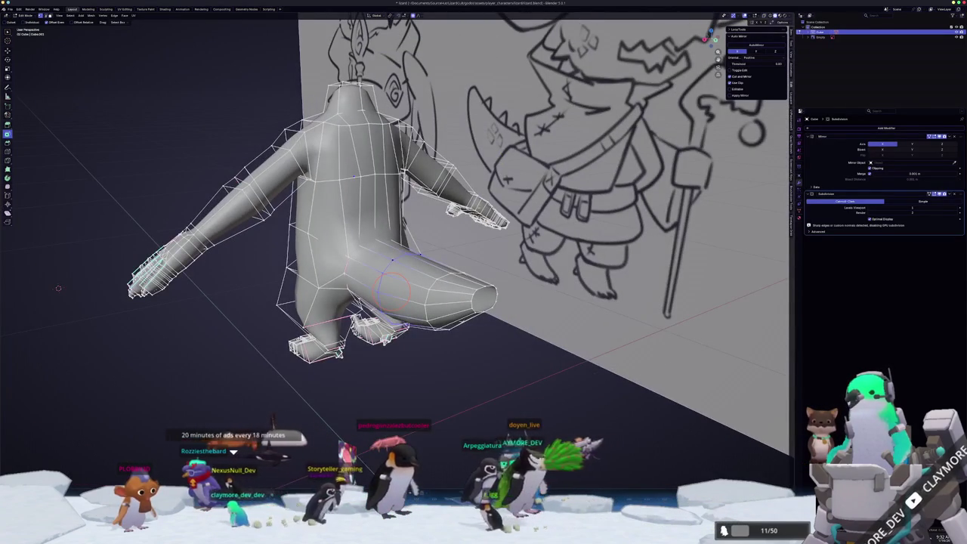
scroll(391, 289, up, 3)
middle_drag(391, 289, 414, 255)
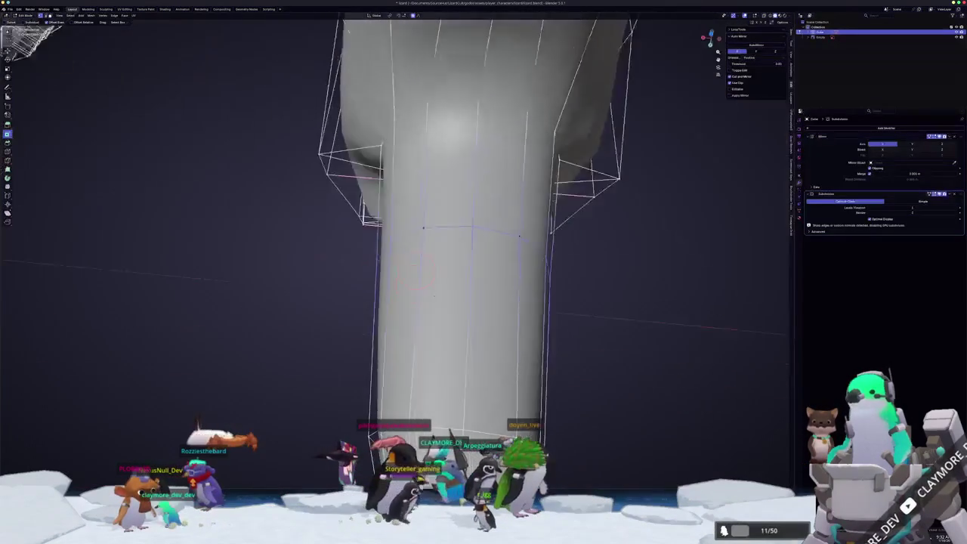
key(KP_3)
key(KP_7)
scroll(420, 300, down, 2)
Shift the selected loop sideways along the X axis
key(g)
key(x)
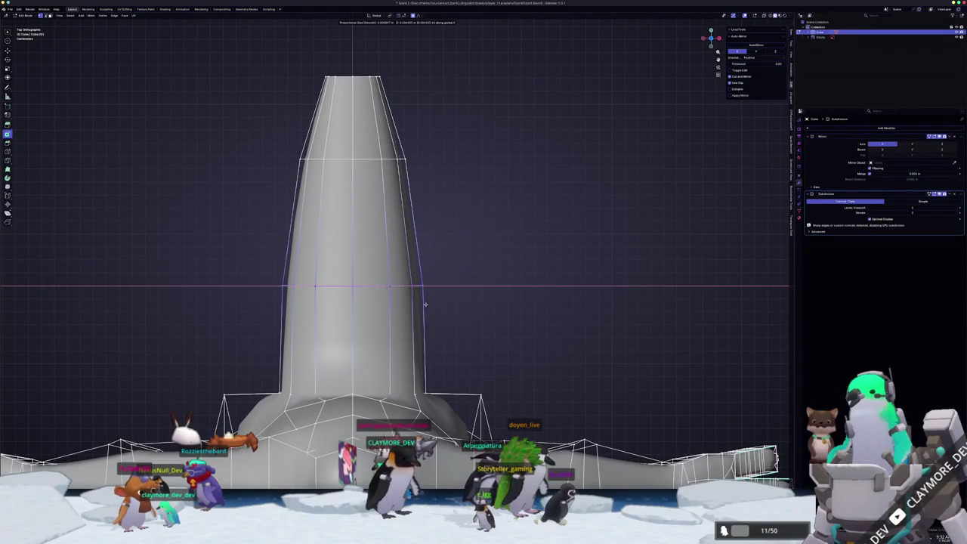
click(424, 304)
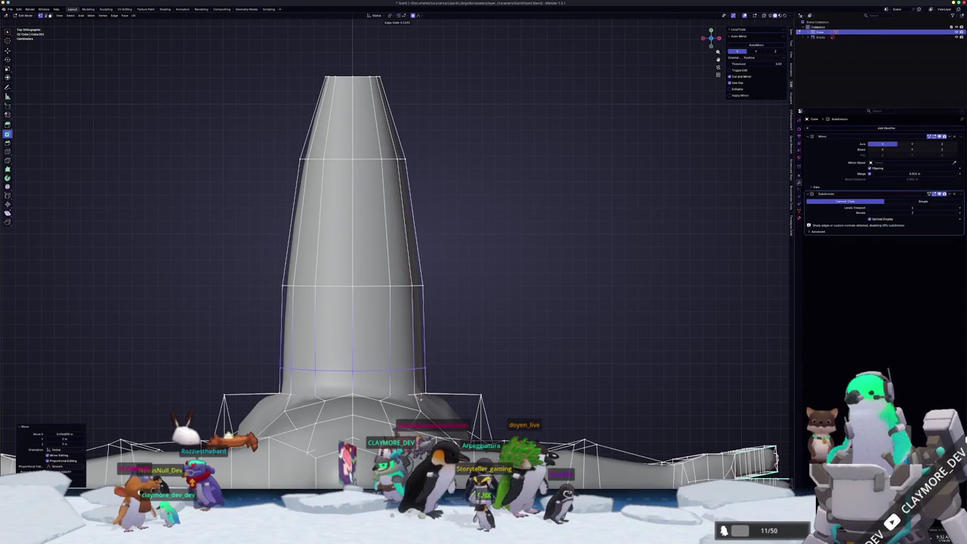
click(456, 378)
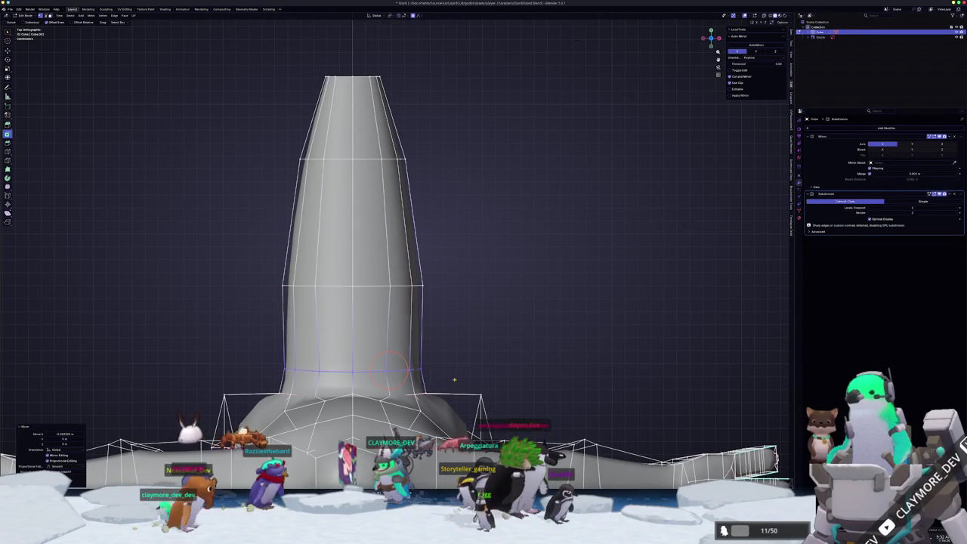
mouse_move(455, 378)
middle_down()
mouse_move(423, 287)
mouse_move(379, 265)
mouse_move(401, 265)
middle_up()
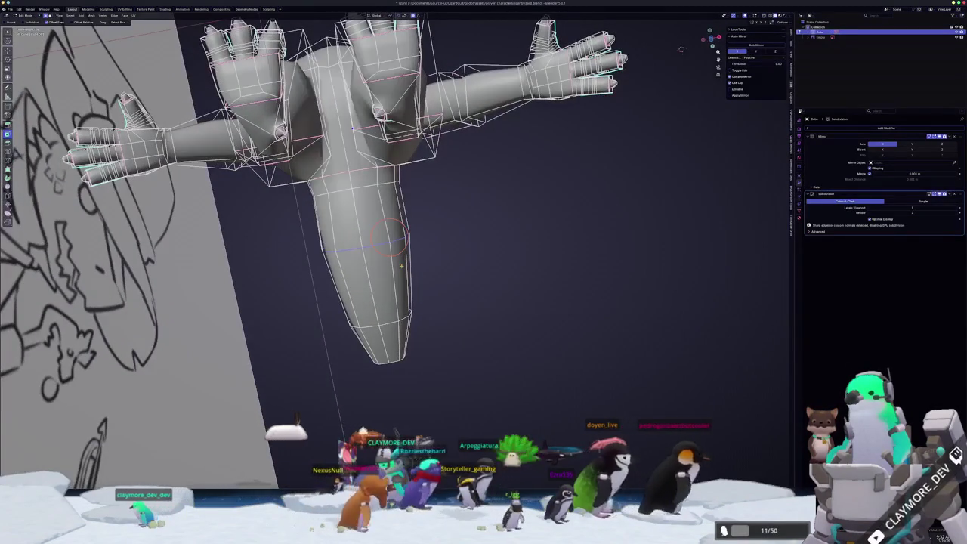
In top orthographic view, slide the lower new edge loop down into place
key(KP_7)
scroll(398, 261, up, 3)
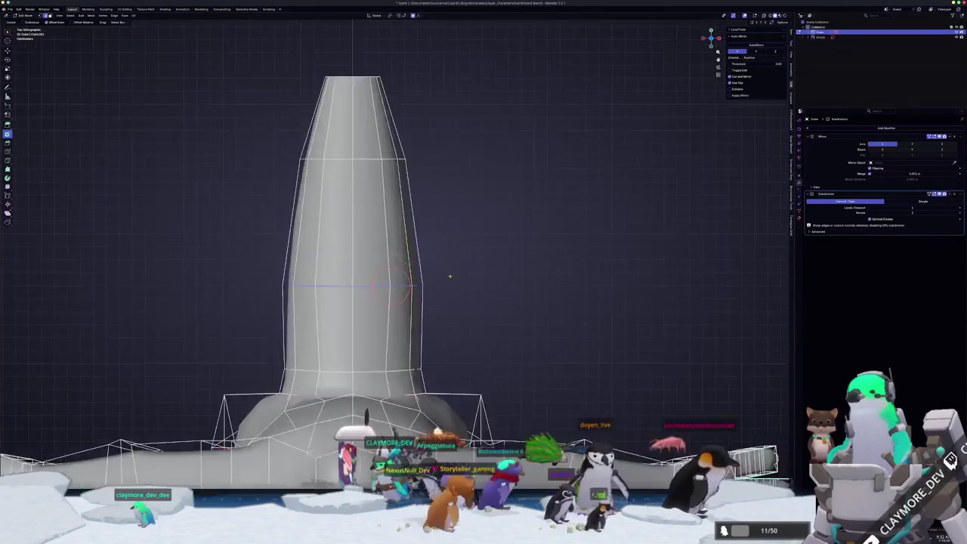
scroll(398, 261, up, 1)
drag(453, 275, 458, 324)
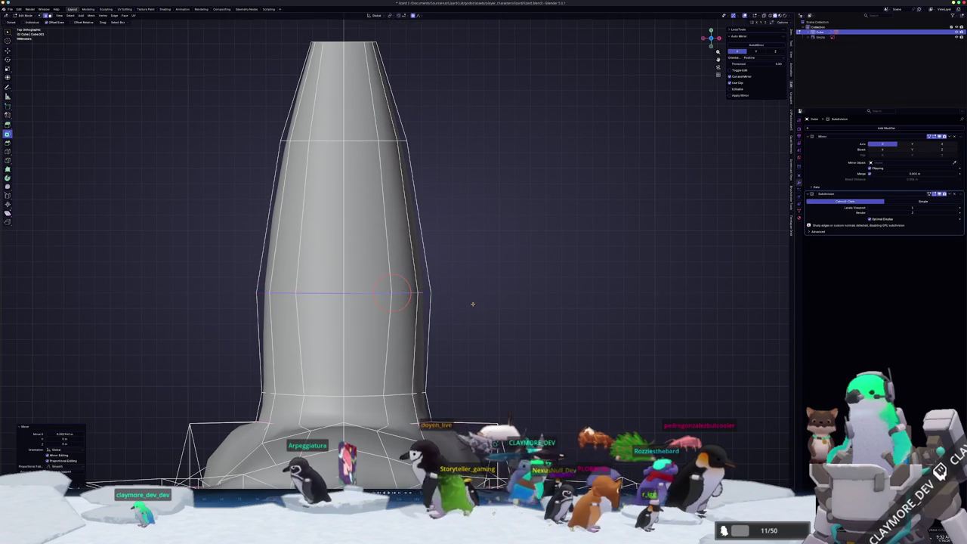
click(469, 302)
key(g)
key(g)
click(471, 337)
Slide the upper edge loop to its new position
key(shift+s)
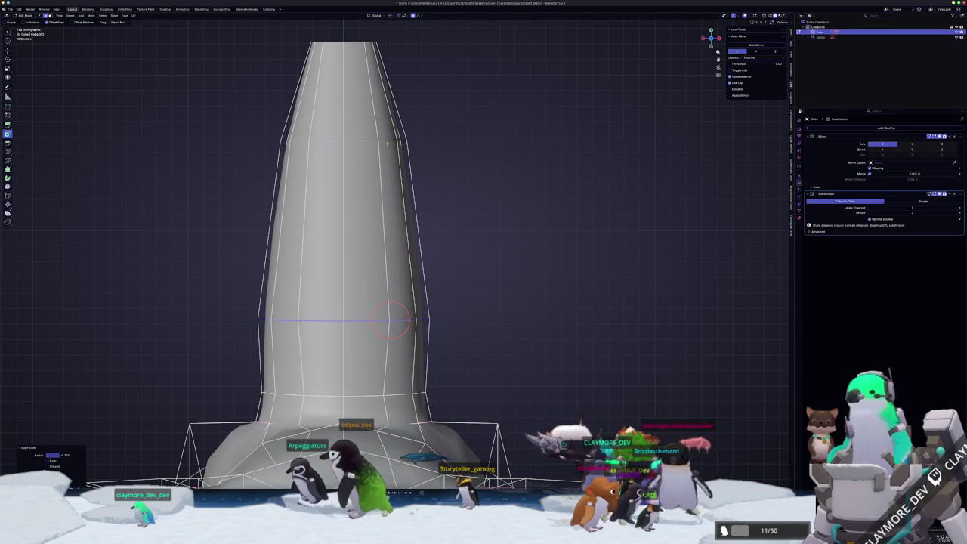
alt+click(386, 144)
key(shift+s)
click(446, 179)
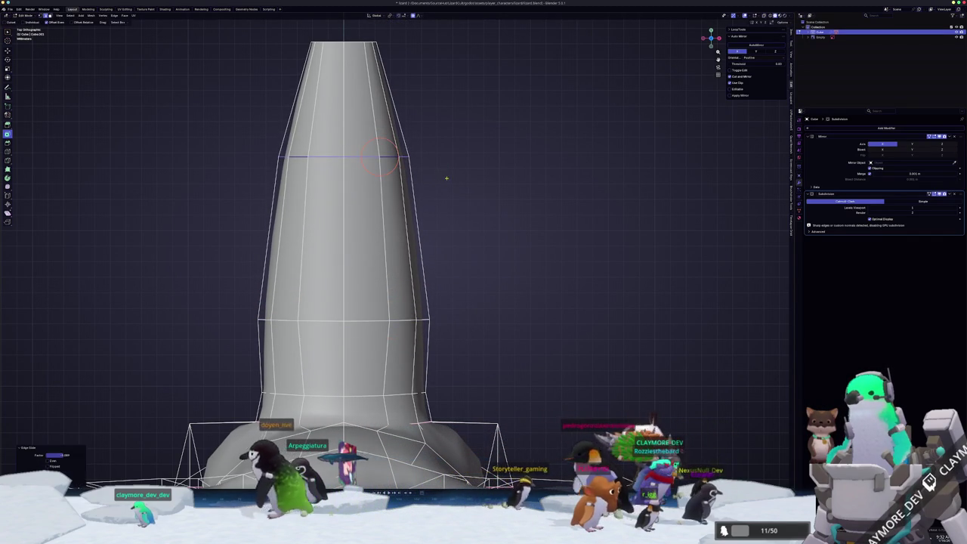
mouse_move(448, 205)
middle_down()
mouse_move(490, 263)
mouse_move(484, 281)
middle_up()
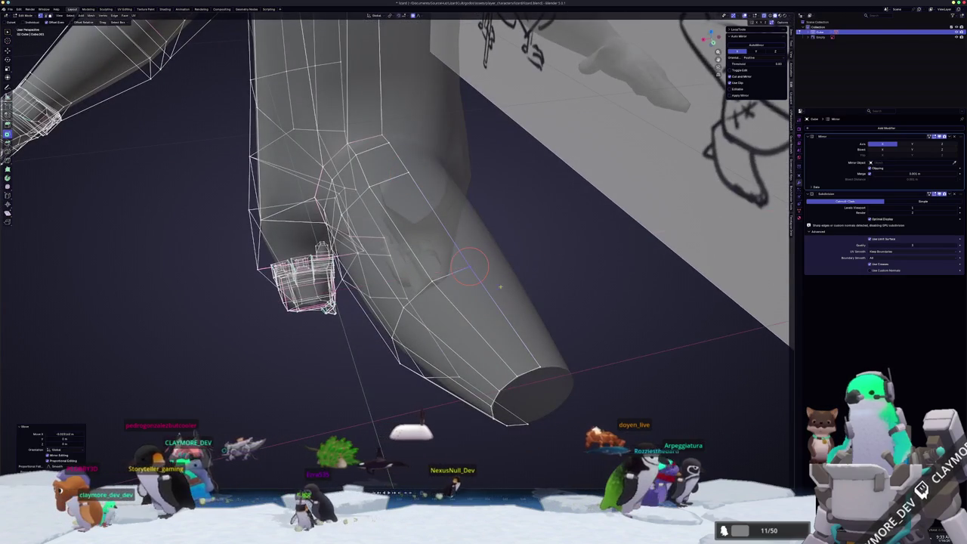
Nudge the selection along the X axis and add a leg edge loop to it
middle_drag(462, 244, 392, 259)
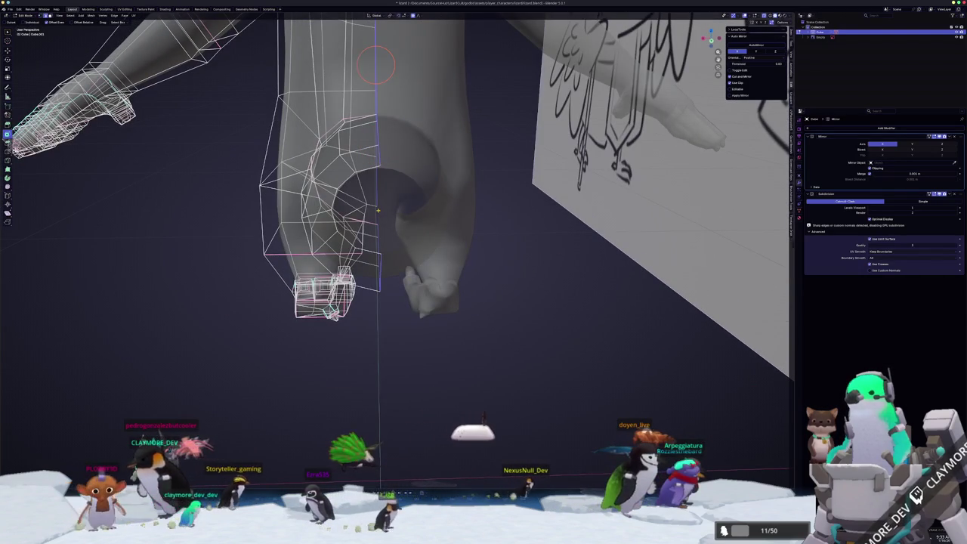
key(x)
click(488, 209)
middle_drag(488, 209, 506, 276)
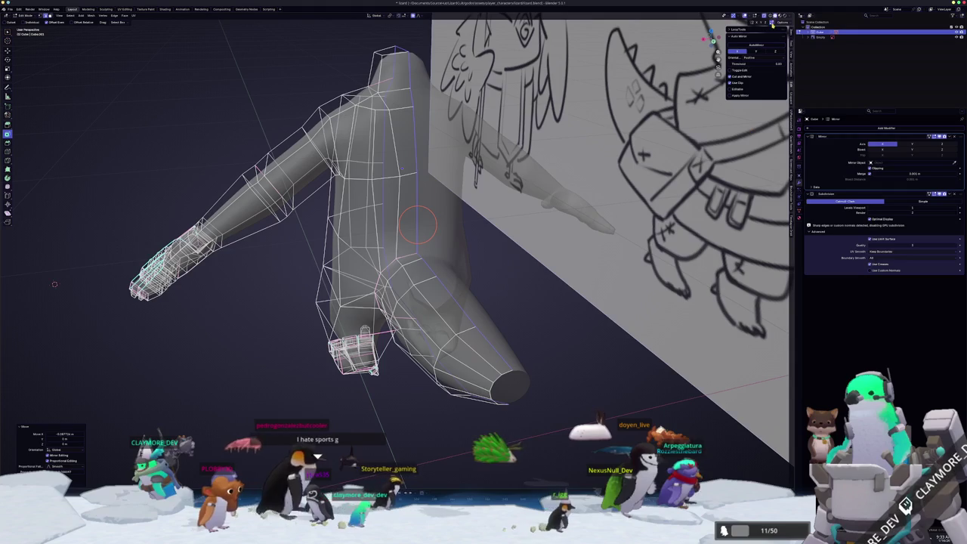
scroll(418, 225, up, 2)
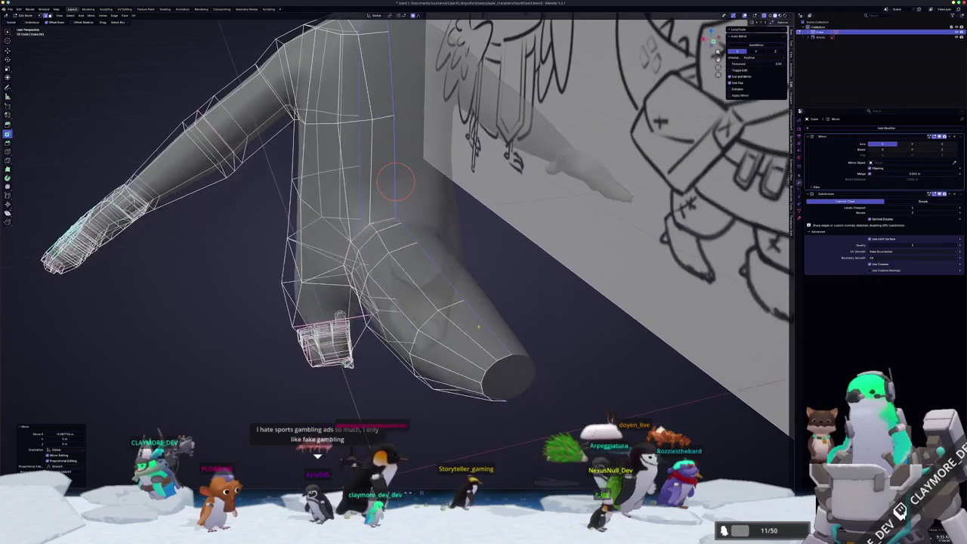
alt+shift+click(474, 359)
Orbit and zoom around the character, checking it against the side reference
mouse_move(487, 368)
middle_down()
mouse_move(477, 300)
mouse_move(453, 295)
middle_up()
scroll(423, 287, up, 3)
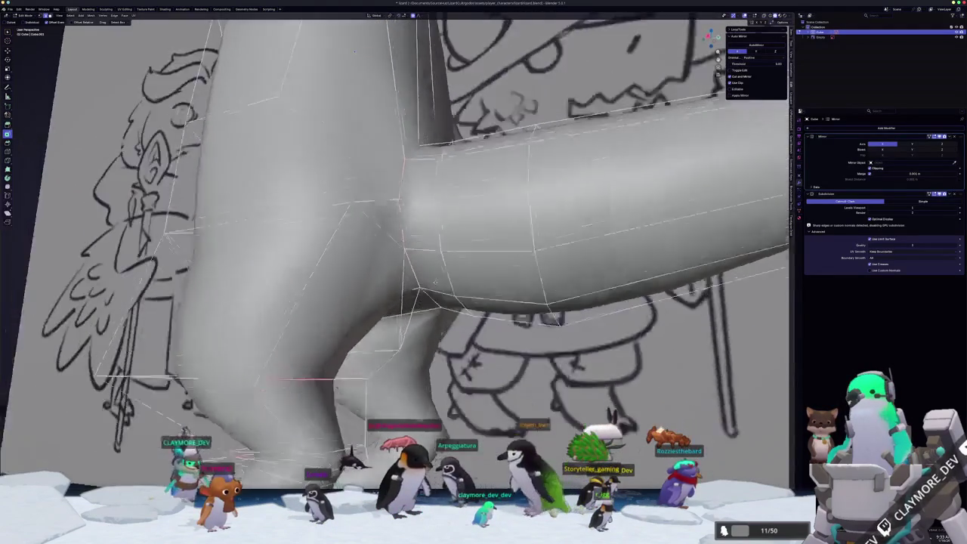
scroll(423, 287, down, 3)
middle_drag(453, 302, 615, 323)
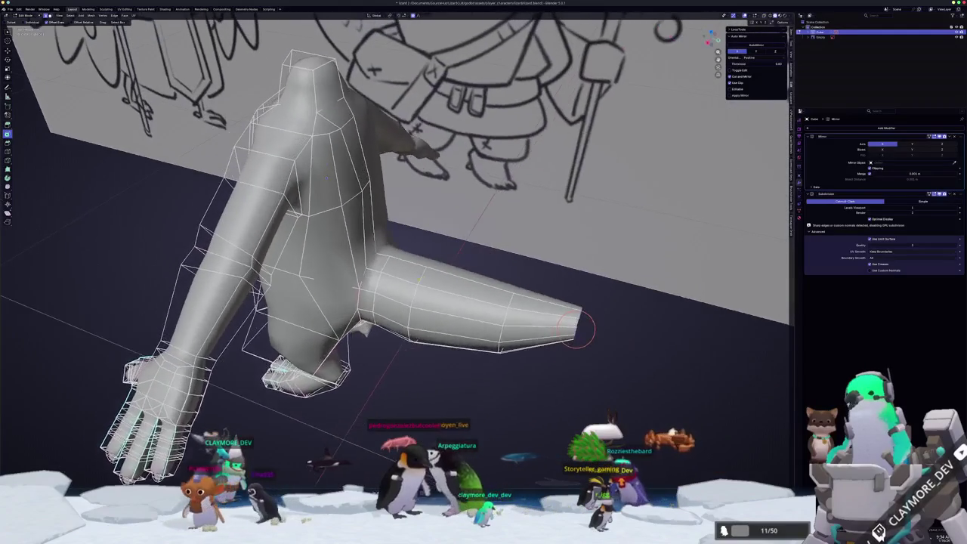
key(KP_3)
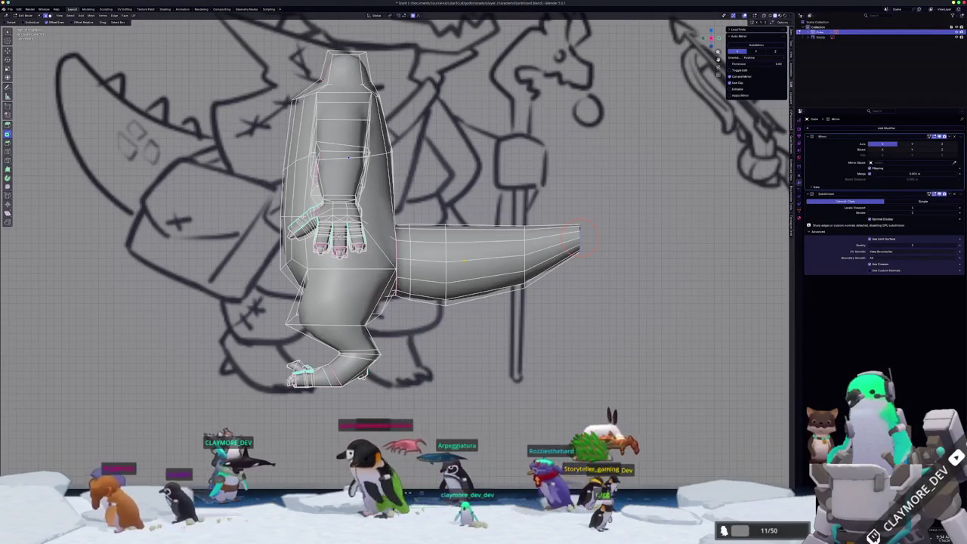
scroll(396, 219, down, 3)
scroll(396, 219, up, 2)
scroll(397, 219, up, 1)
scroll(127, 263, down, 1)
middle_drag(438, 248, 408, 264)
scroll(404, 267, up, 2)
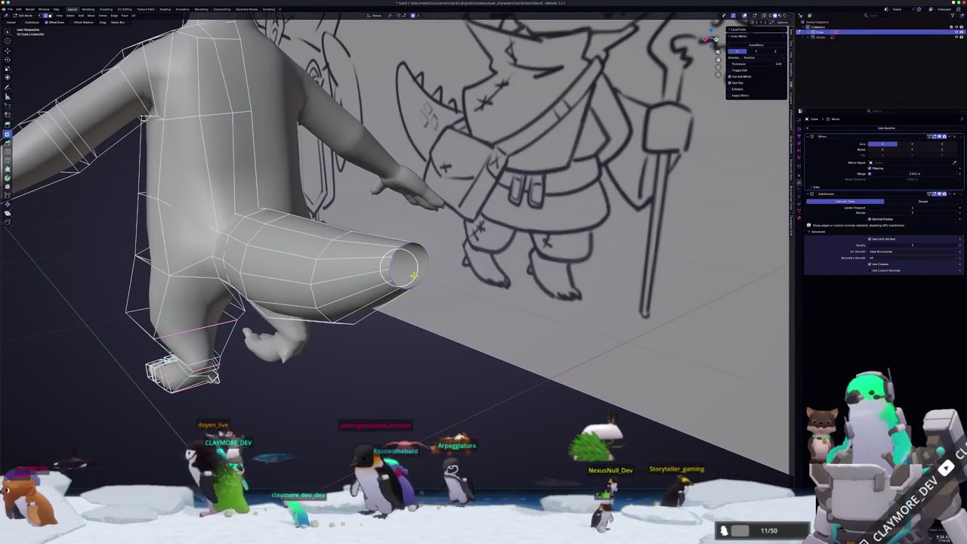
scroll(396, 250, up, 2)
Try editing the tail's open end face, then undo the trial and cancel the vertical move
middle_drag(253, 174, 405, 273)
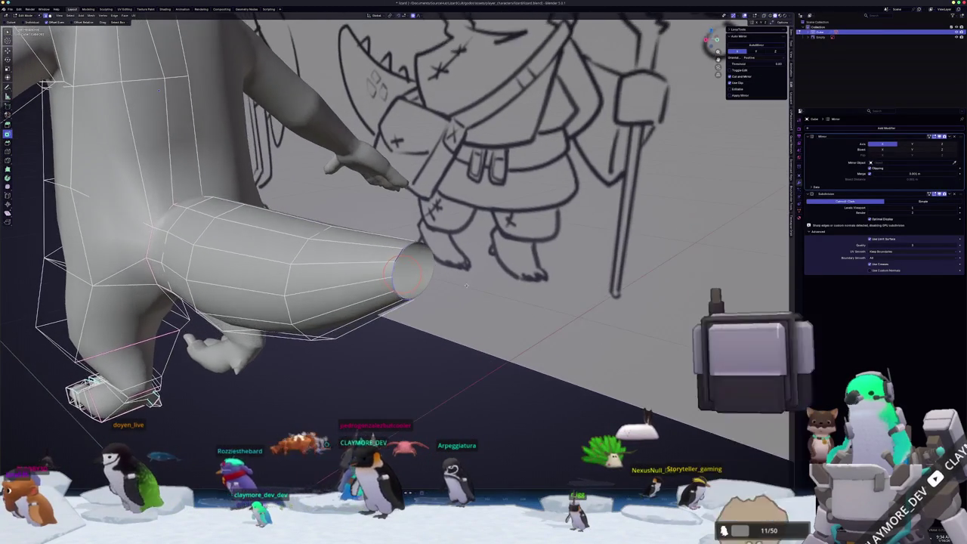
middle_drag(466, 285, 407, 282)
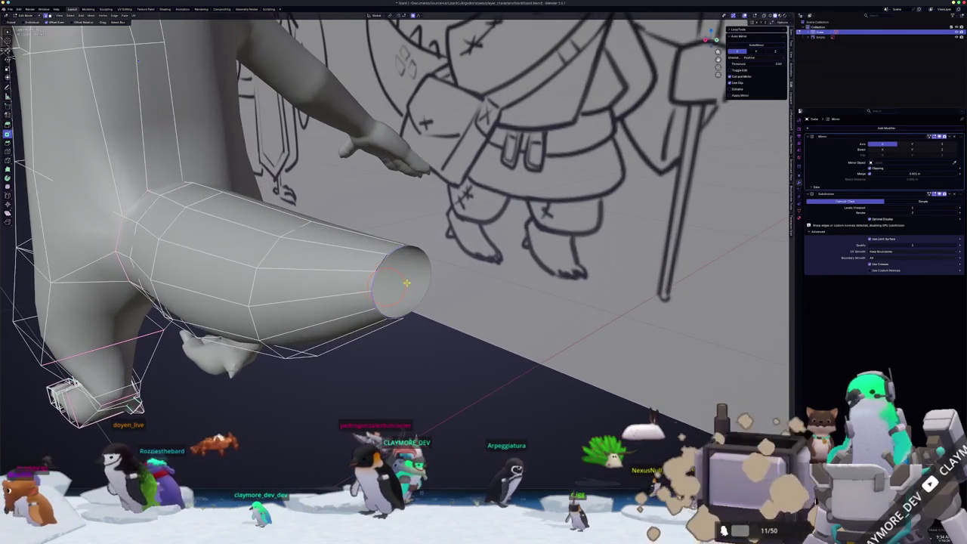
key(f)
key(i)
key(ctrl+z)
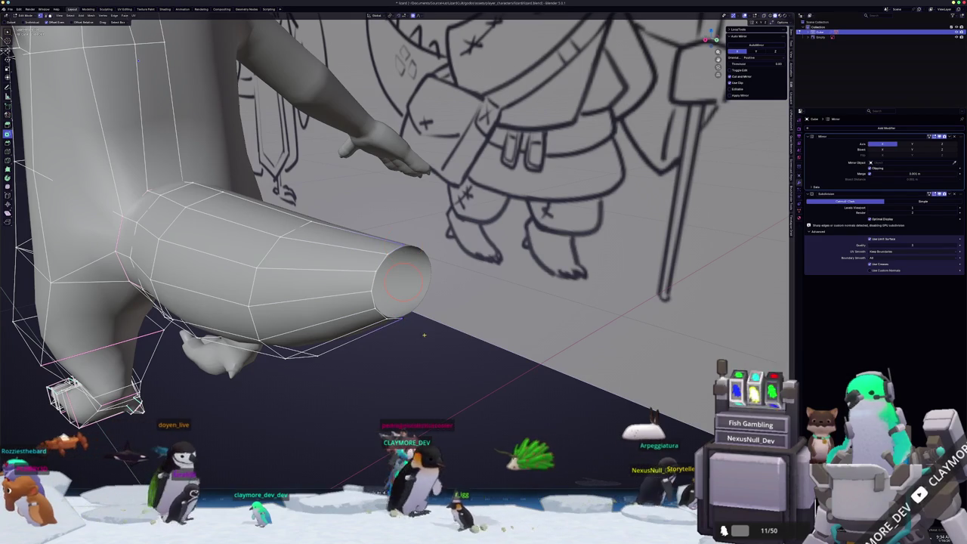
key(g)
key(z)
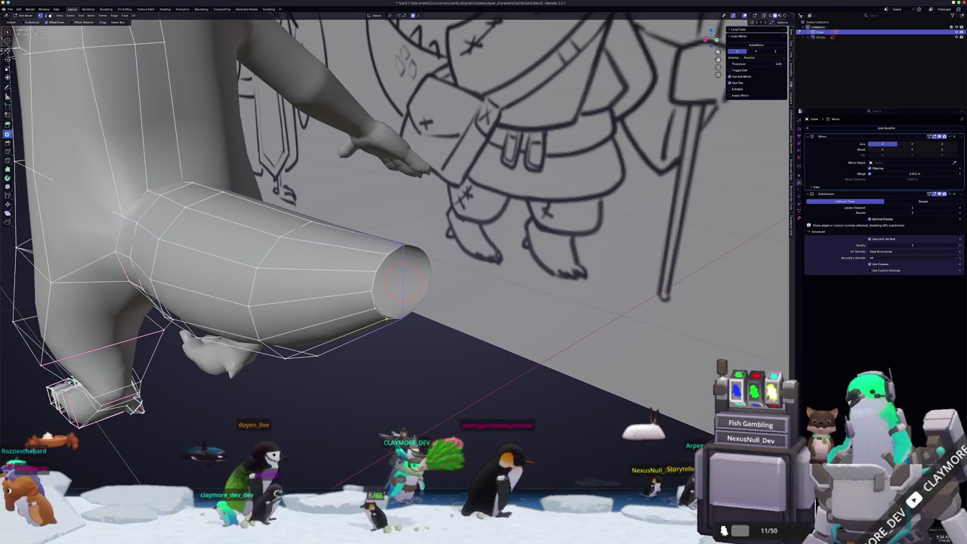
key(Escape)
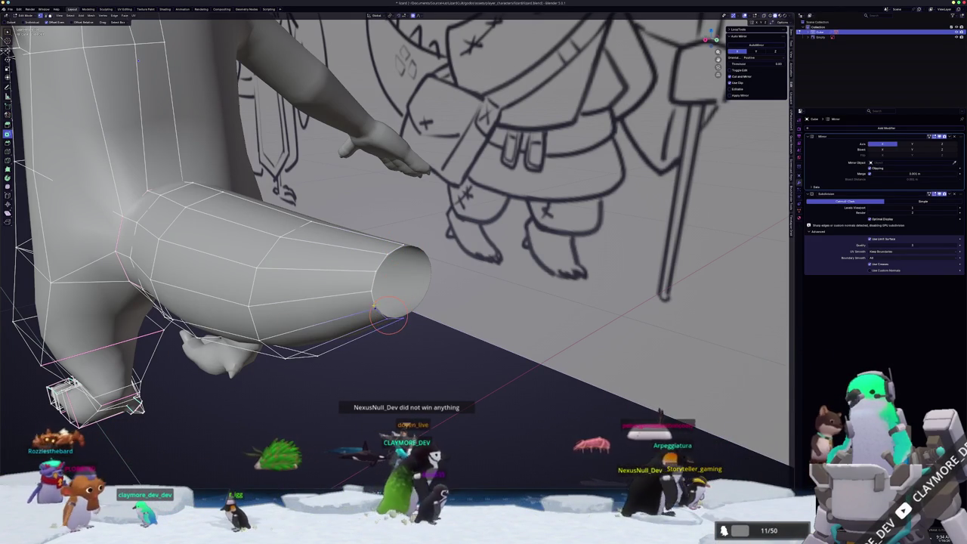
middle_drag(389, 317, 445, 291)
Extrude the tail's end loop and merge it at center into a single point
key(e)
click(532, 312)
right_click(537, 314)
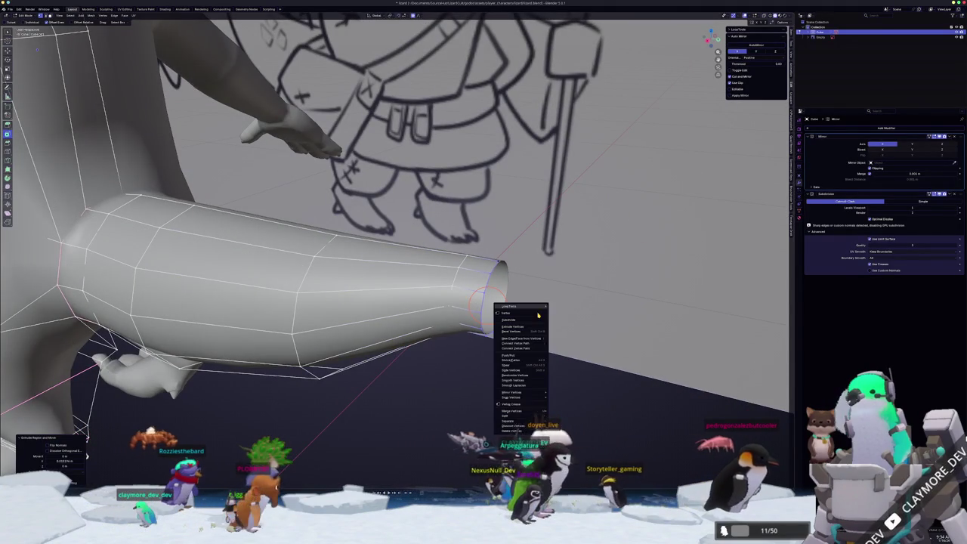
mouse_move(512, 410)
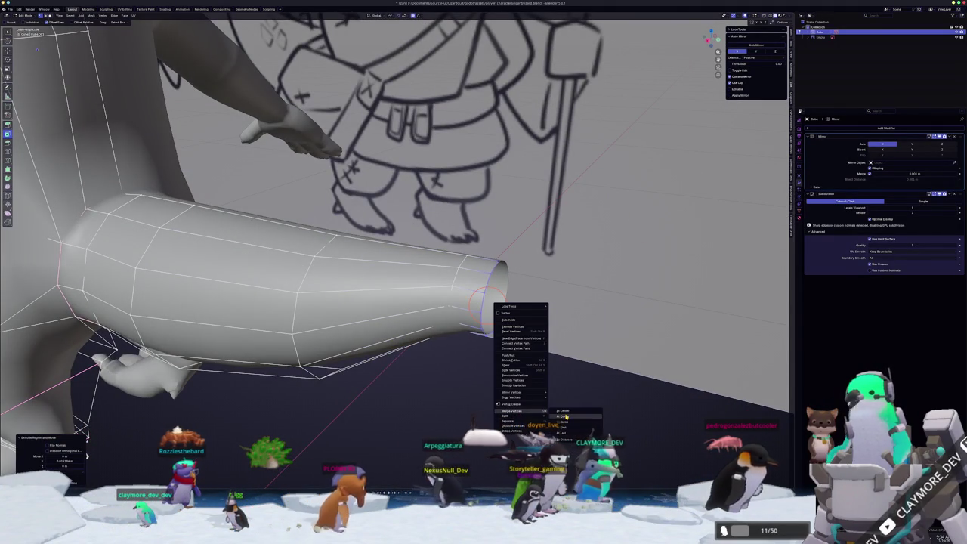
click(566, 414)
In front orthographic view, raise the merged tip vertex up and to the right
middle_drag(562, 415, 403, 380)
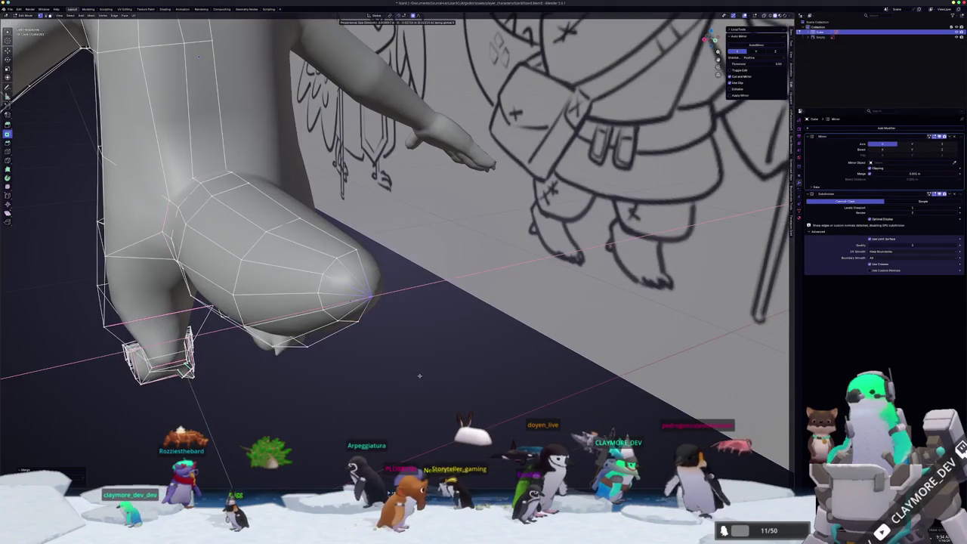
key(KP_1)
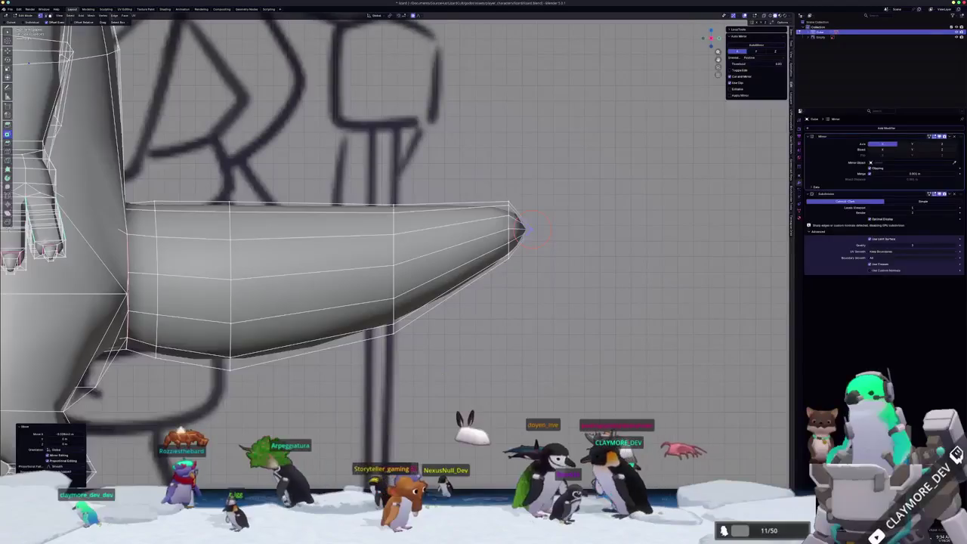
key(g)
click(466, 341)
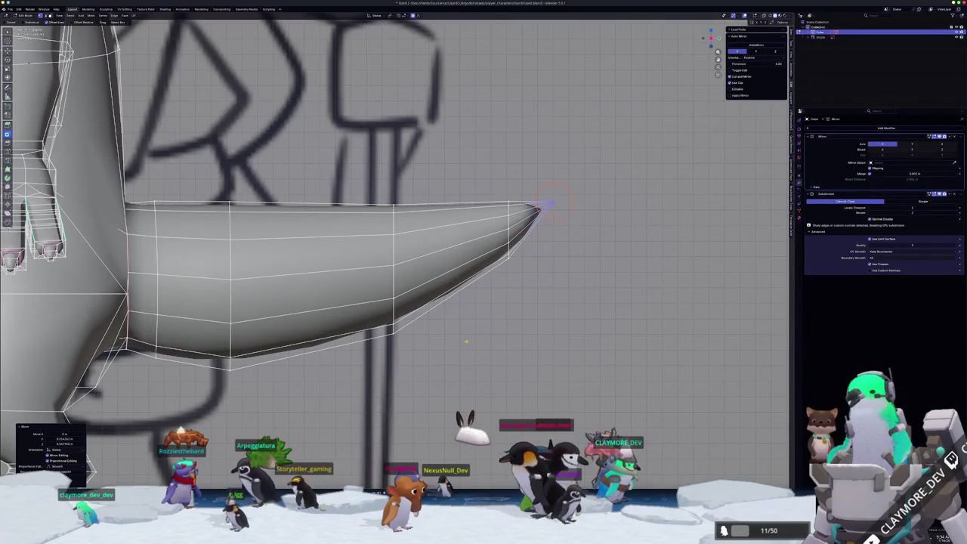
Check the tail in Object Mode, then move the tip vertex along the Y axis
key(Tab)
mouse_move(466, 341)
middle_down()
mouse_move(369, 366)
mouse_move(431, 363)
middle_up()
key(Tab)
middle_drag(498, 351, 444, 312)
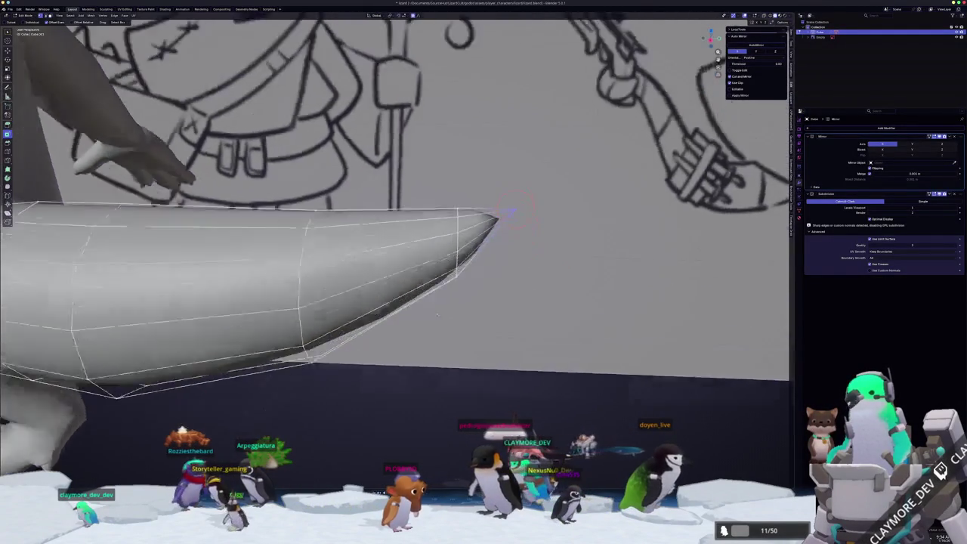
key(g)
key(y)
click(444, 311)
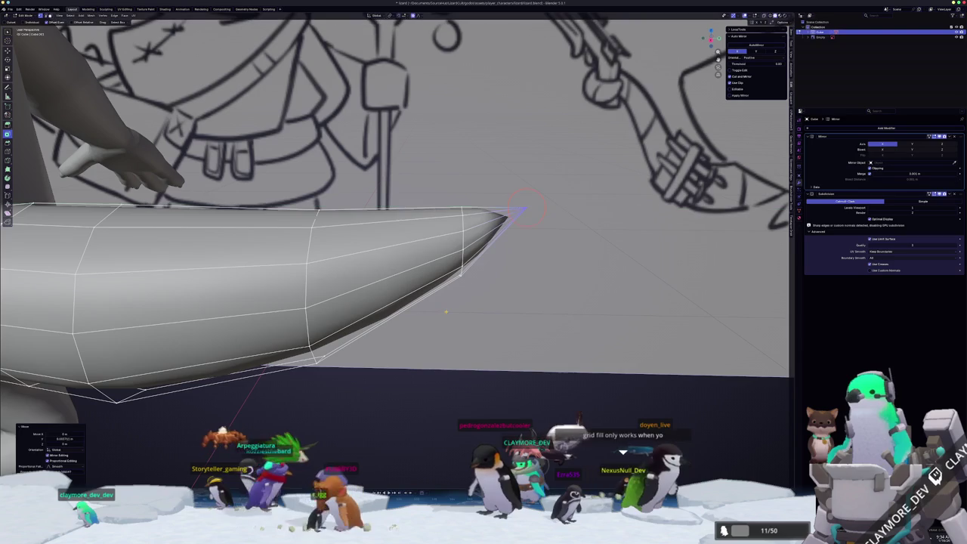
middle_drag(444, 311, 451, 299)
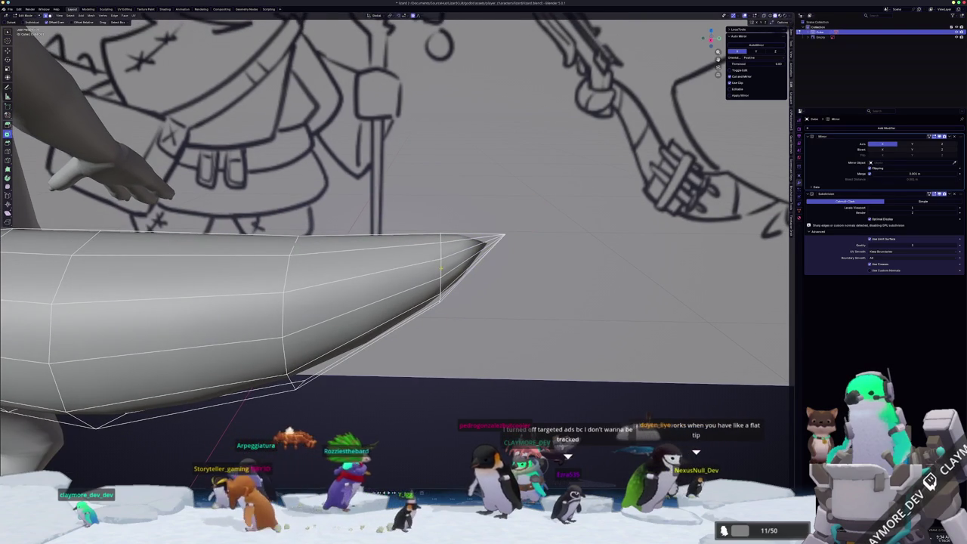
Inspect the pointed tail tip from below in Object Mode
key(Tab)
mouse_move(440, 265)
middle_down()
mouse_move(301, 309)
mouse_move(384, 302)
mouse_move(408, 270)
mouse_move(380, 272)
middle_up()
scroll(300, 309, down, 3)
With see-through display on, slide a tail edge loop to a new position
key(Tab)
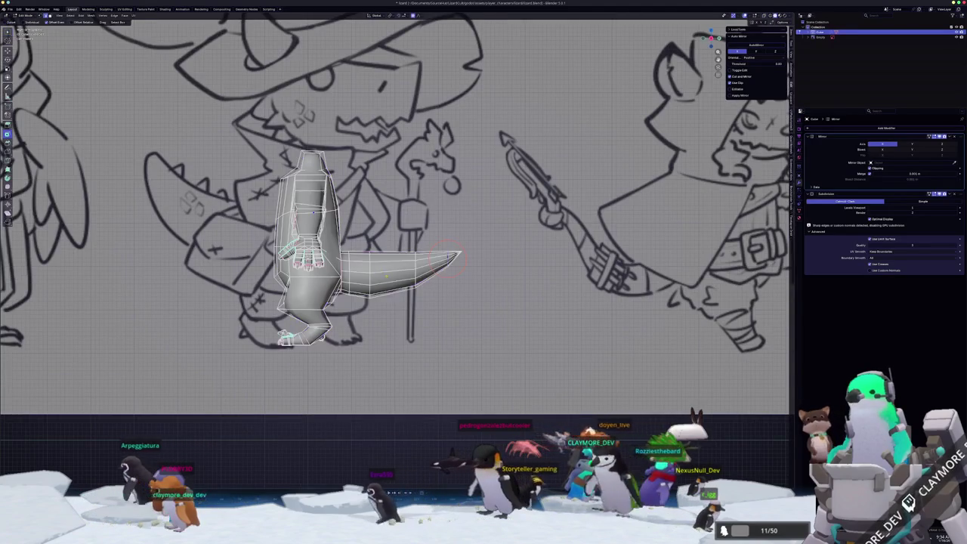
scroll(380, 273, up, 2)
key(alt+z)
key(alt+z)
key(alt+z)
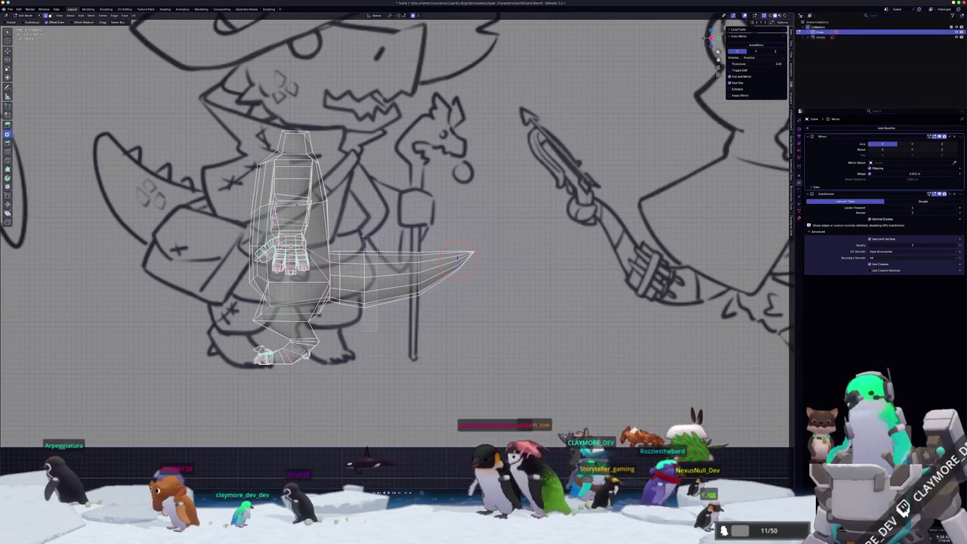
scroll(359, 227, up, 2)
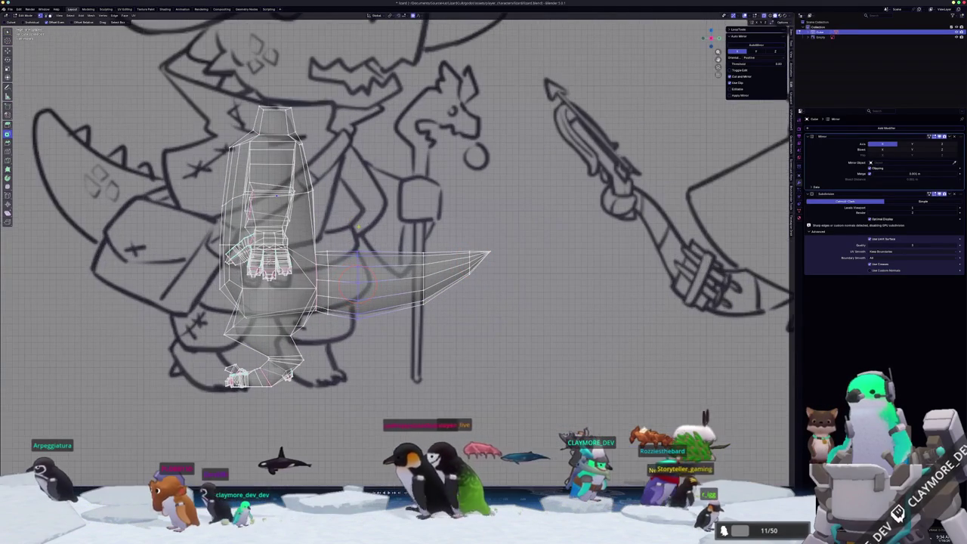
key(g)
key(g)
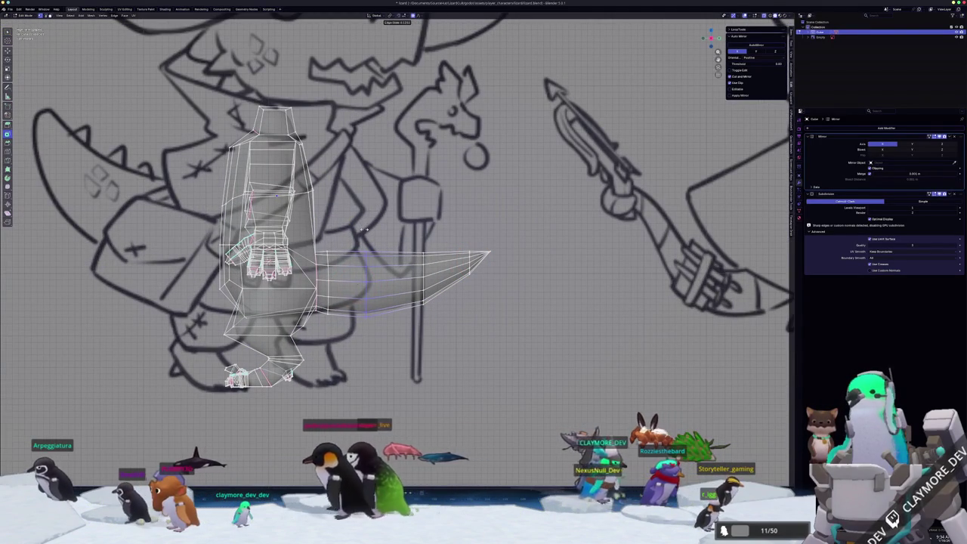
click(363, 229)
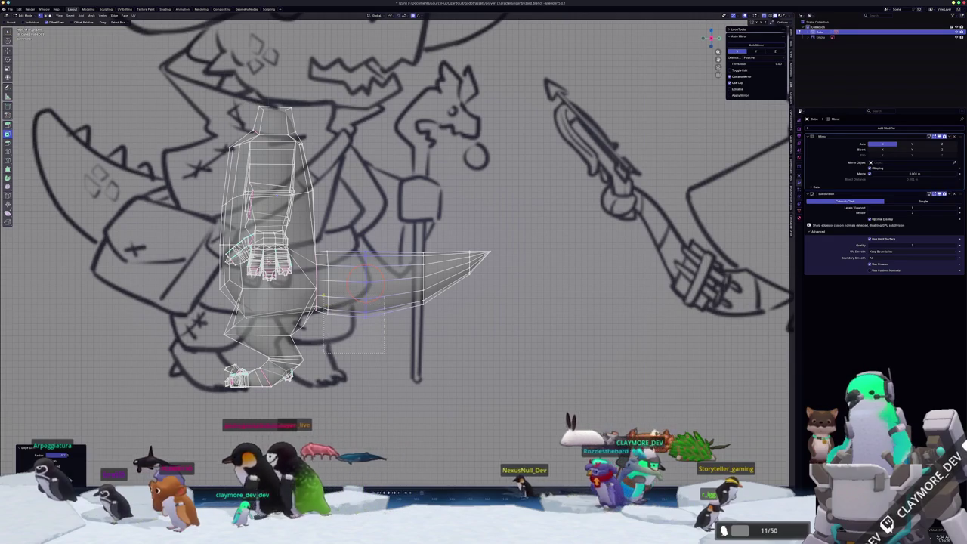
Reshape the tail vertically with a proportional Z move and review it in Object Mode
key(g)
key(z)
click(322, 294)
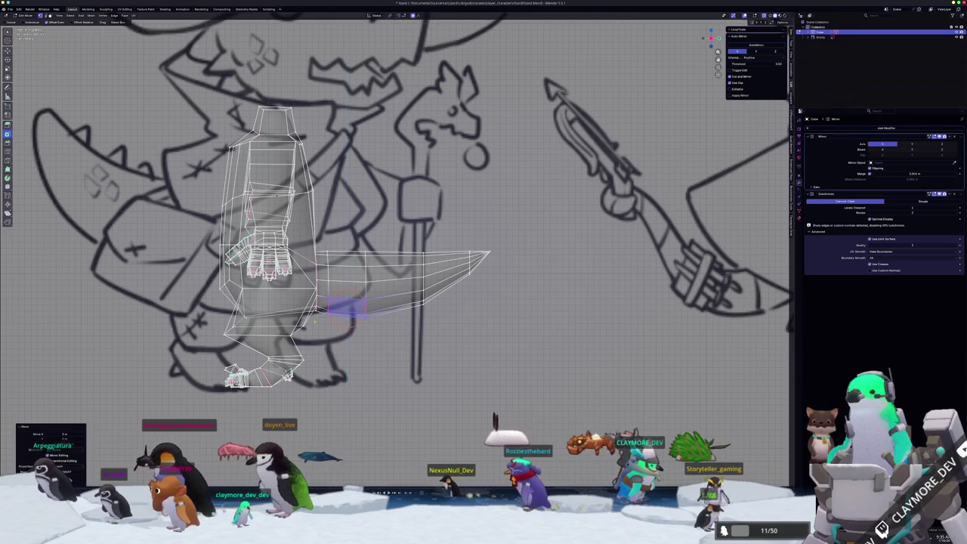
scroll(322, 294, up, 2)
scroll(324, 338, down, 2)
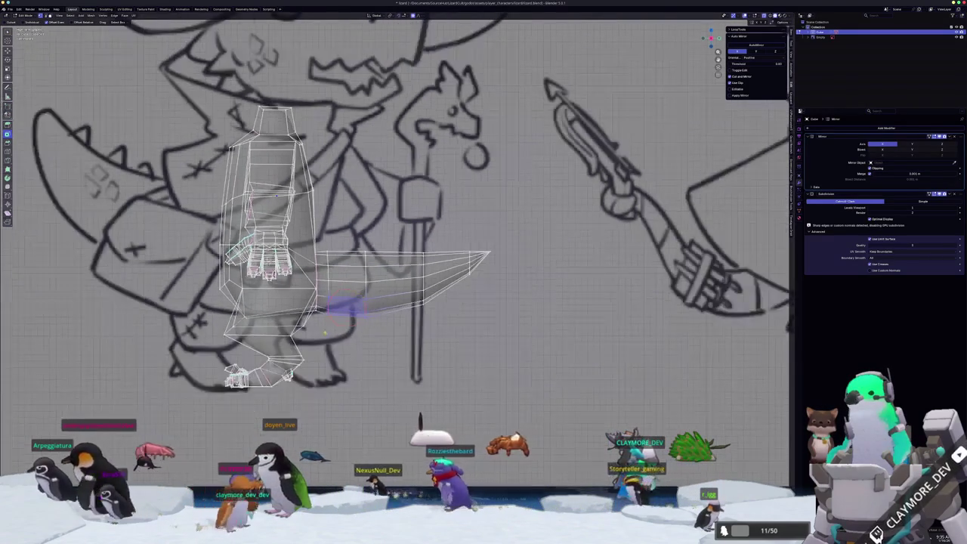
key(Tab)
scroll(325, 336, down, 2)
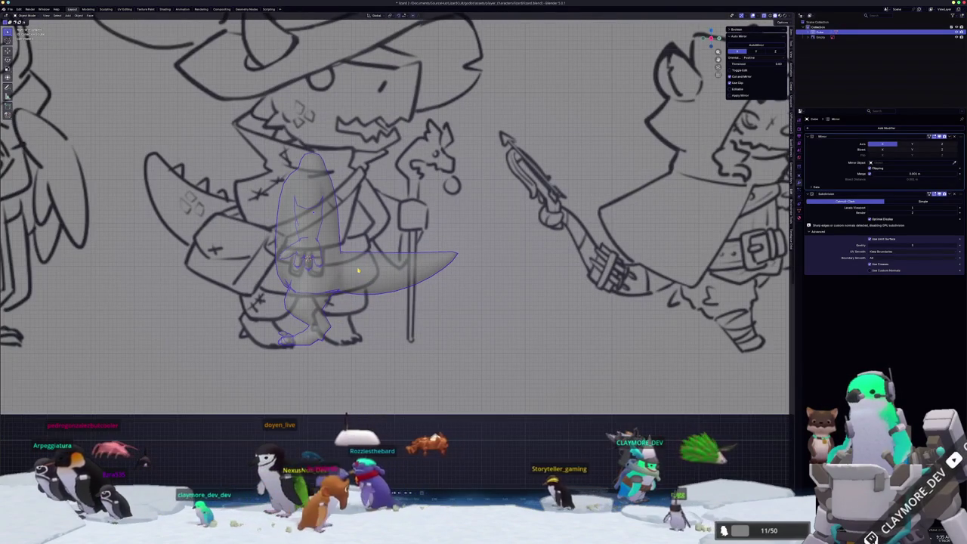
scroll(327, 335, down, 1)
scroll(358, 281, down, 1)
middle_drag(358, 281, 322, 286)
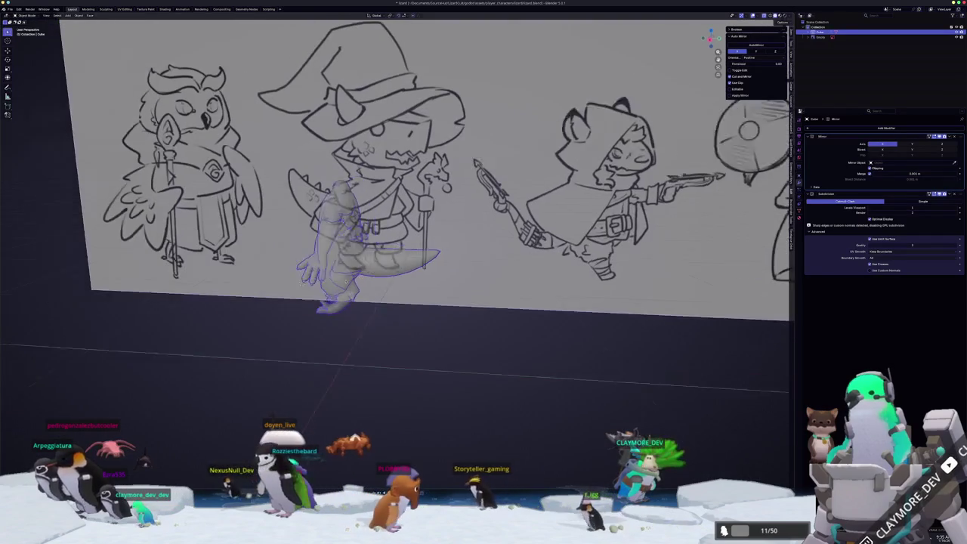
Add another edge loop across the tail
key(Tab)
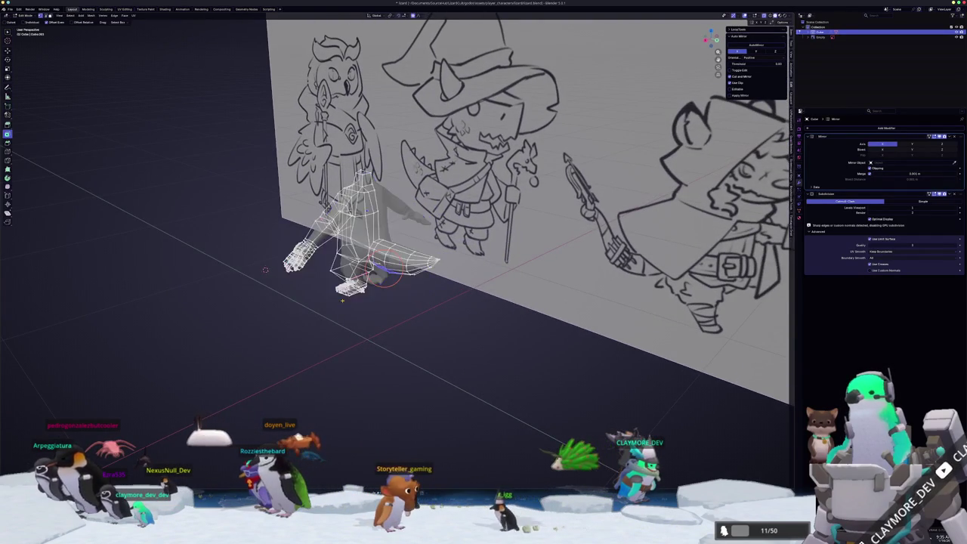
scroll(343, 302, up, 3)
scroll(340, 309, up, 2)
scroll(336, 316, up, 2)
scroll(330, 318, down, 2)
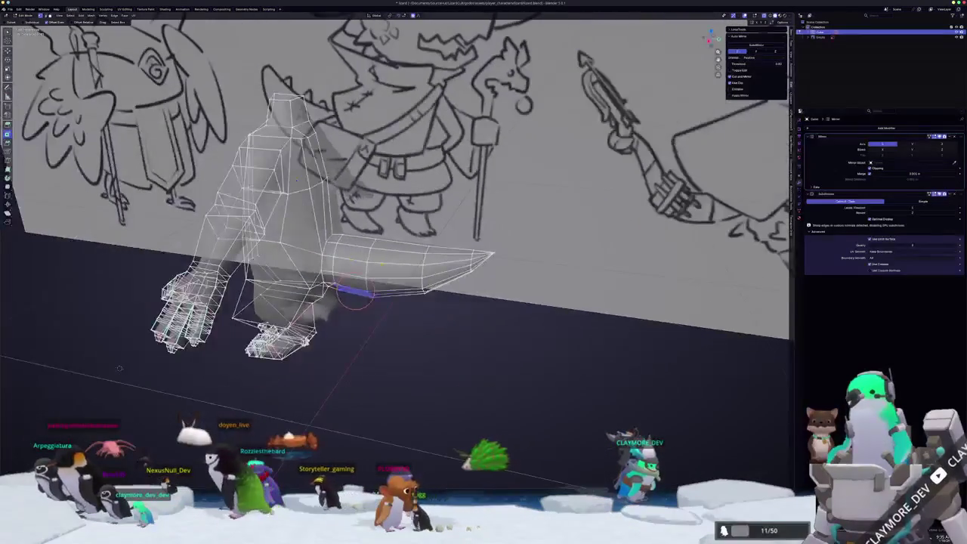
scroll(354, 293, up, 2)
scroll(339, 306, up, 1)
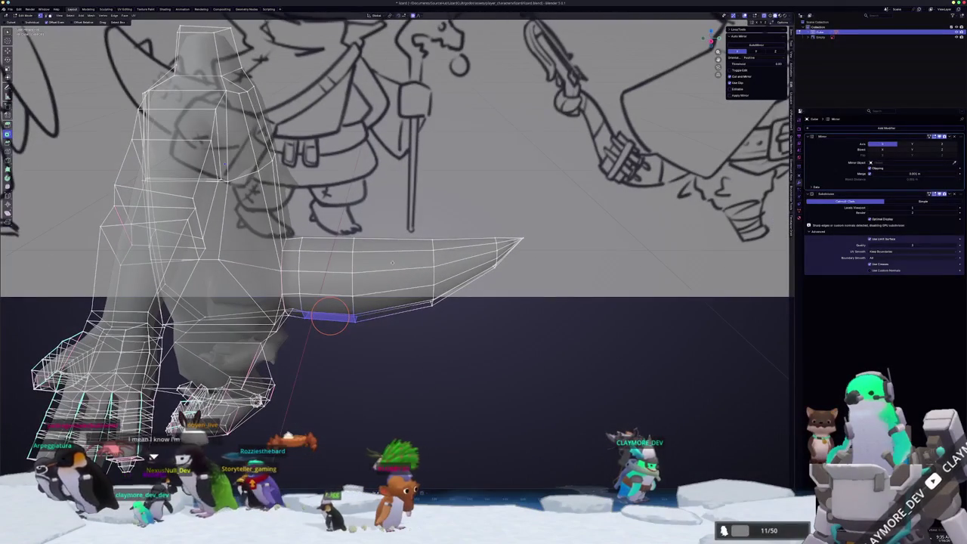
middle_drag(330, 316, 330, 306)
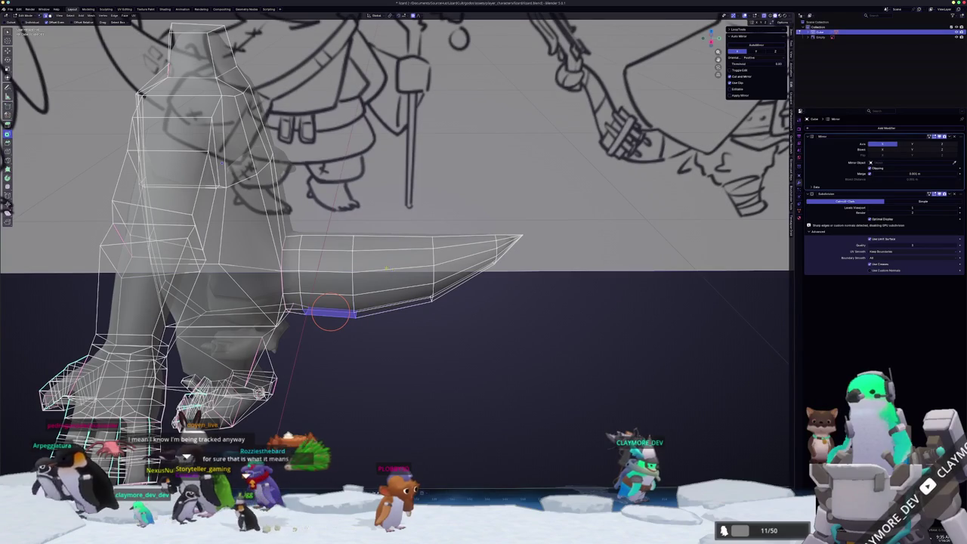
click(352, 244)
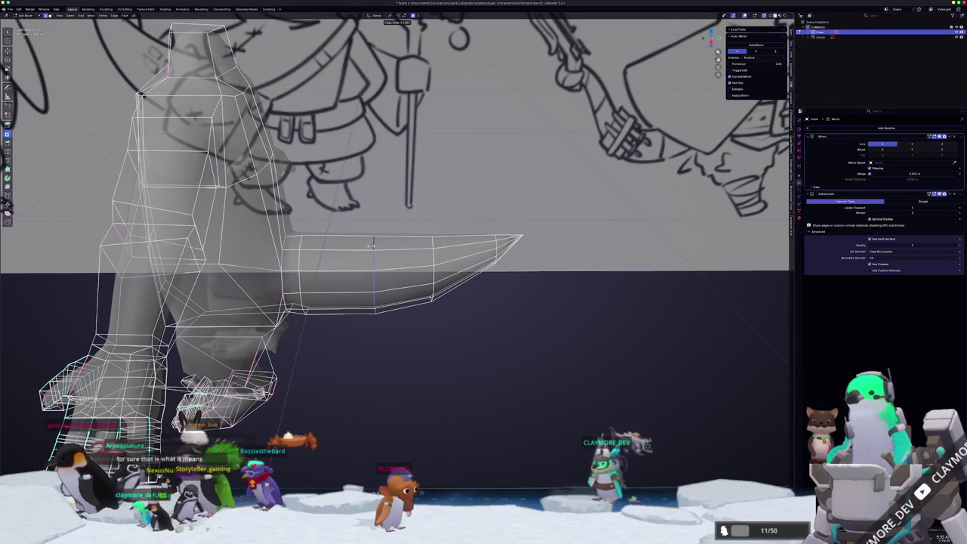
middle_drag(363, 244, 365, 256)
scroll(366, 257, down, 4)
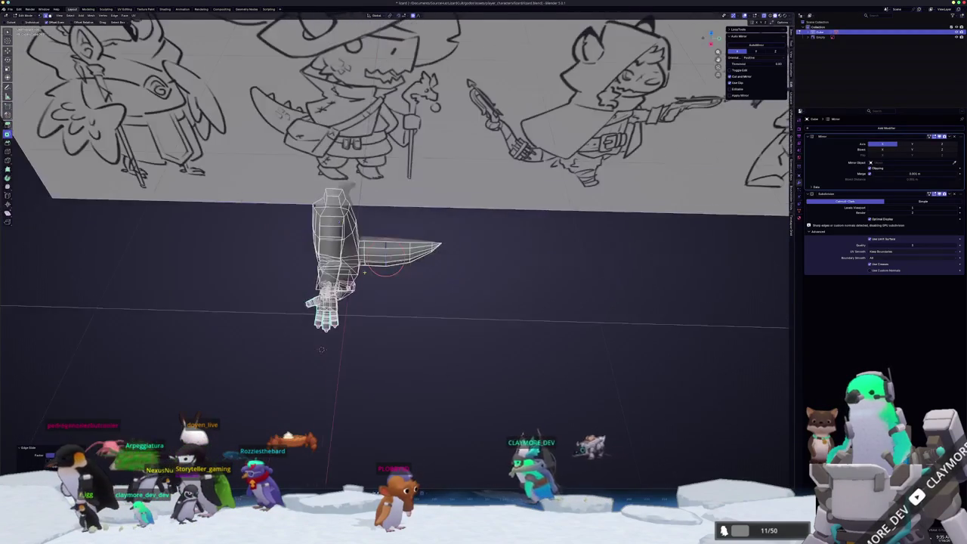
Apply the lizard object's scale with Ctrl+A
key(Tab)
scroll(369, 275, up, 4)
scroll(368, 275, up, 1)
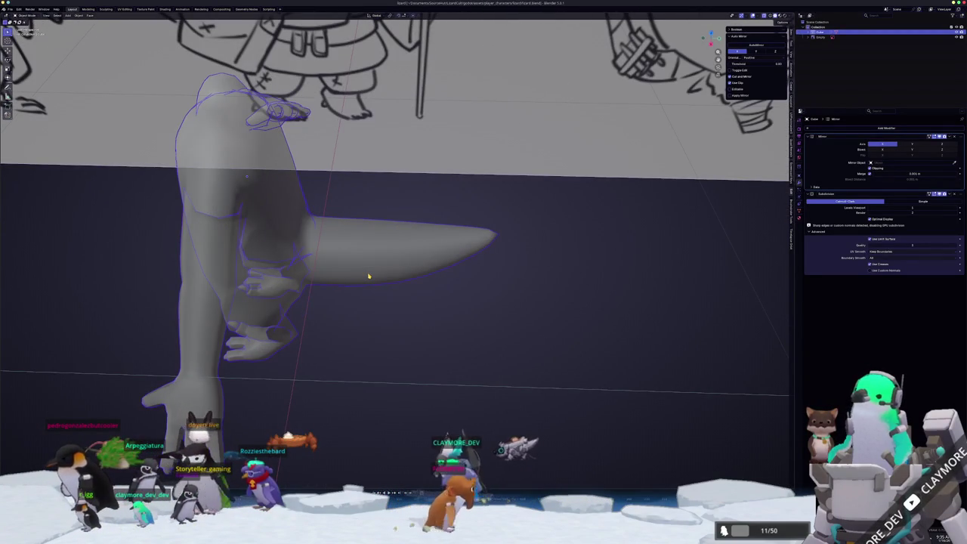
key(ctrl+a)
click(368, 276)
scroll(367, 274, down, 3)
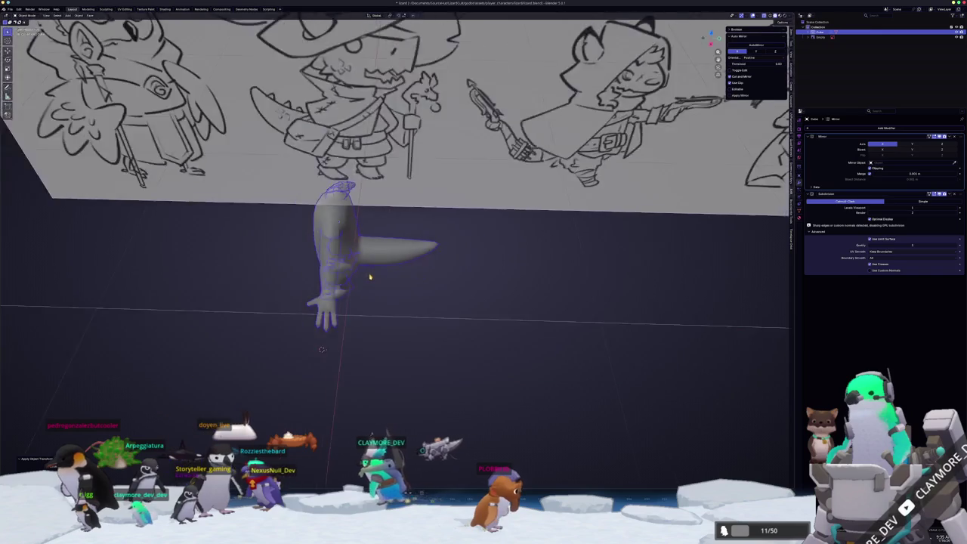
scroll(367, 274, up, 3)
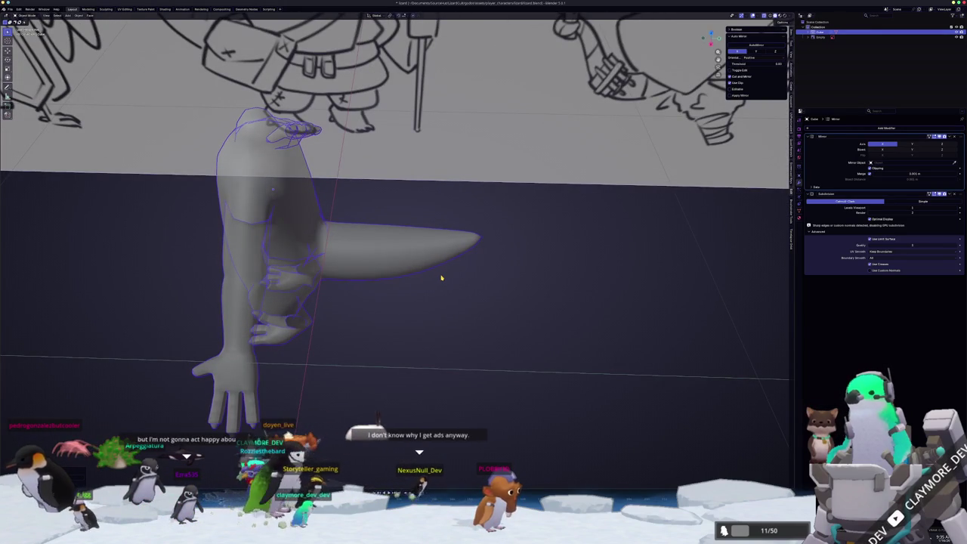
Apply the Subdivision Surface modifier, leaving only Mirror on the dense mesh
key(Tab)
mouse_move(442, 274)
middle_down()
mouse_move(459, 269)
mouse_move(619, 350)
mouse_move(689, 322)
mouse_move(684, 252)
mouse_move(707, 265)
mouse_move(691, 322)
middle_up()
key(Tab)
key(ctrl+z)
key(ctrl+z)
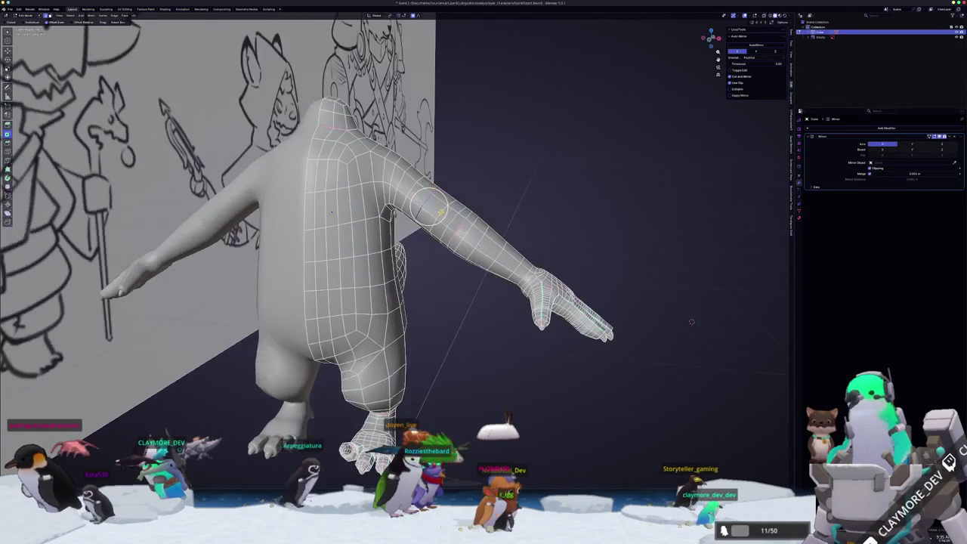
key(Tab)
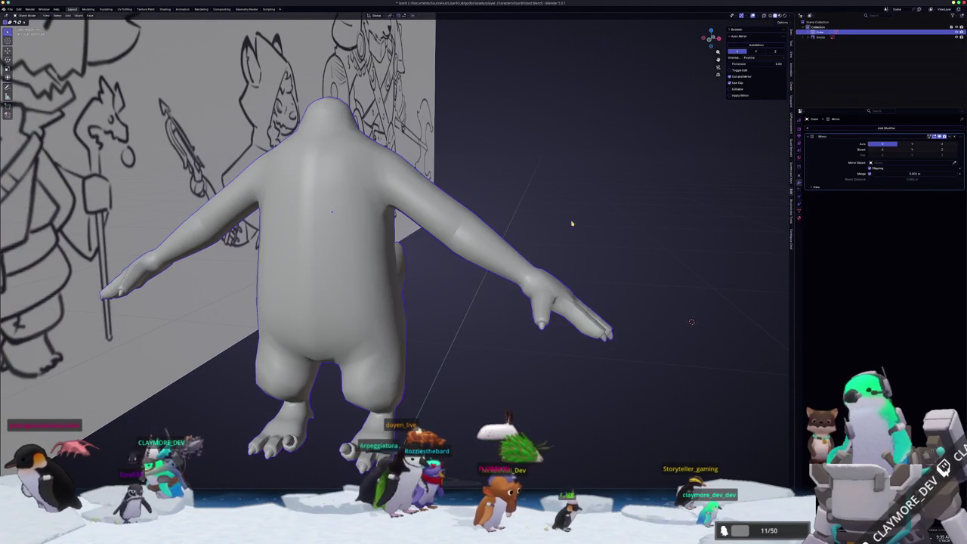
Undo the baked subdivision to restore the Subdivision Surface modifier, then re-enter Edit Mode
key(ctrl+1)
mouse_move(584, 234)
middle_down()
mouse_move(544, 294)
mouse_move(448, 300)
mouse_move(406, 275)
middle_up()
key(Tab)
scroll(406, 276, up, 3)
scroll(361, 265, up, 2)
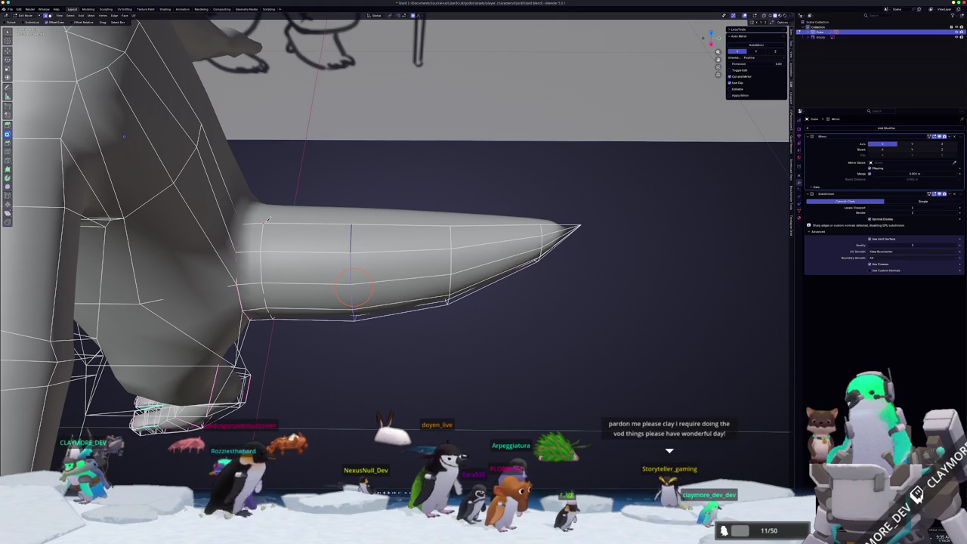
Add a loop cut across the tail near the pointed tip
middle_drag(445, 222, 451, 250)
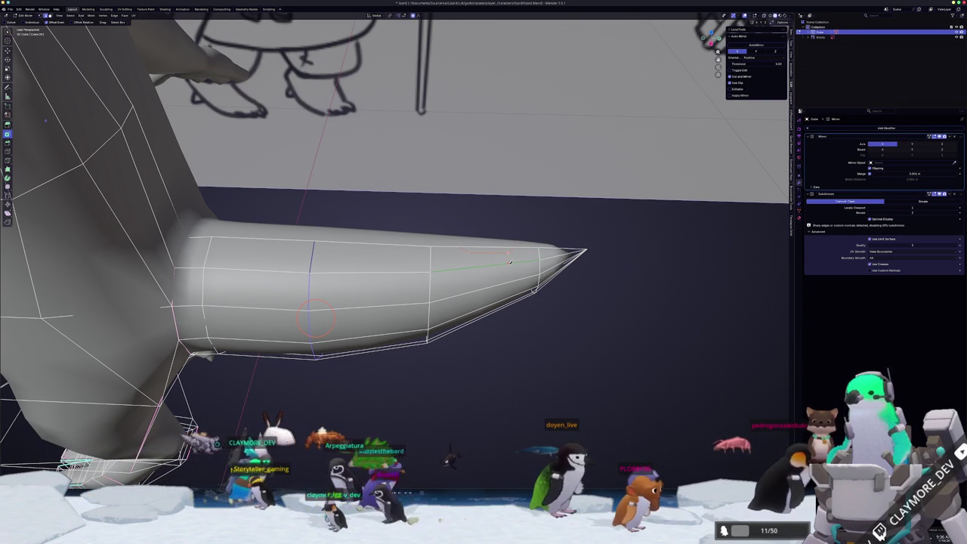
mouse_move(458, 265)
middle_down()
mouse_move(312, 159)
mouse_move(501, 279)
middle_up()
click(321, 320)
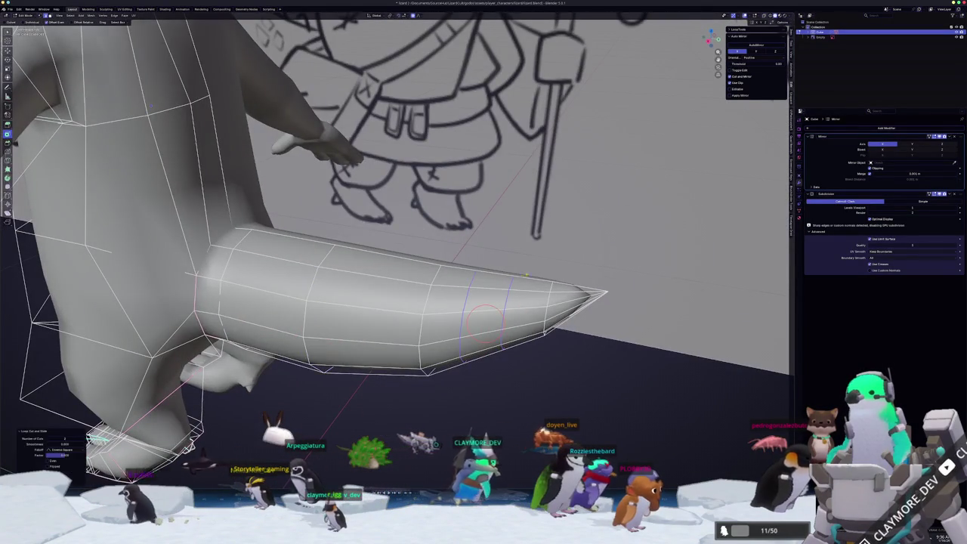
Slide the new edge loop further along the tail
middle_drag(321, 320, 486, 318)
scroll(466, 321, up, 2)
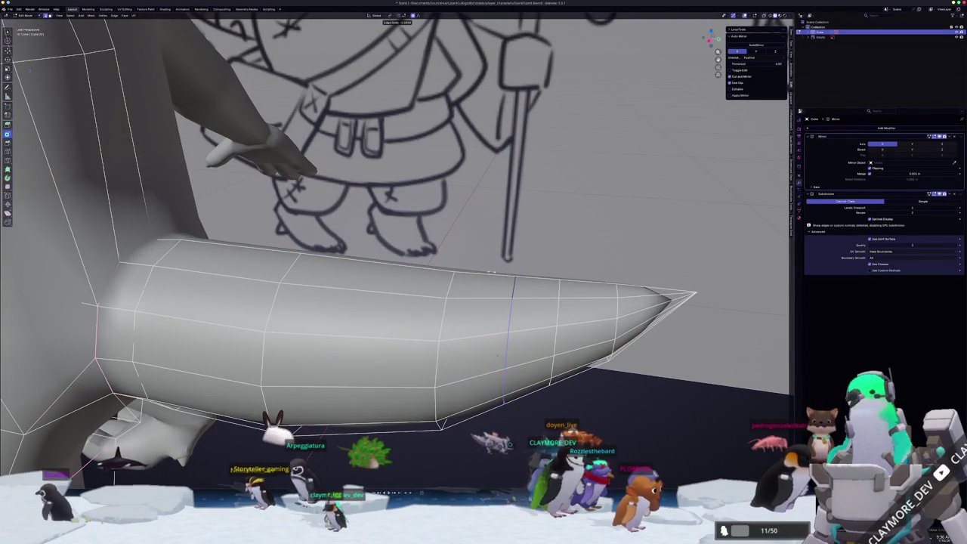
key(g)
key(g)
click(510, 351)
Add another loop cut across the tail near its tip
mouse_move(541, 284)
middle_down()
mouse_move(514, 283)
mouse_move(521, 275)
middle_up()
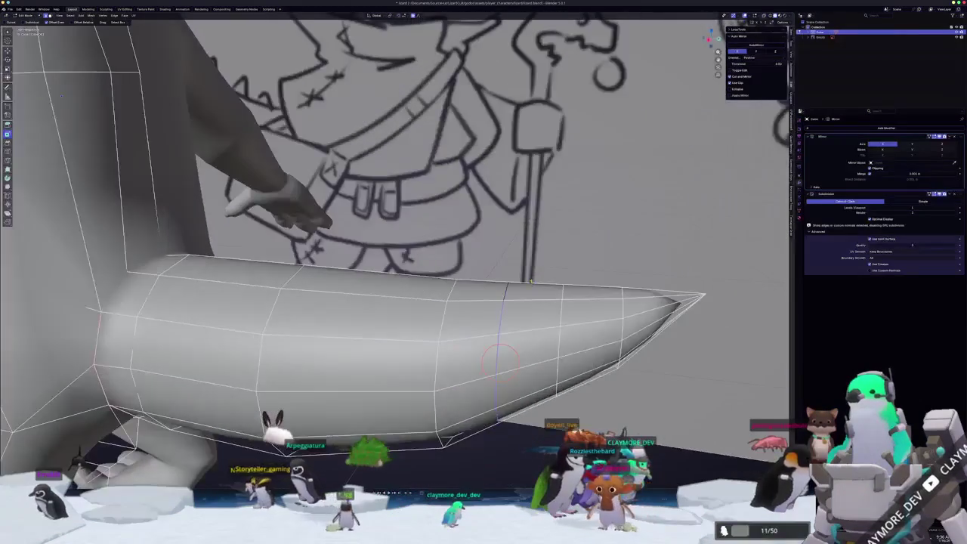
scroll(528, 351, up, 1)
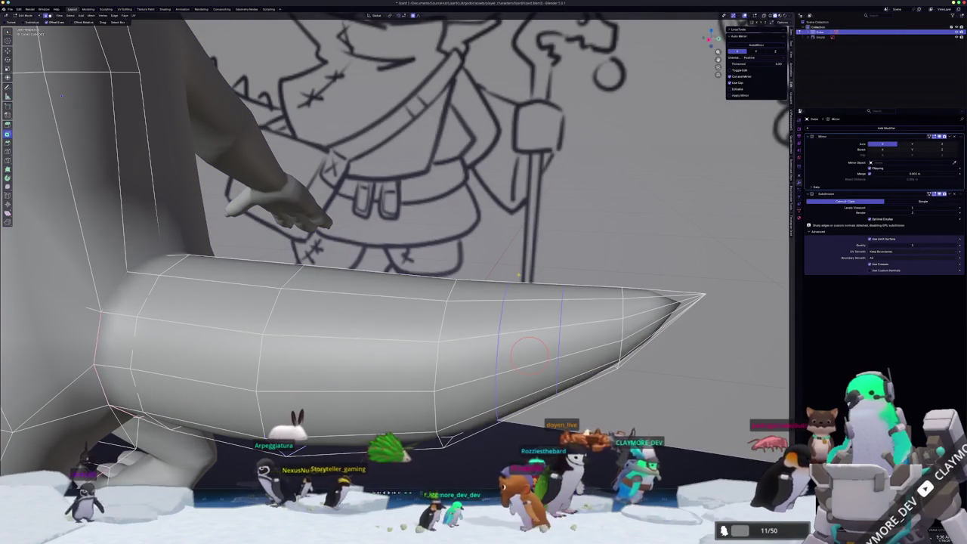
scroll(528, 353, down, 1)
mouse_move(529, 354)
middle_down()
mouse_move(317, 321)
mouse_move(526, 262)
middle_up()
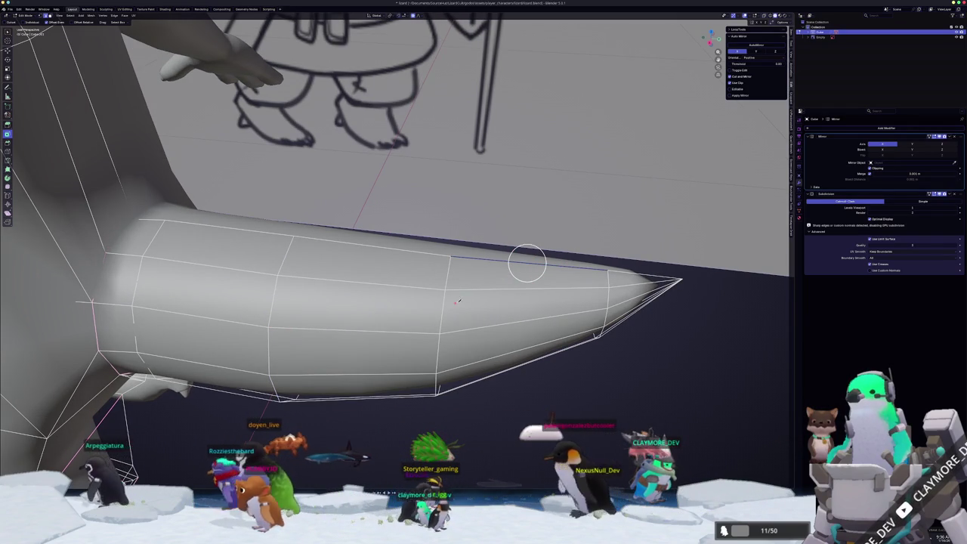
scroll(526, 262, down, 2)
scroll(522, 281, down, 2)
scroll(529, 292, down, 2)
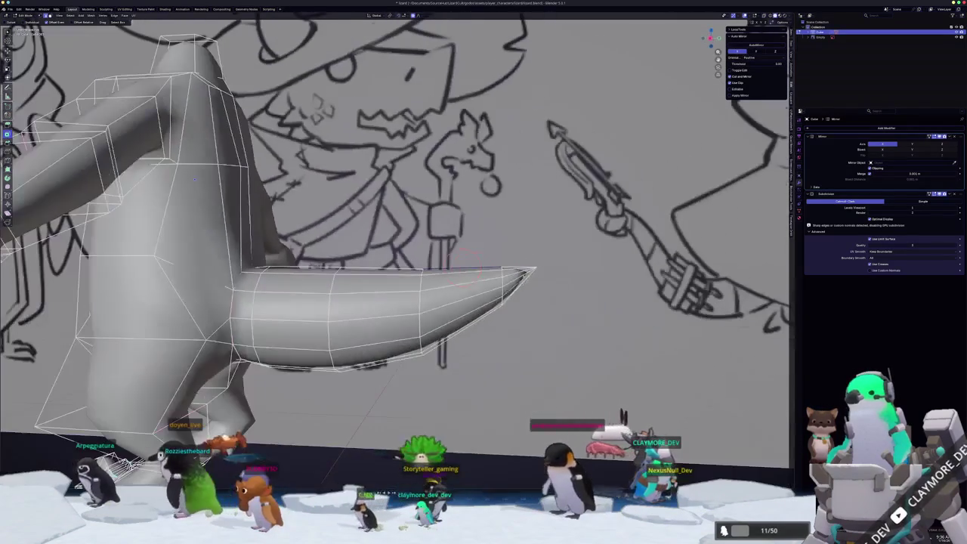
middle_drag(462, 259, 487, 268)
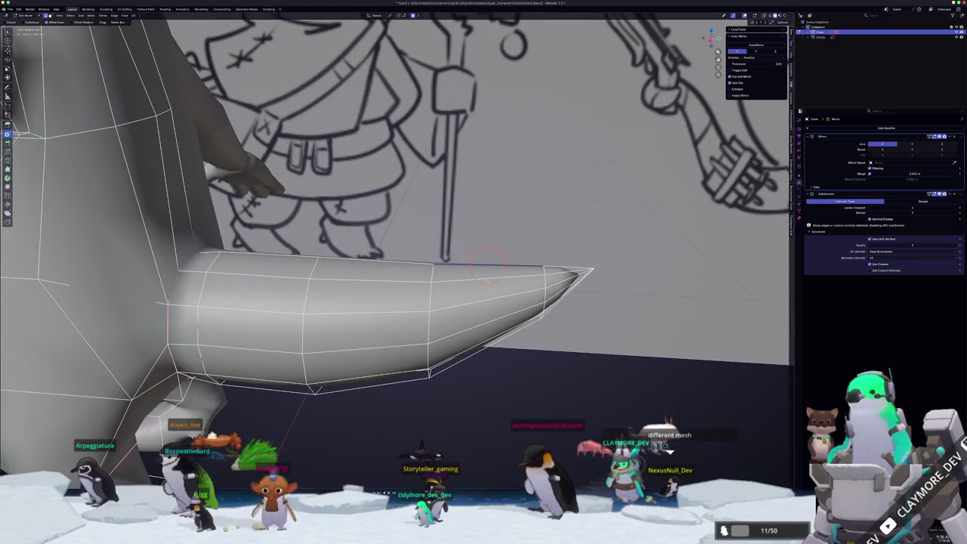
key(ctrl+r)
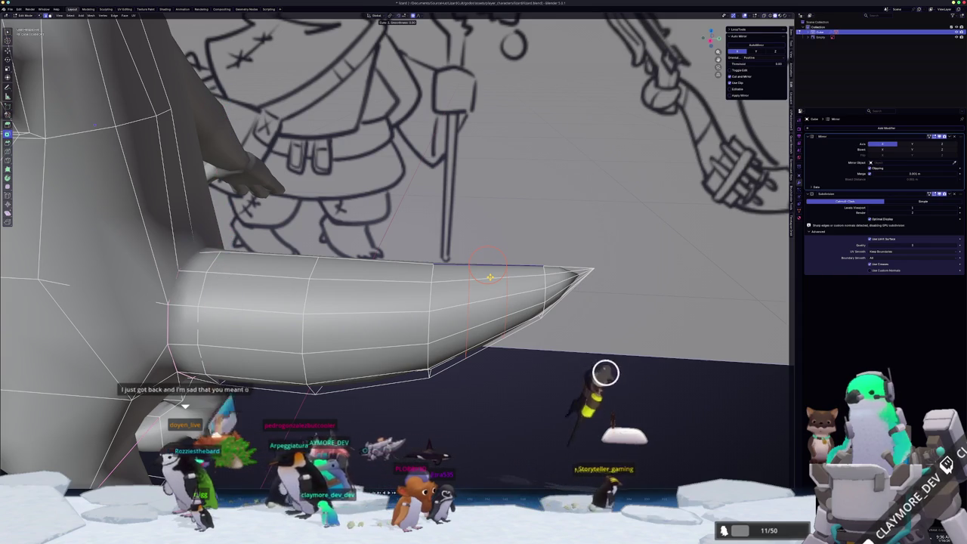
click(490, 277)
Check the tail from above, side and below, then place the first knife point on its top edge
shift+middle_drag(555, 272, 523, 269)
scroll(483, 408, up, 2)
middle_drag(457, 410, 460, 295)
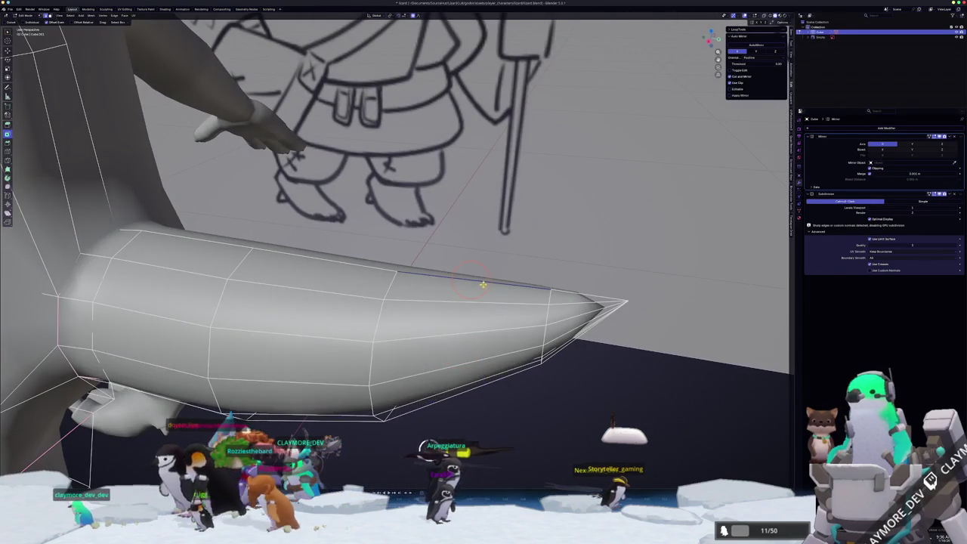
scroll(463, 272, up, 1)
scroll(450, 274, up, 1)
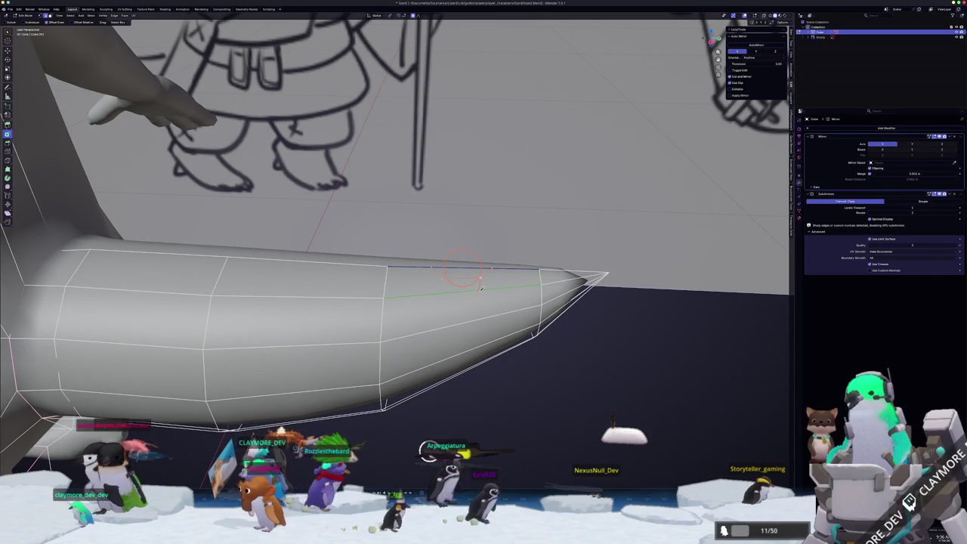
mouse_move(480, 287)
middle_down()
mouse_move(474, 297)
mouse_move(491, 273)
middle_up()
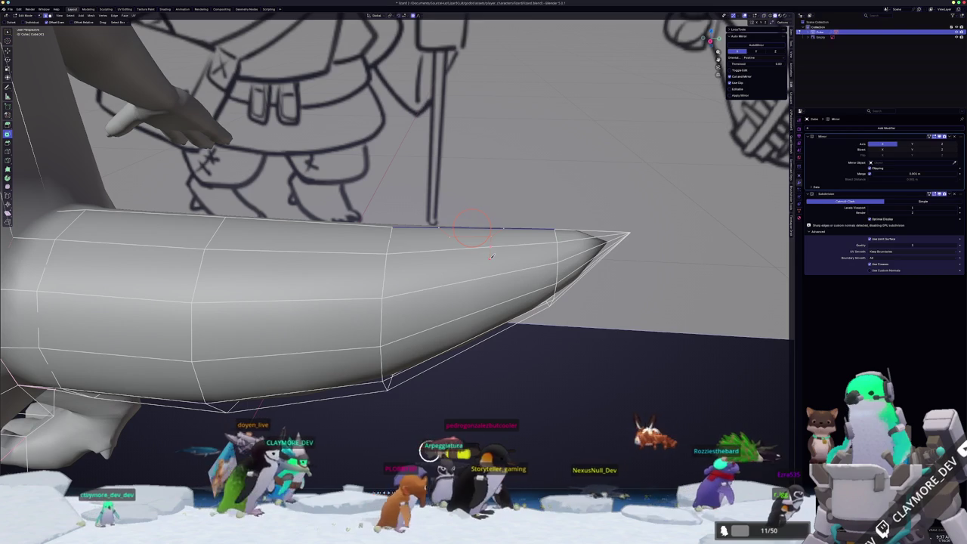
middle_drag(492, 256, 495, 272)
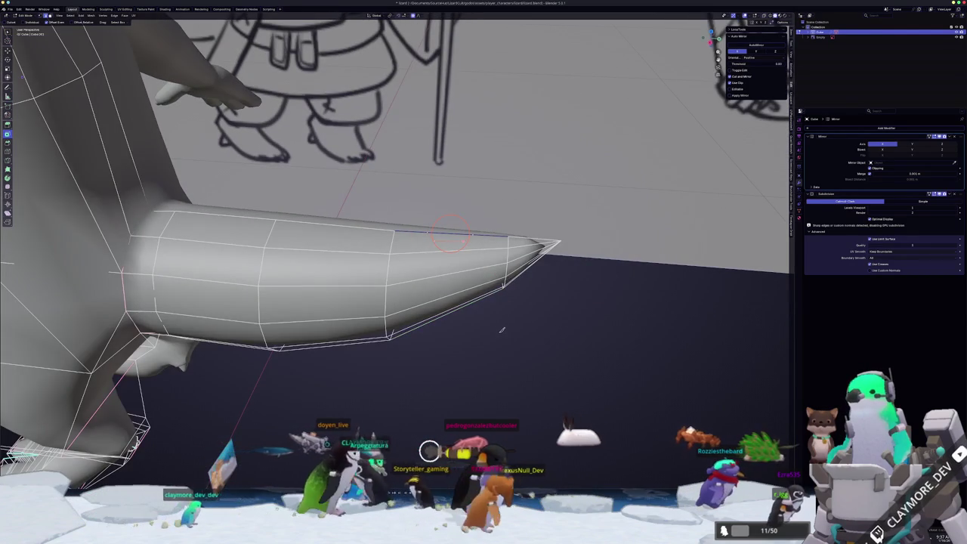
scroll(487, 309, up, 1)
scroll(482, 346, up, 1)
mouse_move(481, 347)
middle_down()
mouse_move(406, 333)
mouse_move(478, 319)
middle_up()
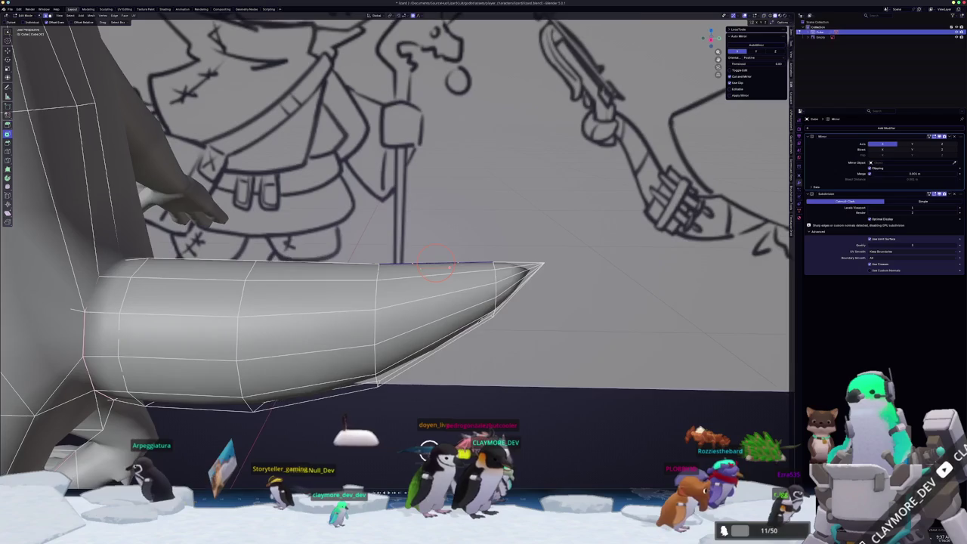
middle_drag(479, 321, 470, 333)
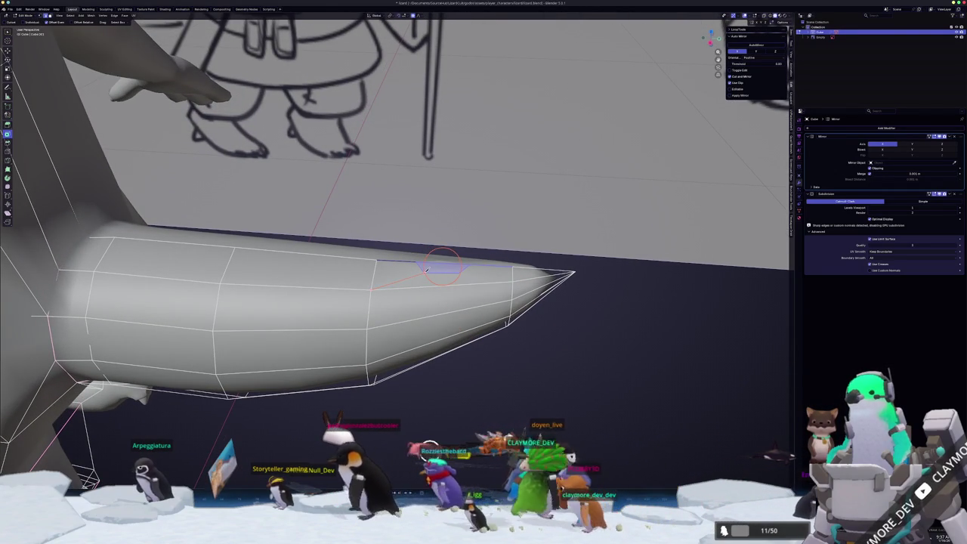
click(513, 280)
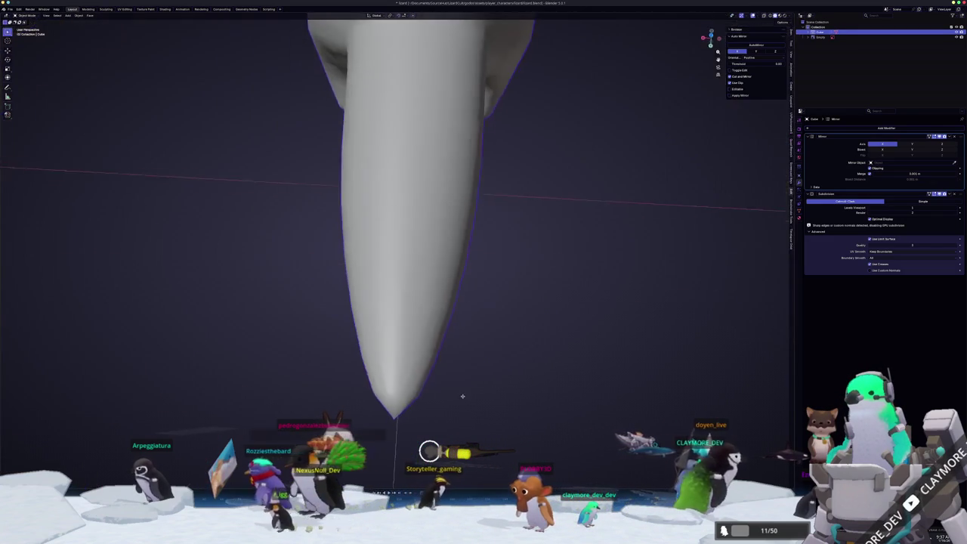
Start a zigzag knife cut along the tail's side with three points
middle_drag(554, 360, 453, 332)
middle_drag(417, 289, 494, 278)
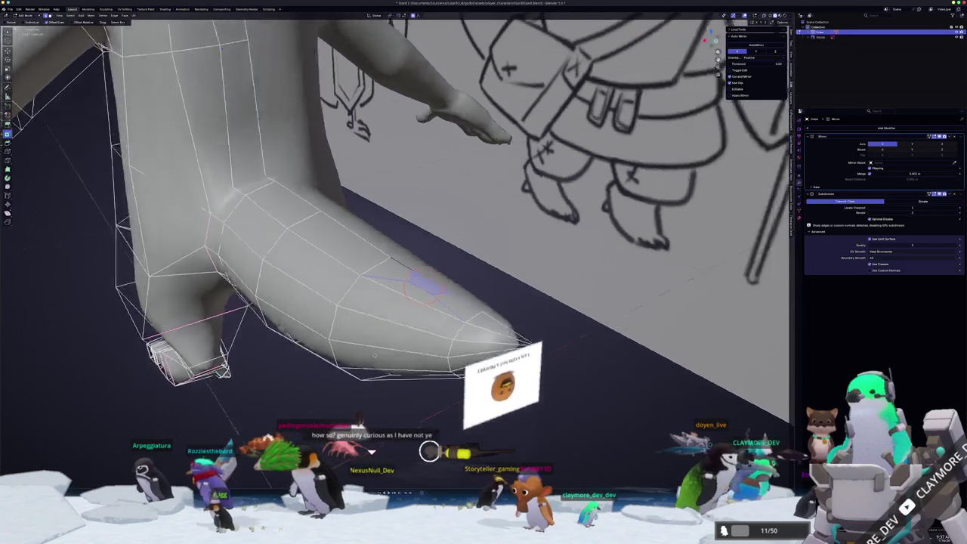
middle_drag(434, 345, 429, 342)
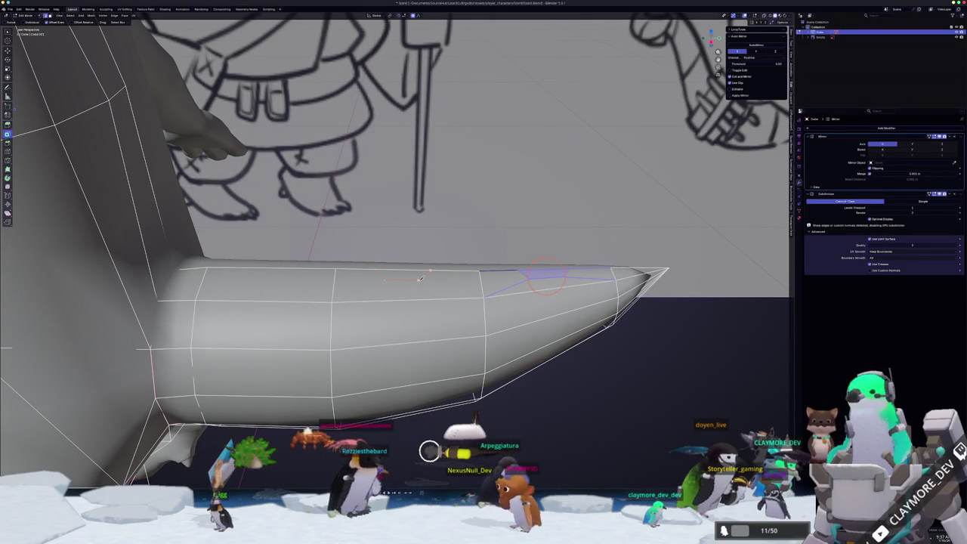
click(486, 294)
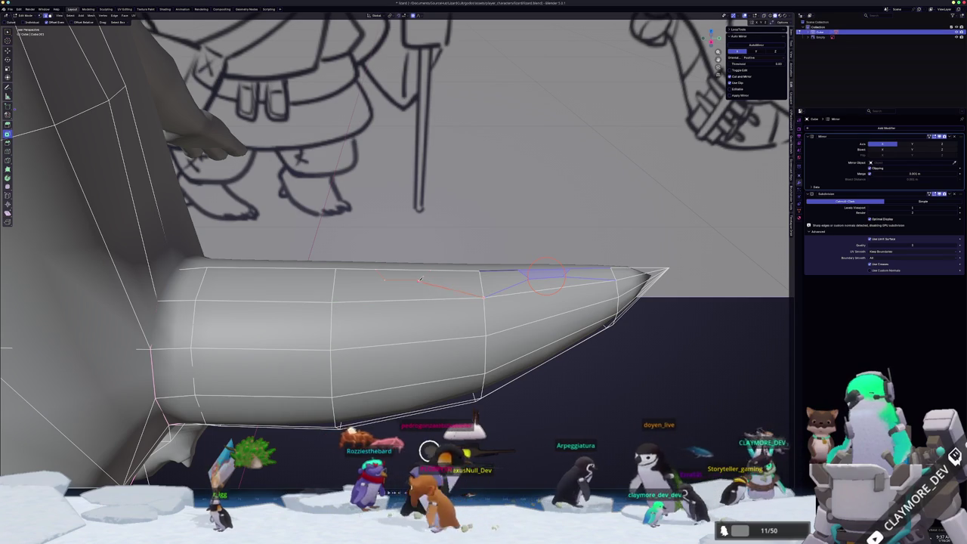
click(383, 280)
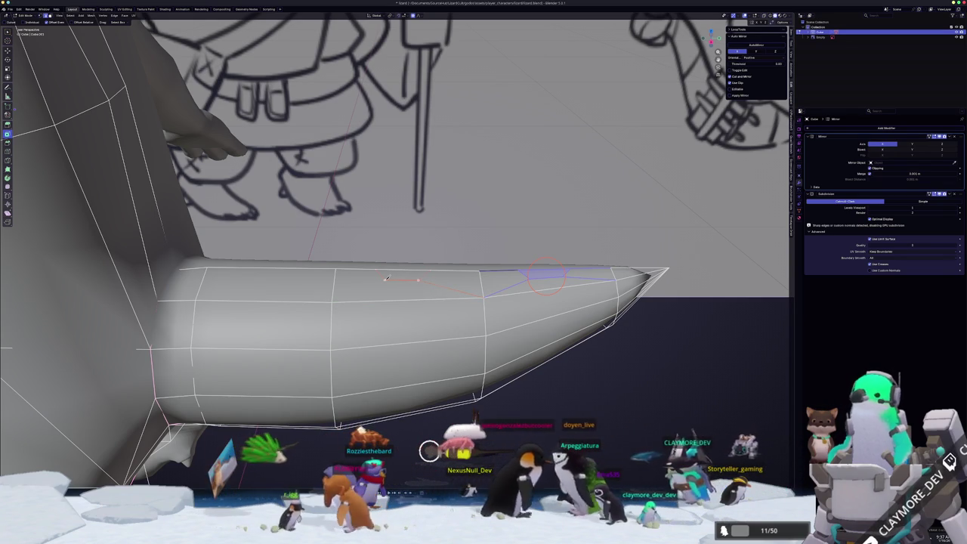
click(334, 299)
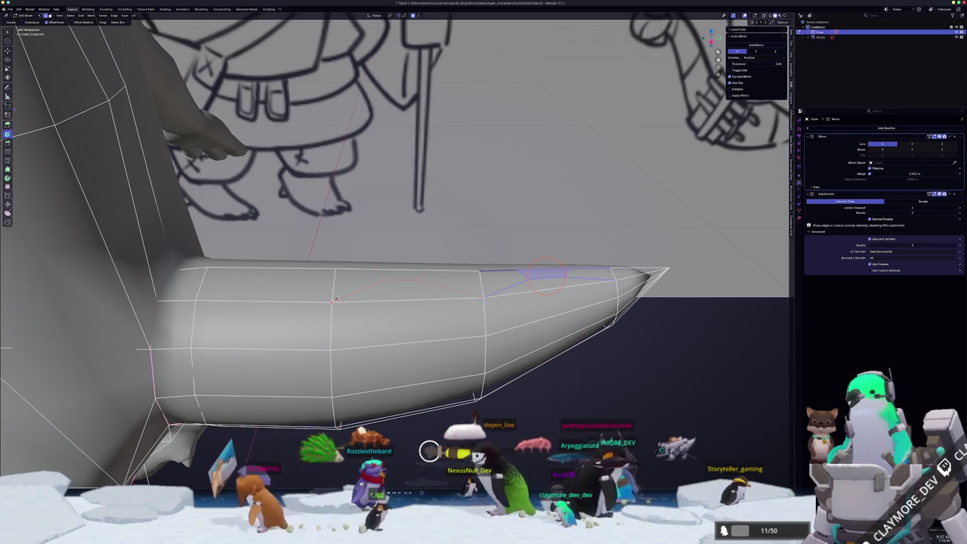
Extend the zigzag with two more points and commit it as new edges
middle_drag(484, 279, 623, 283)
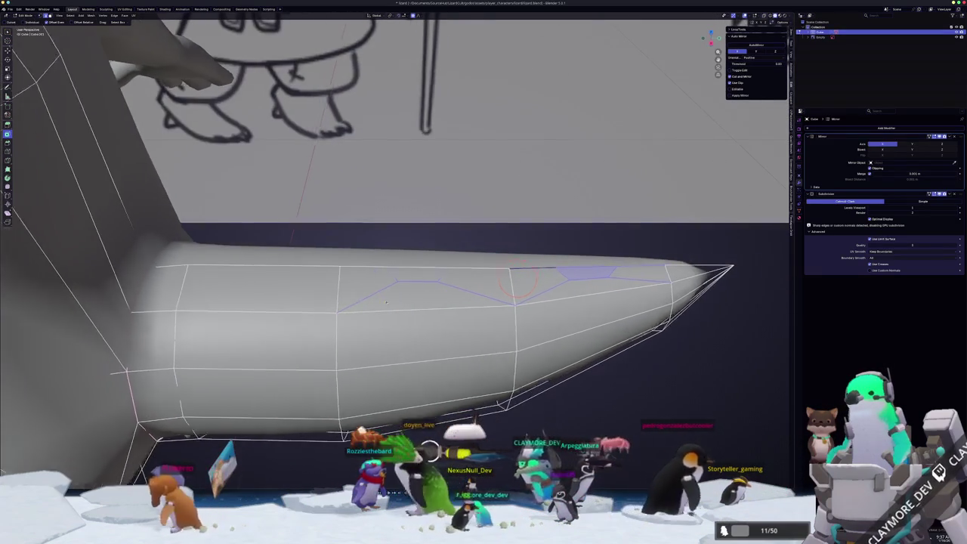
middle_drag(474, 297, 448, 284)
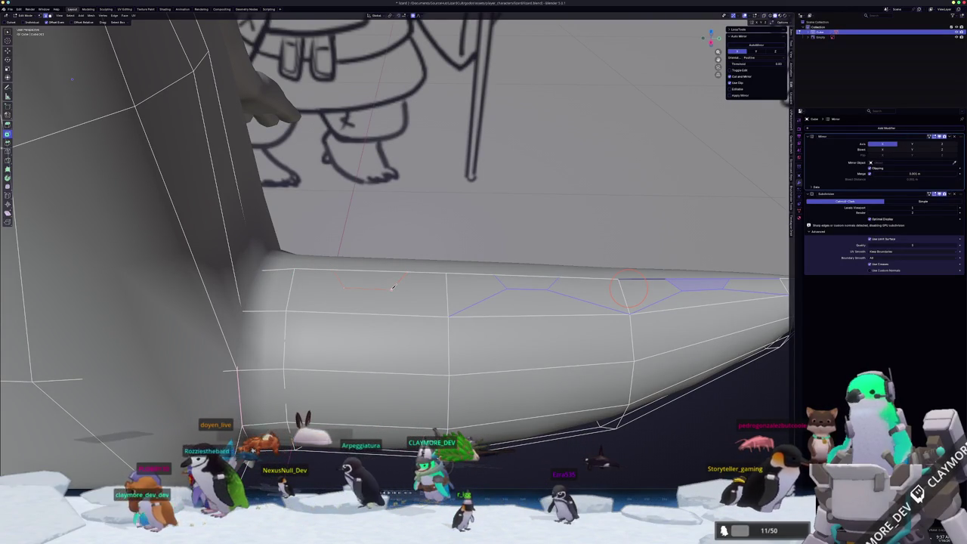
click(445, 311)
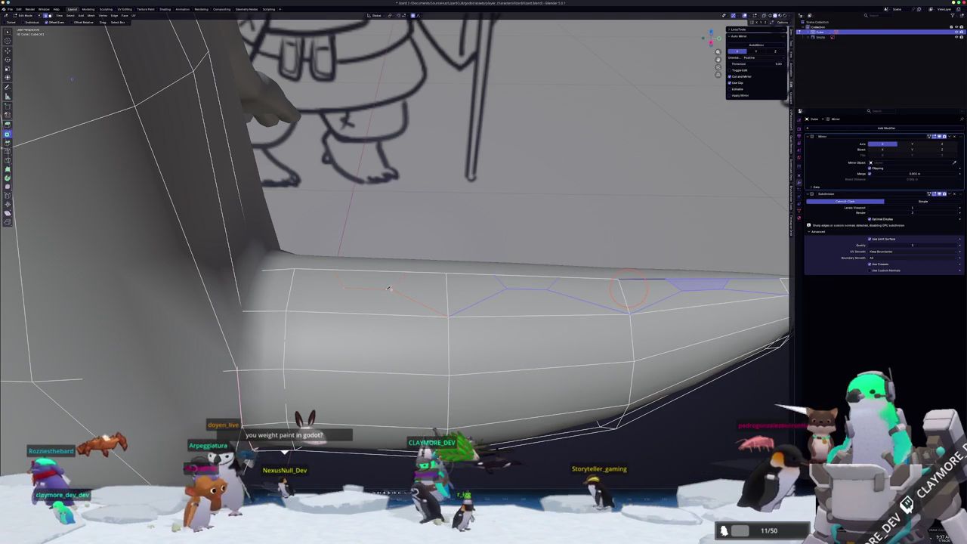
click(344, 286)
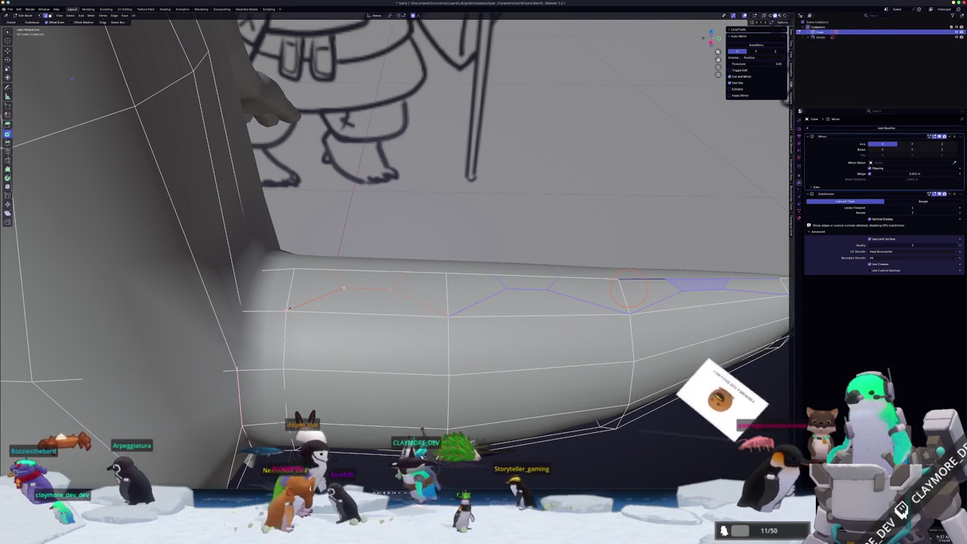
key(Return)
Inspect the new cut, return to Object Mode and bring up the Add menu
middle_drag(288, 308, 392, 310)
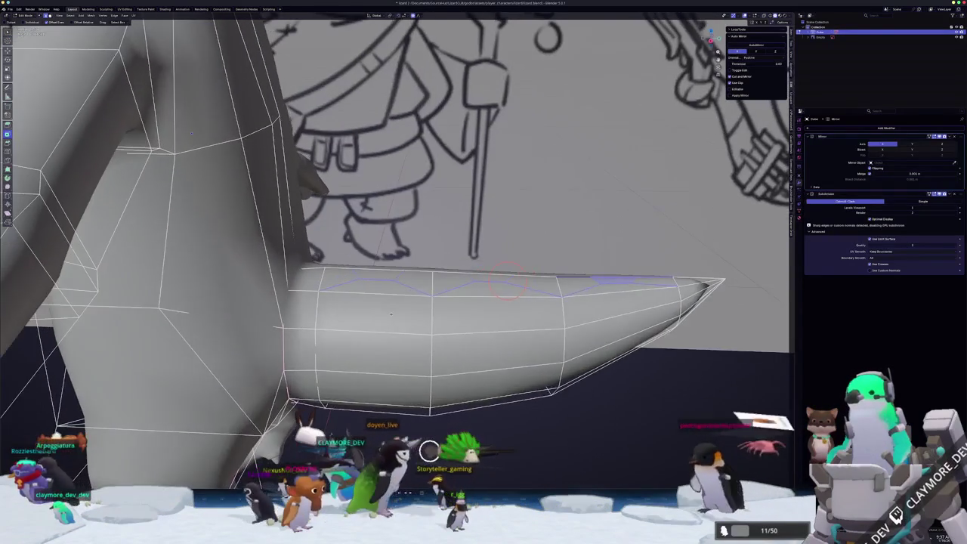
scroll(391, 309, down, 4)
scroll(403, 339, down, 2)
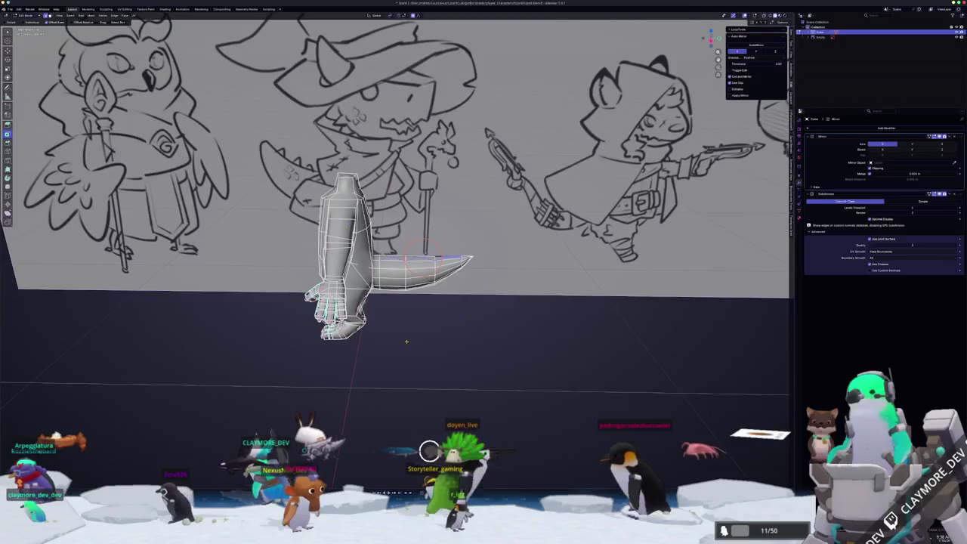
scroll(407, 339, up, 3)
scroll(409, 339, up, 2)
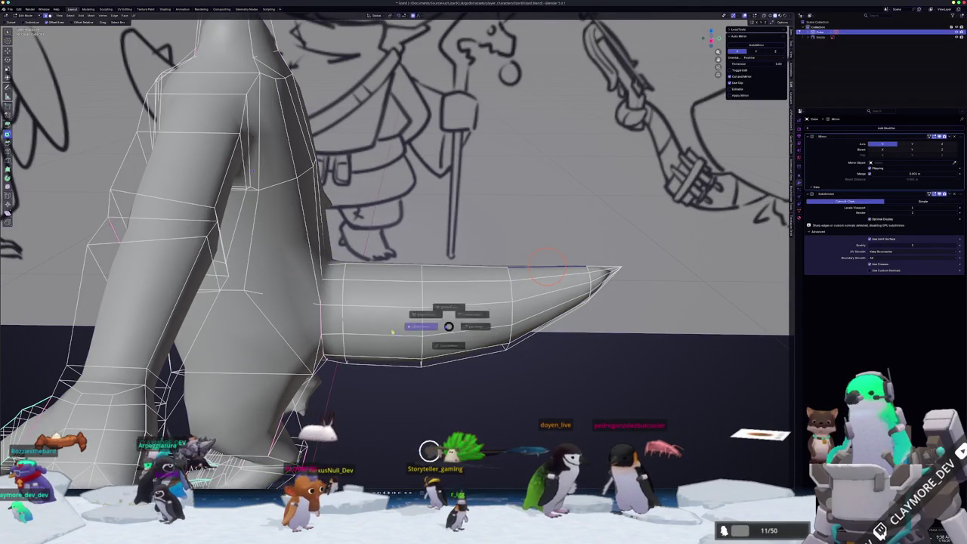
click(392, 330)
scroll(475, 289, up, 3)
key(Tab)
key(Tab)
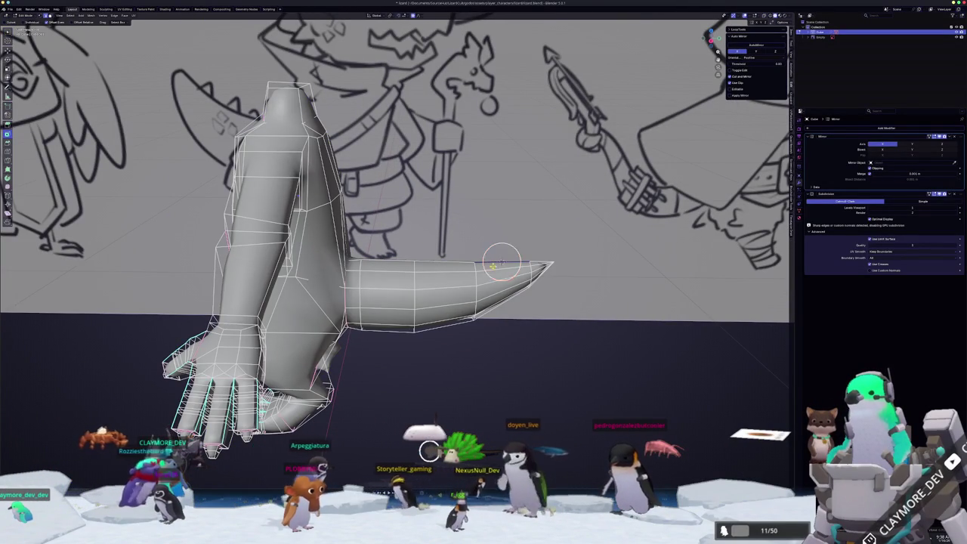
key(Tab)
key(shift+a)
mouse_move(404, 296)
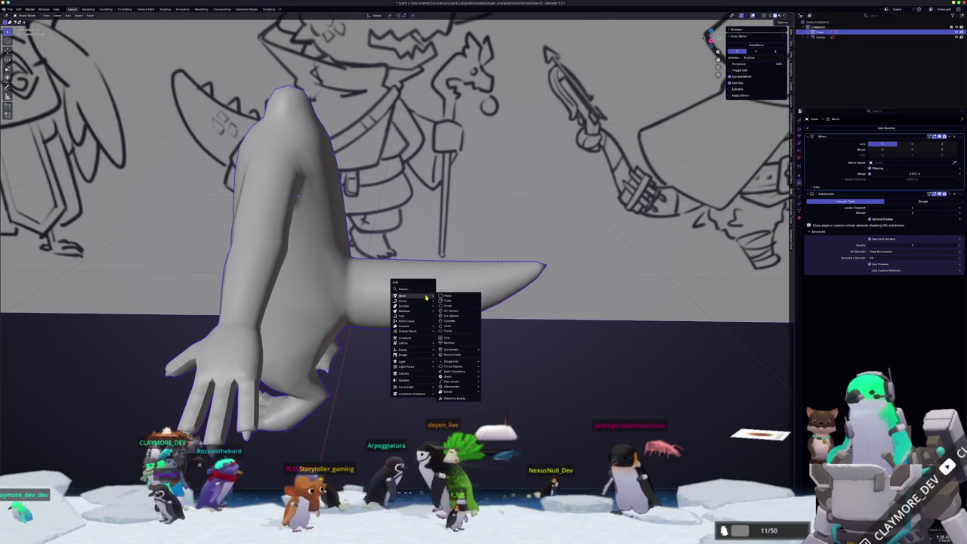
Place the new spike at the tail tip and shrink it, then line up a front orthographic view
click(447, 300)
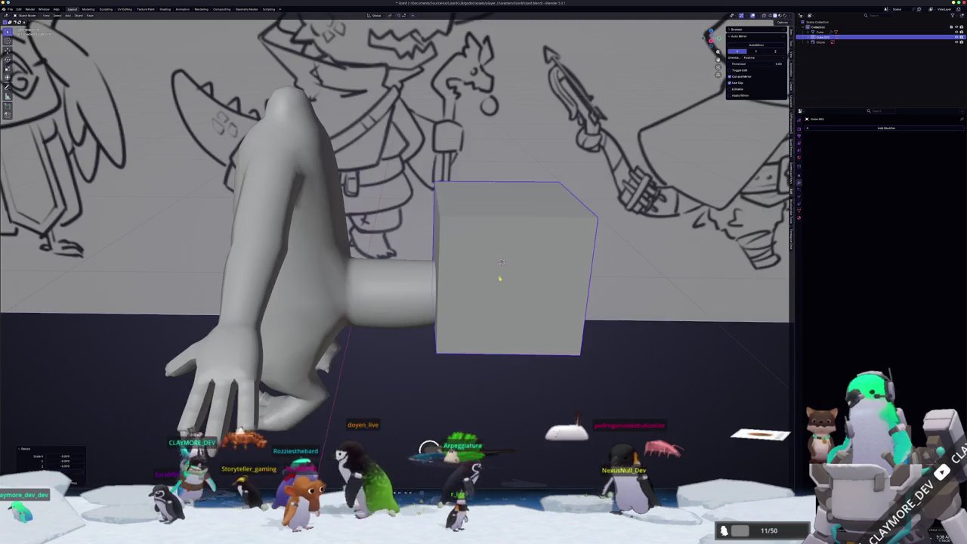
key(s)
click(525, 254)
middle_drag(525, 253, 507, 308)
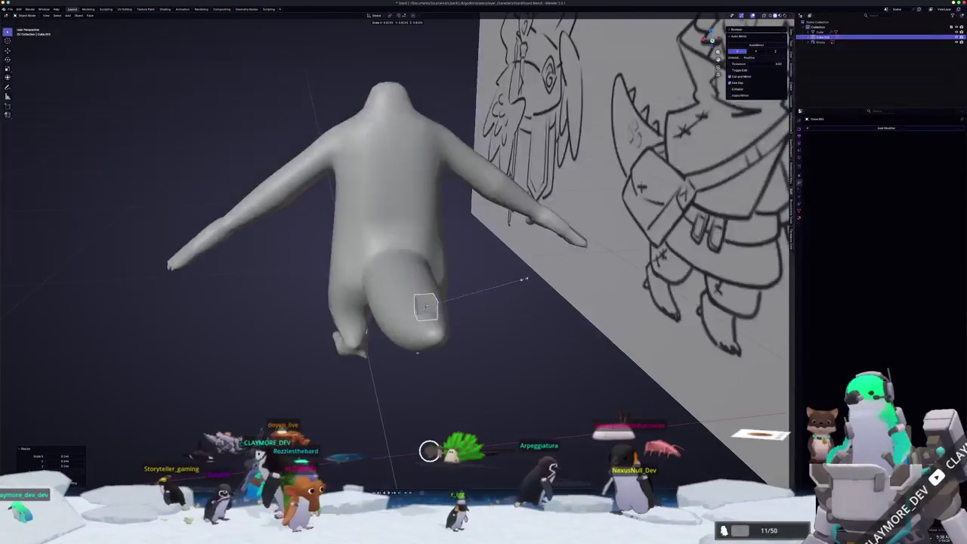
click(449, 308)
key(ctrl+1)
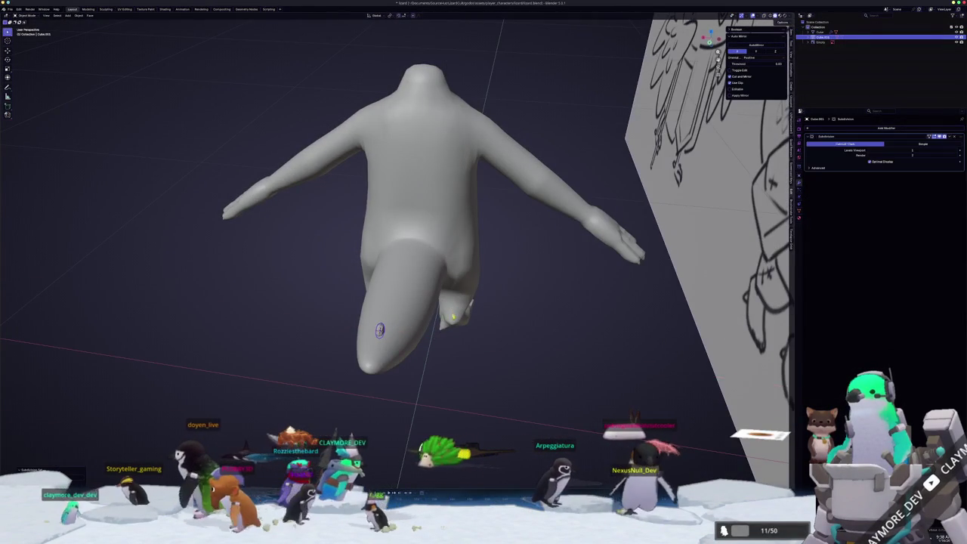
middle_drag(449, 308, 493, 226)
key(Tab)
scroll(493, 227, up, 3)
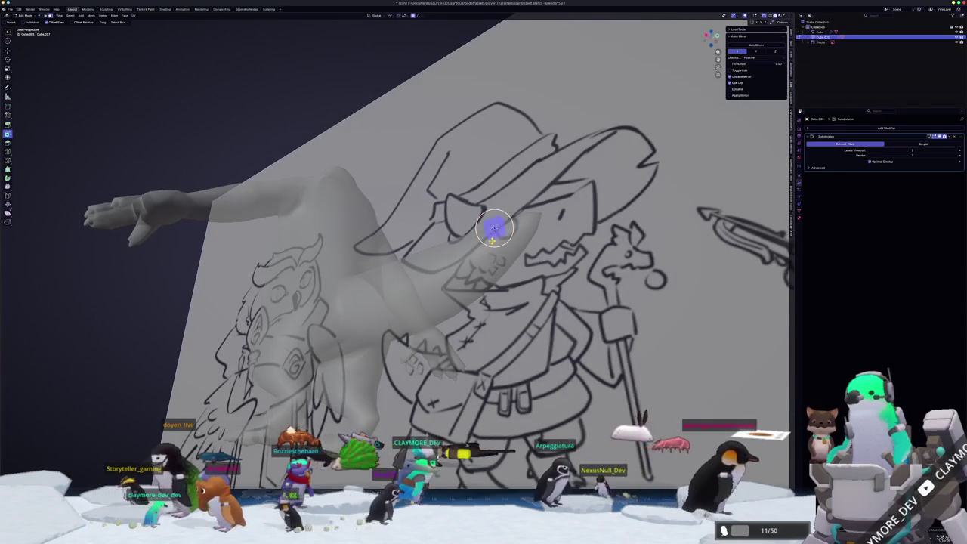
key(ctrl+Tab)
click(495, 240)
middle_drag(495, 240, 511, 279)
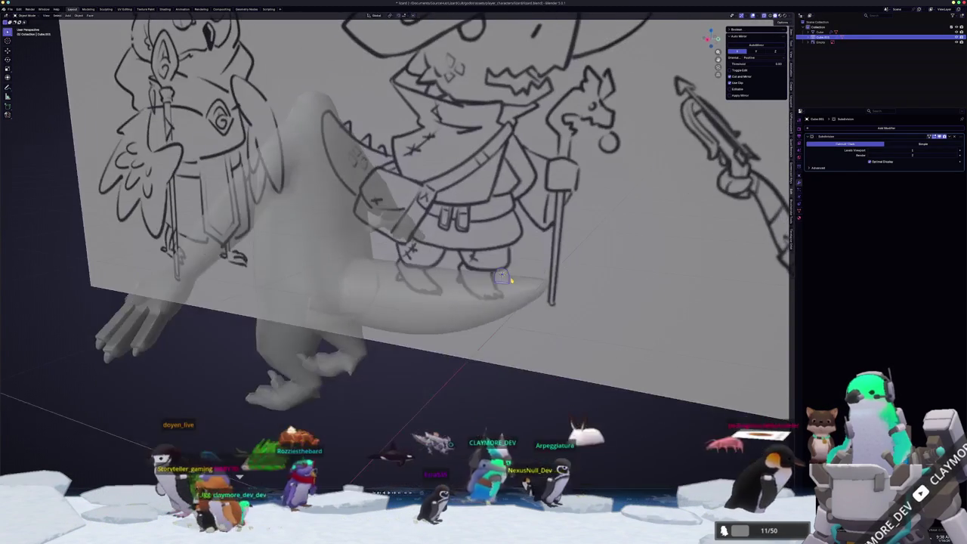
key(KP_1)
scroll(511, 281, up, 3)
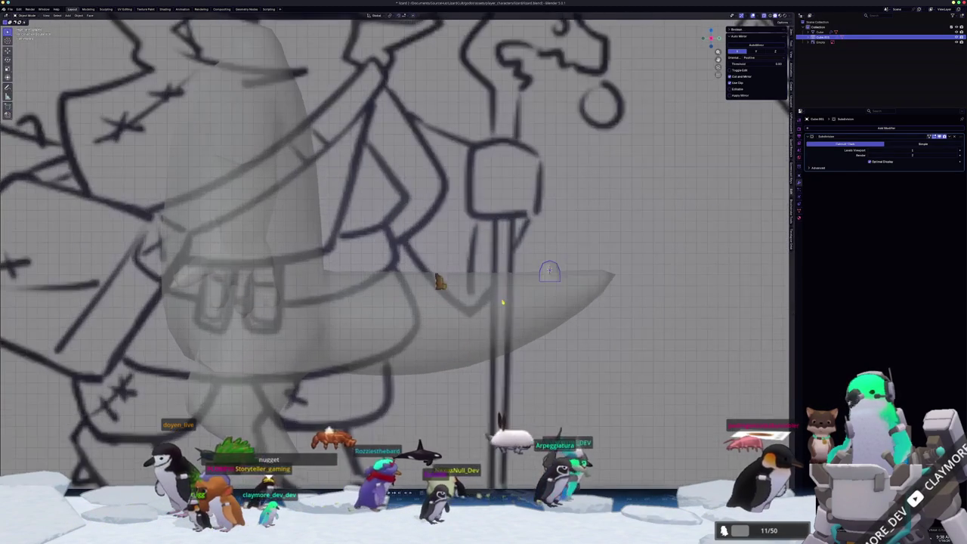
In edit mode, scale the spike's vertices along Y and raise them along Z
key(Tab)
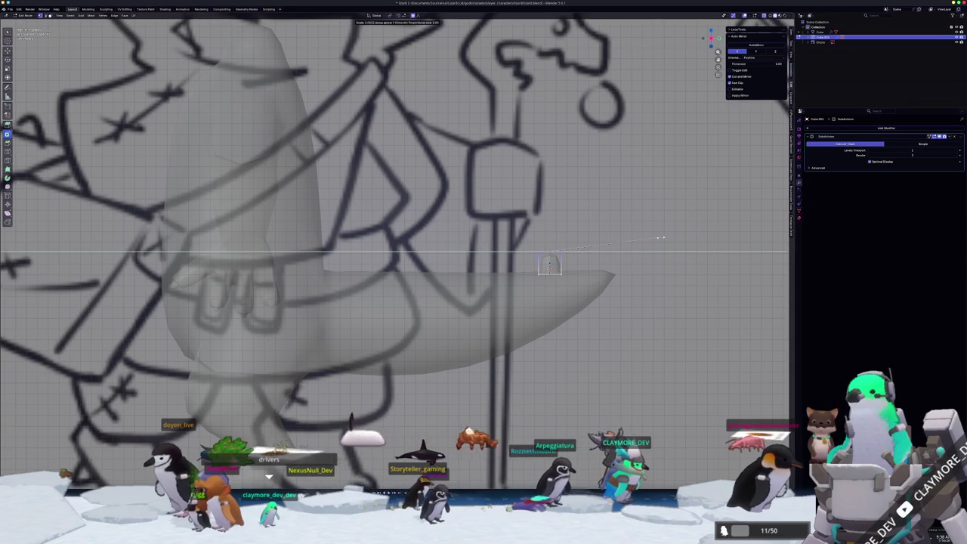
click(598, 241)
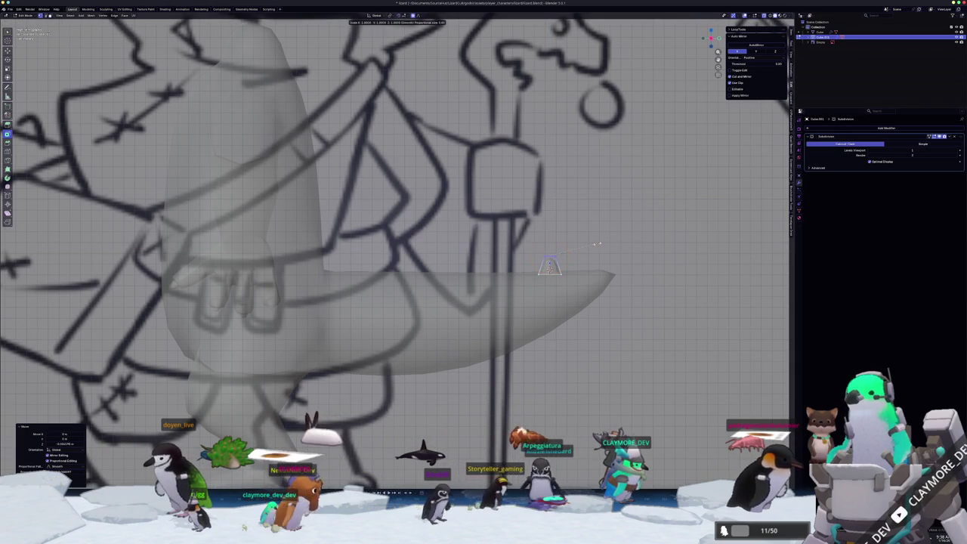
click(589, 245)
key(g)
key(z)
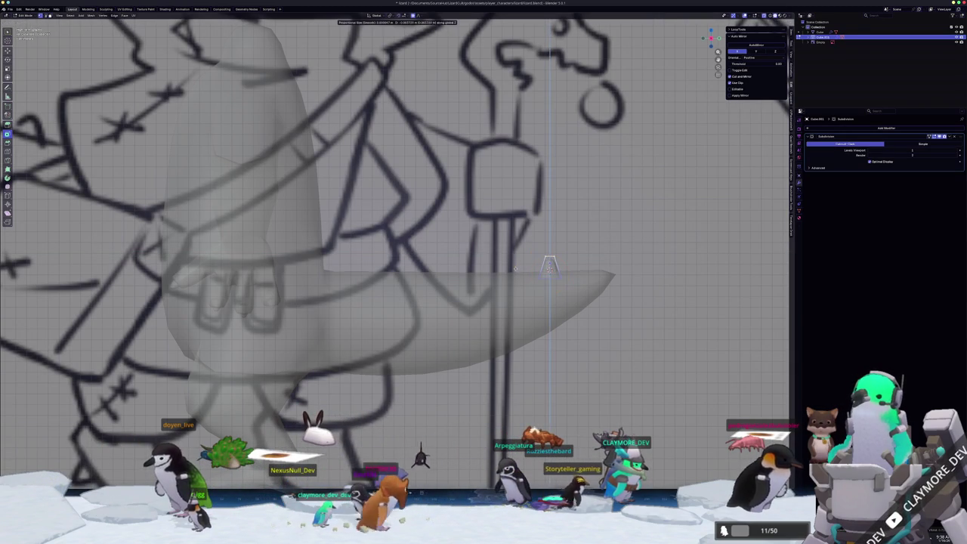
click(558, 262)
key(g)
key(z)
click(491, 240)
scroll(590, 240, down, 5)
scroll(574, 243, down, 1)
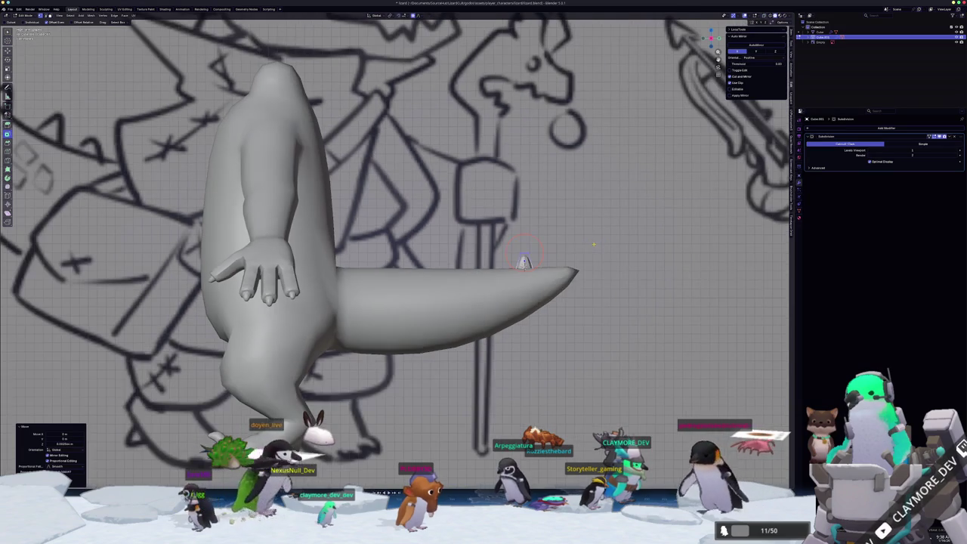
scroll(533, 249, down, 2)
Shrink the spike to about 0.925, seat it on the tail surface, and duplicate it
key(s)
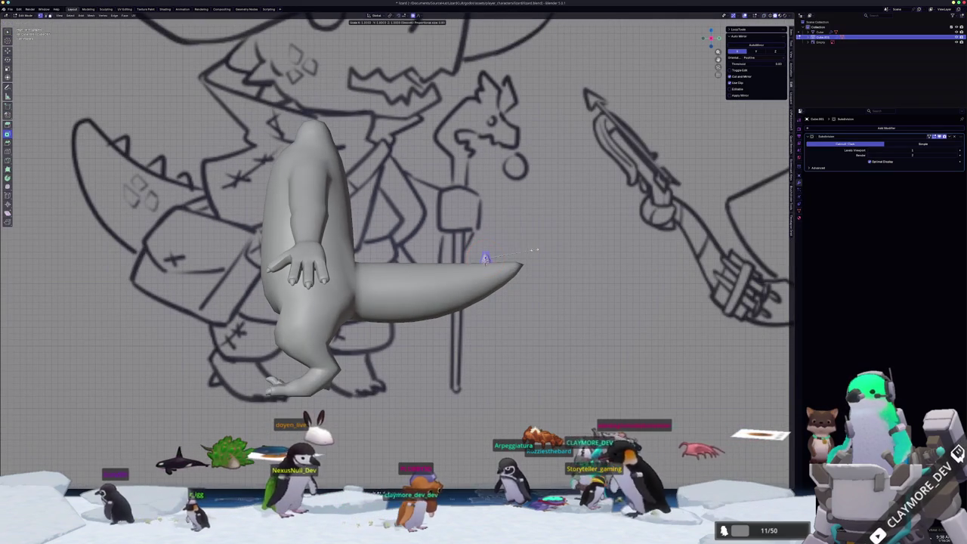
click(568, 242)
key(alt+z)
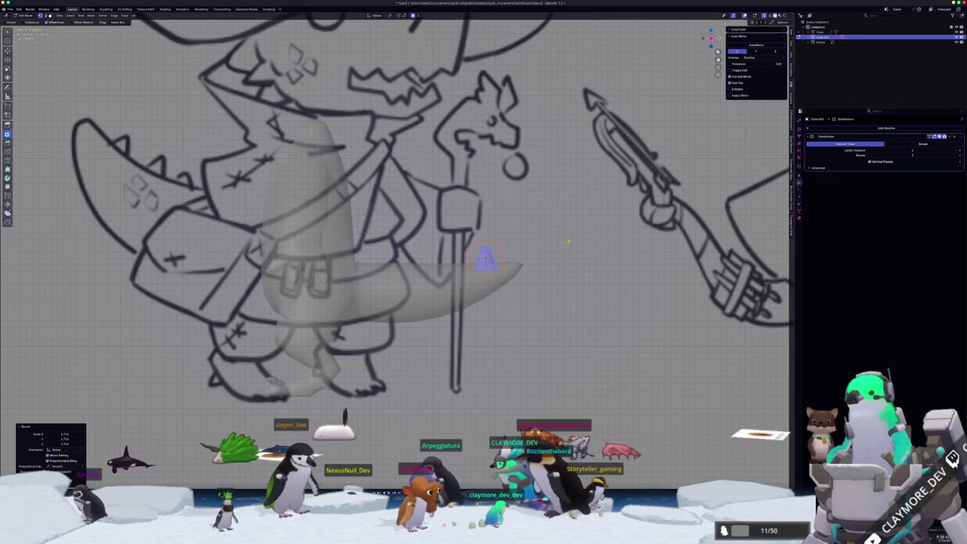
key(Tab)
scroll(563, 245, up, 1)
key(g)
key(z)
click(560, 244)
key(s)
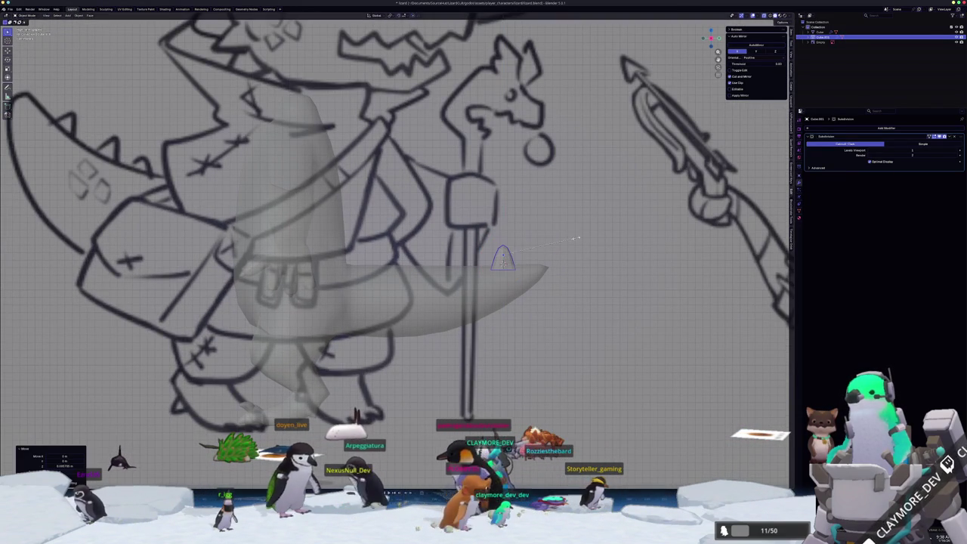
click(557, 242)
key(alt+z)
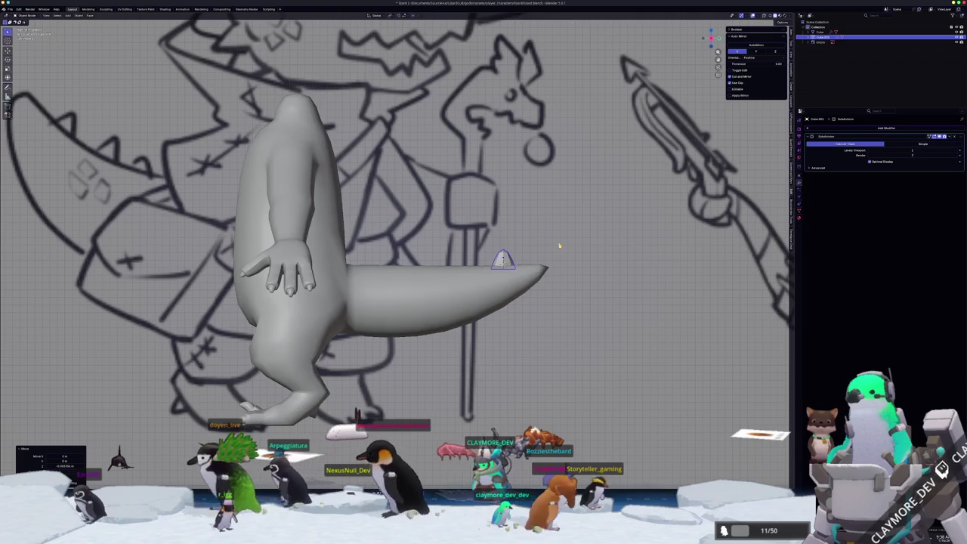
key(s)
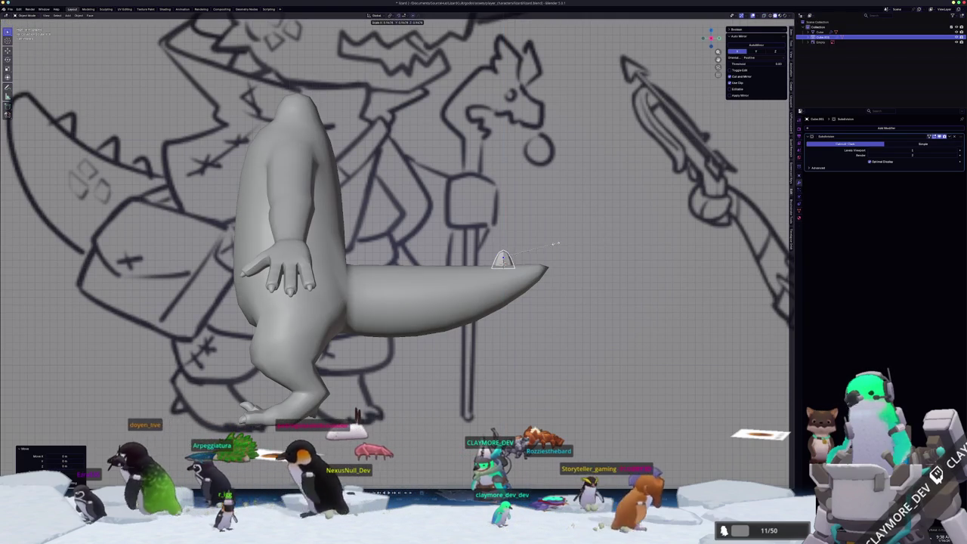
click(553, 244)
key(g)
key(z)
click(553, 246)
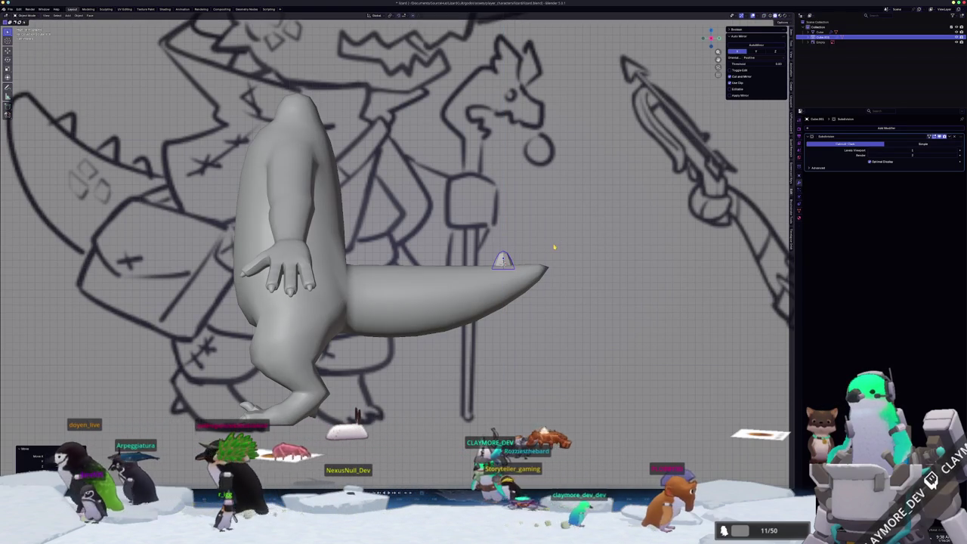
key(shift+d)
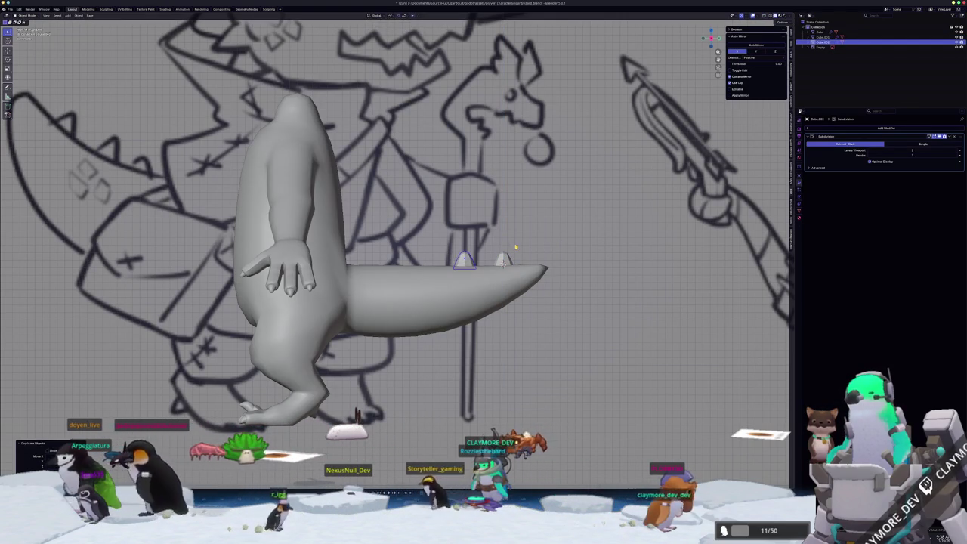
Slide the copied spike further along the top of the tail
click(498, 278)
key(Tab)
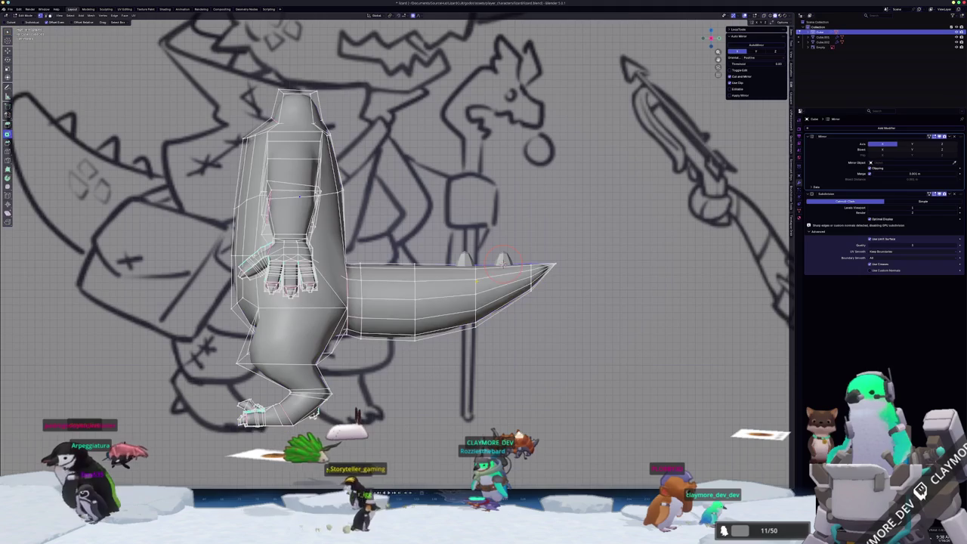
key(Tab)
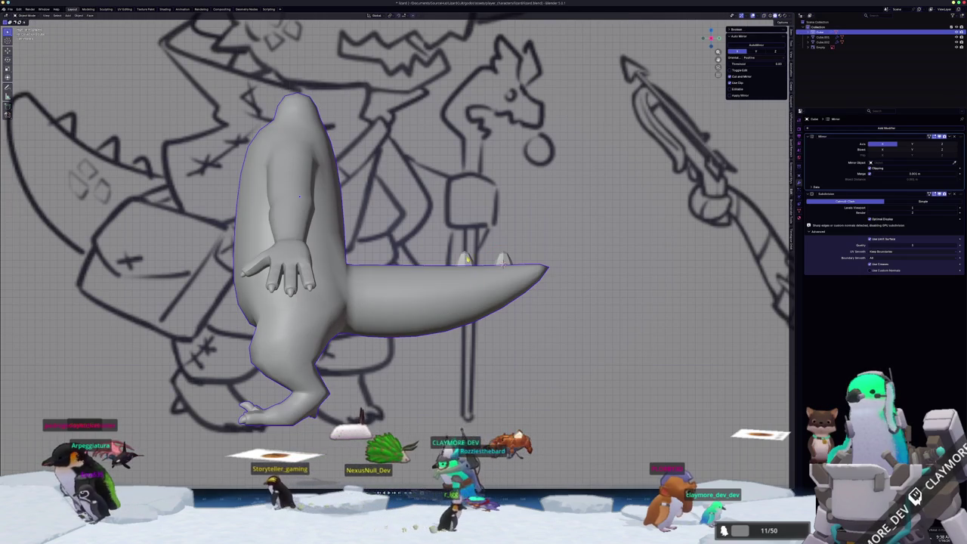
click(467, 259)
key(g)
key(z)
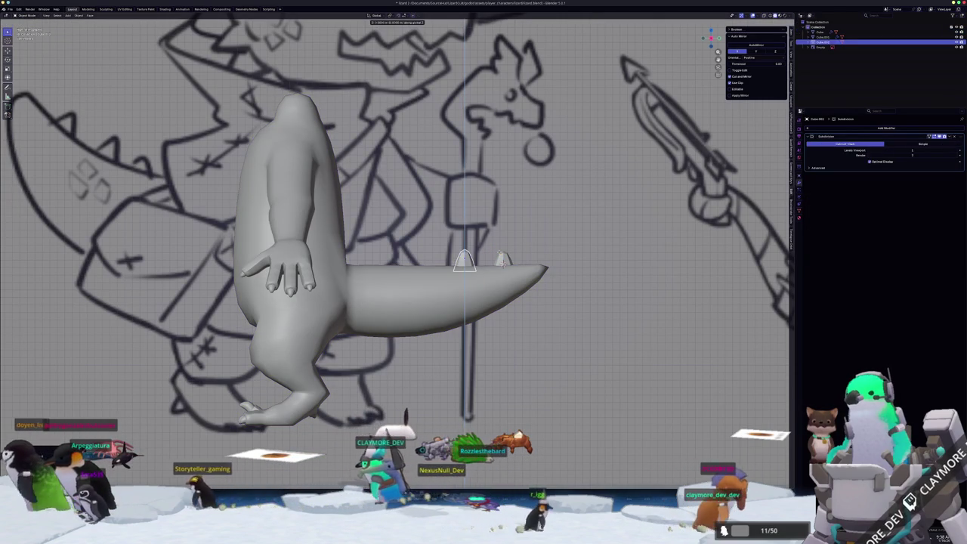
key(z)
key(z)
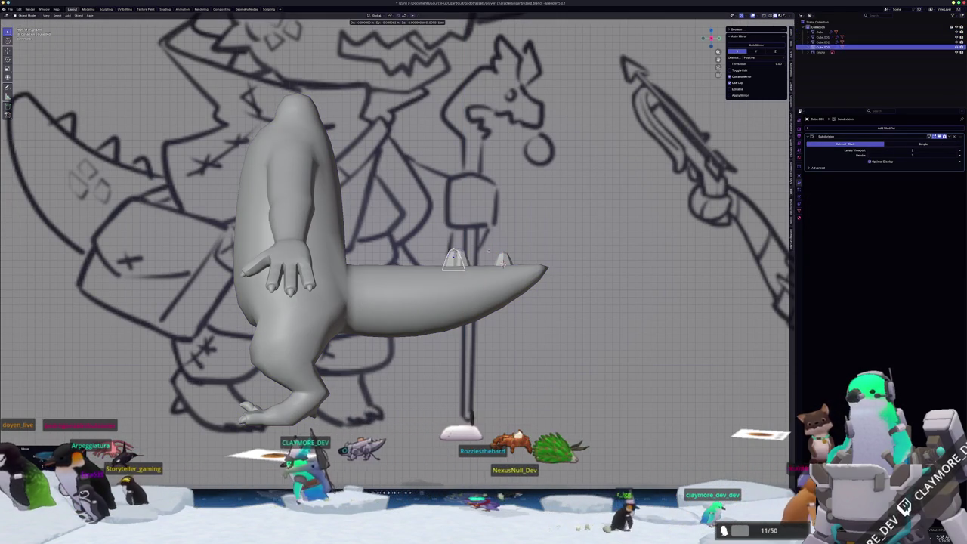
Add a third spike nearer the tail tip, then enter edit mode on the body
key(Return)
key(g)
key(z)
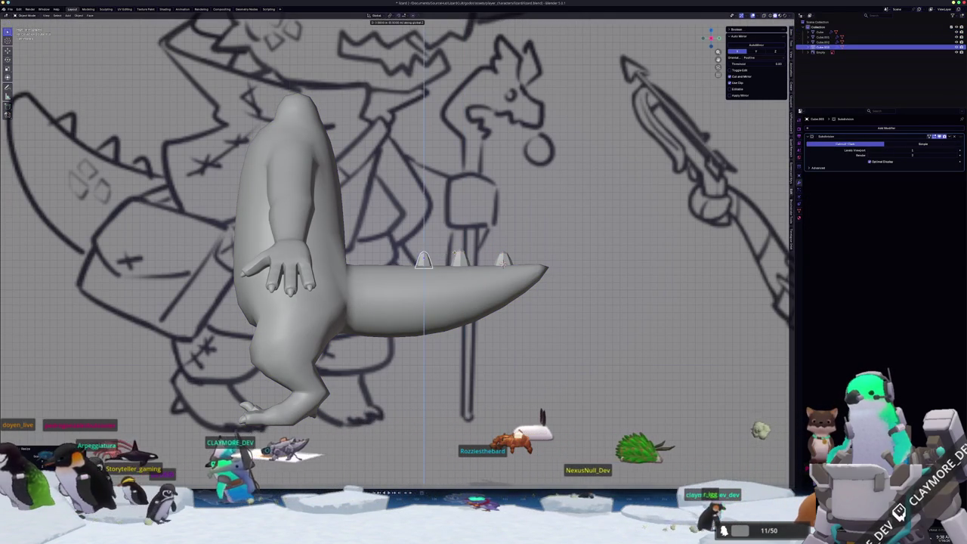
key(Return)
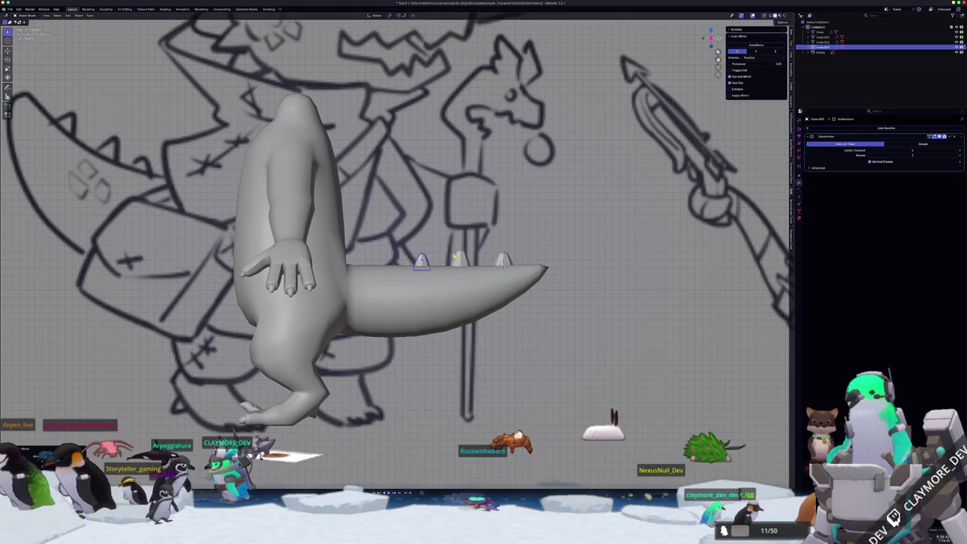
shift+middle_drag(476, 235, 487, 238)
key(g)
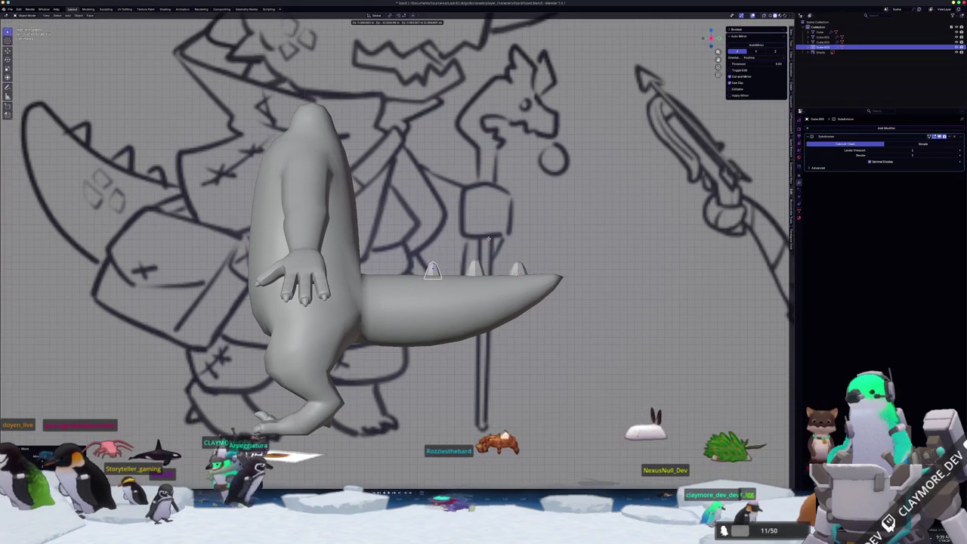
key(Return)
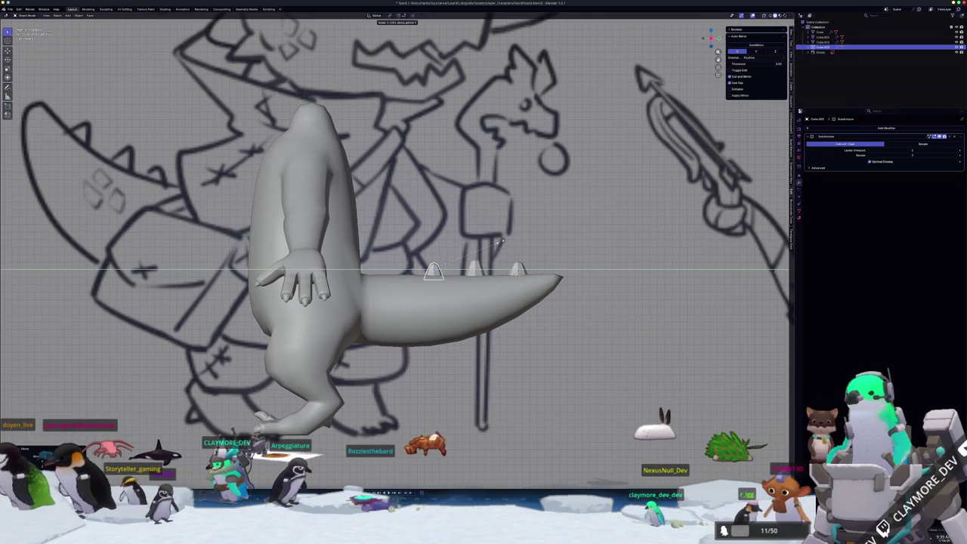
key(Return)
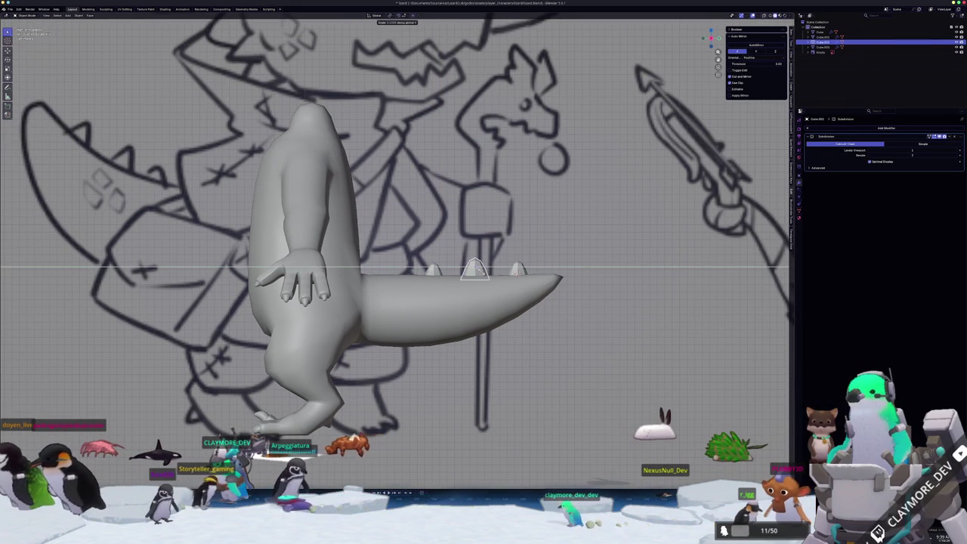
key(Return)
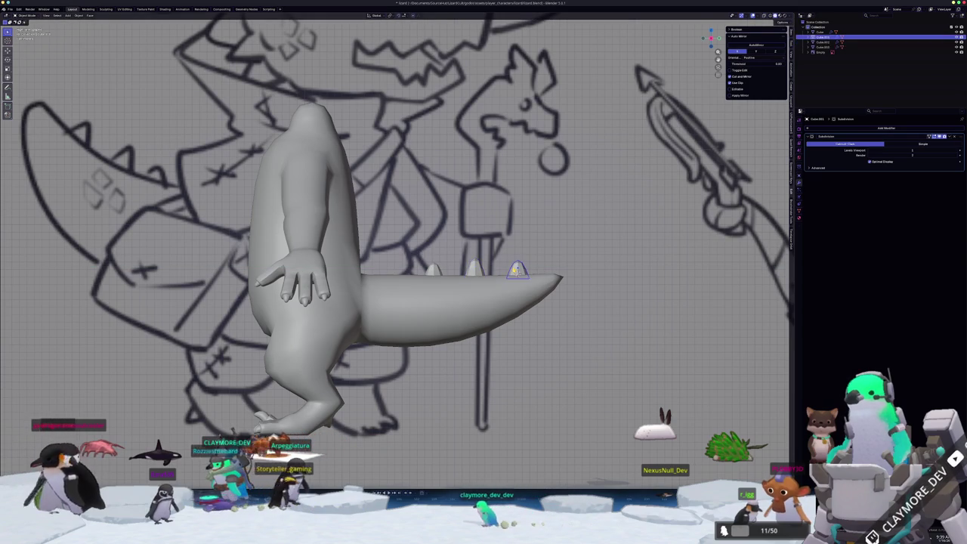
key(Return)
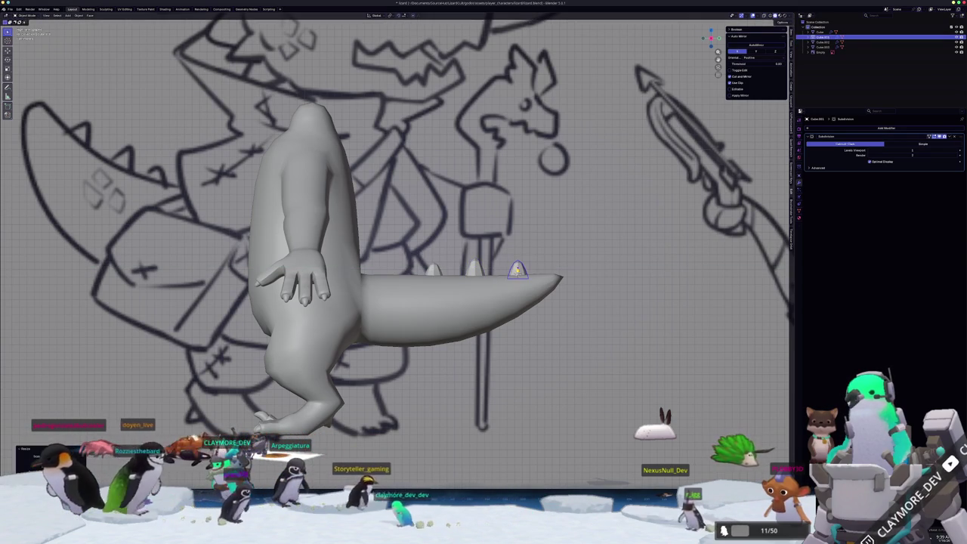
click(515, 281)
key(Tab)
scroll(441, 302, up, 1)
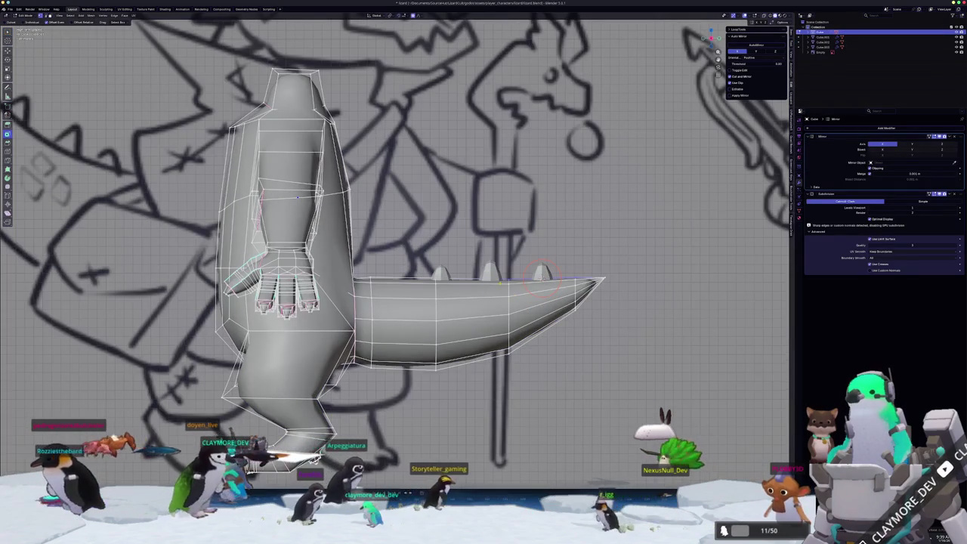
Select the three tail spikes together and scale them to a new size
key(Tab)
mouse_move(423, 242)
middle_down()
mouse_move(441, 320)
mouse_move(370, 324)
mouse_move(367, 355)
mouse_move(440, 314)
mouse_move(475, 330)
middle_up()
scroll(441, 314, up, 2)
click(448, 304)
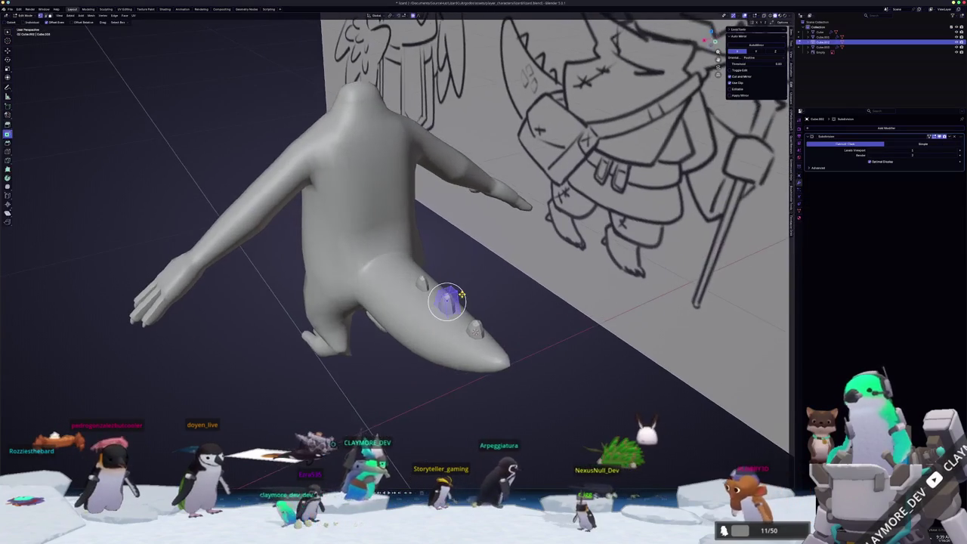
shift+click(475, 330)
key(Tab)
middle_drag(475, 330, 438, 313)
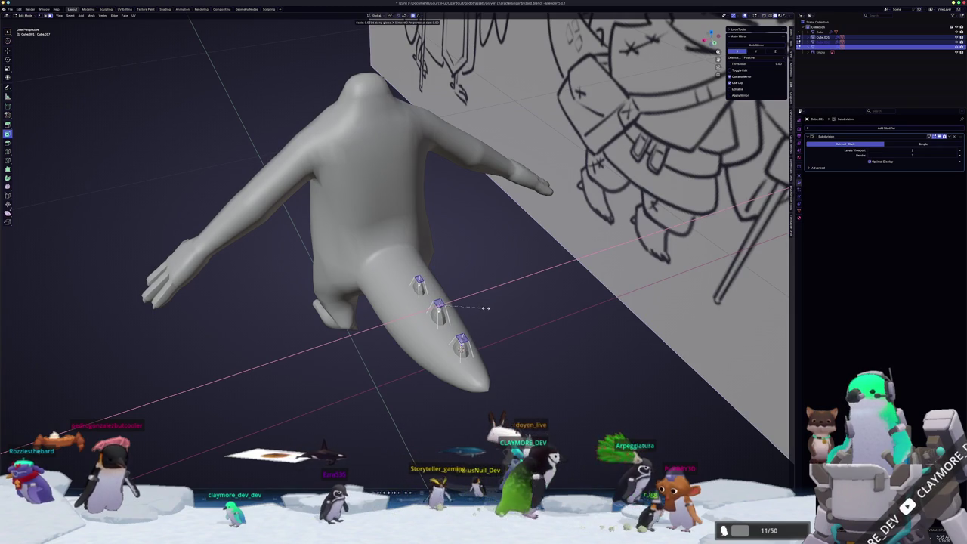
click(488, 307)
Box-select every part of the lizard and apply Shade Smooth
key(Tab)
mouse_move(488, 307)
middle_down()
mouse_move(435, 324)
mouse_move(455, 334)
mouse_move(442, 349)
middle_up()
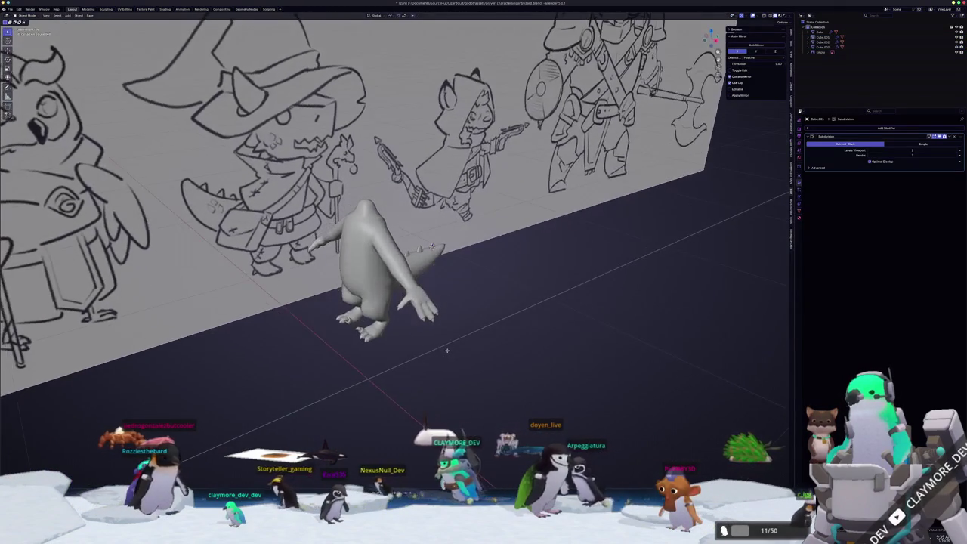
scroll(442, 347, up, 2)
scroll(507, 330, up, 4)
drag(412, 261, 413, 262)
middle_drag(413, 261, 438, 314)
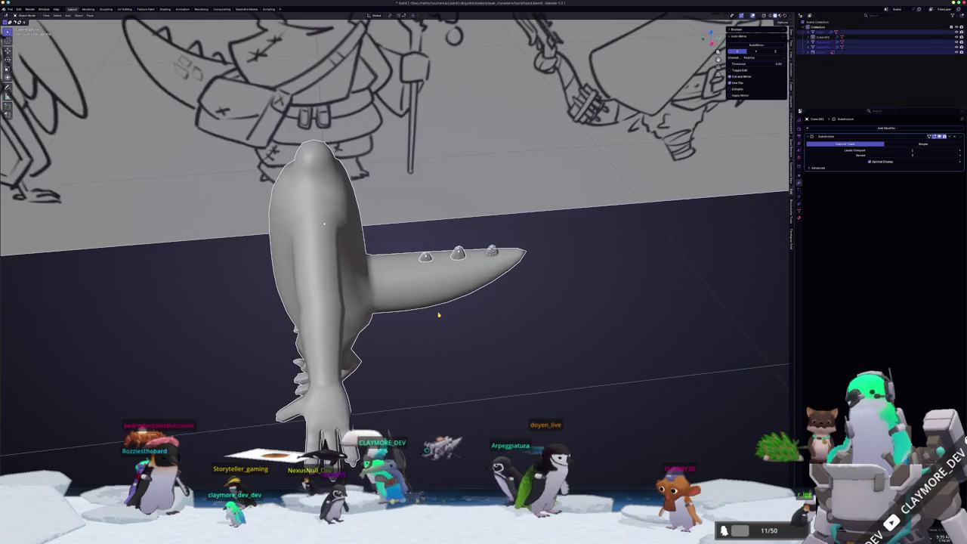
right_click(421, 250)
click(421, 249)
mouse_move(422, 250)
middle_down()
mouse_move(477, 325)
mouse_move(488, 312)
mouse_move(423, 311)
mouse_move(447, 310)
mouse_move(406, 265)
mouse_move(413, 348)
mouse_move(463, 342)
middle_up()
scroll(488, 311, down, 3)
scroll(427, 290, up, 3)
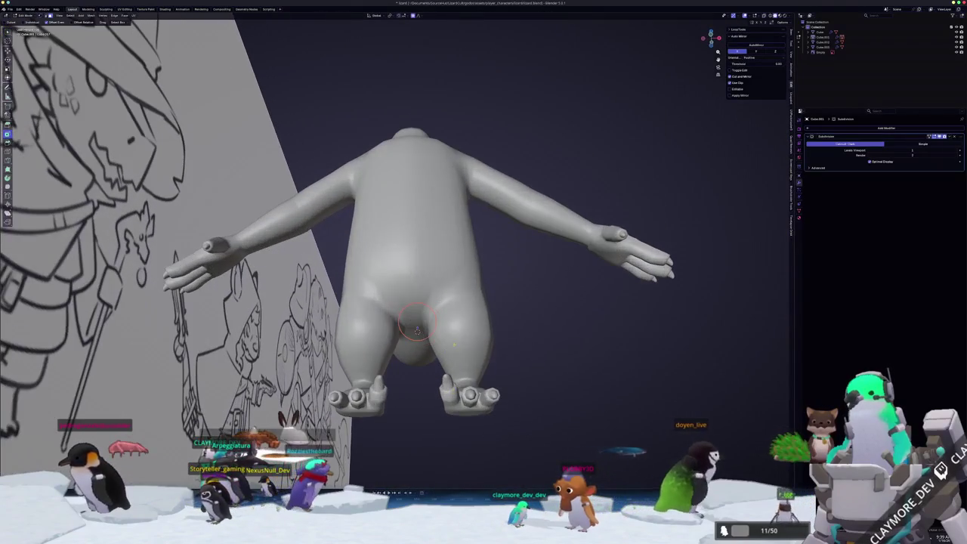
click(463, 342)
key(Tab)
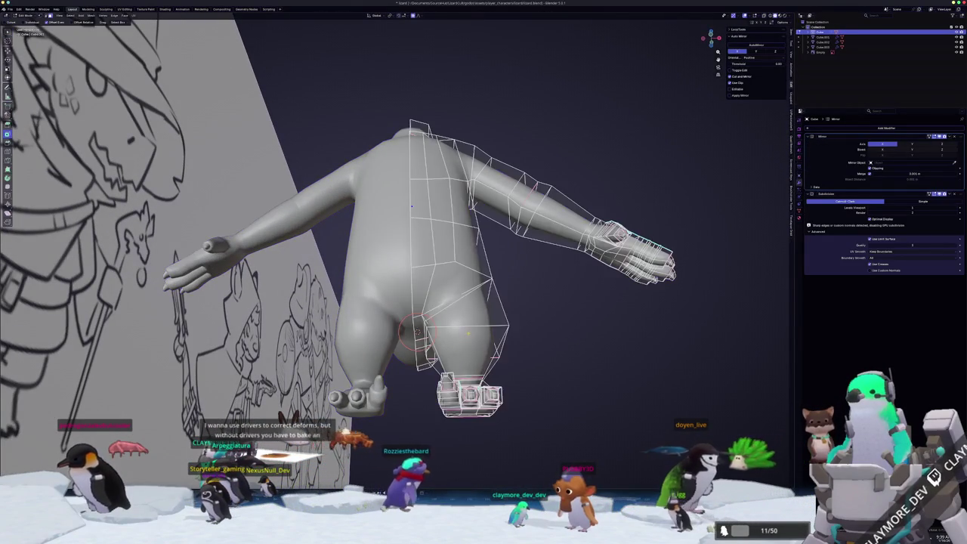
middle_drag(467, 335, 450, 363)
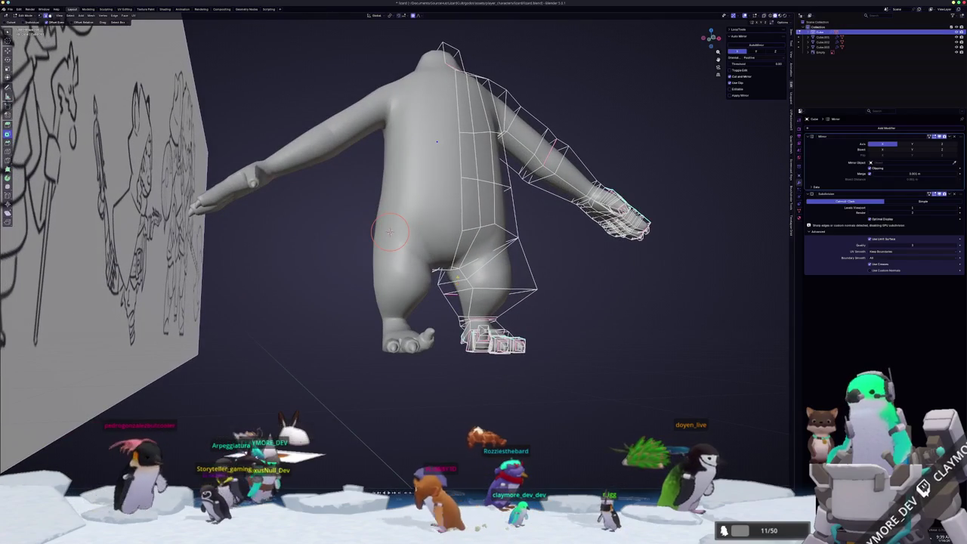
scroll(390, 232, up, 2)
scroll(416, 249, up, 2)
scroll(442, 268, up, 2)
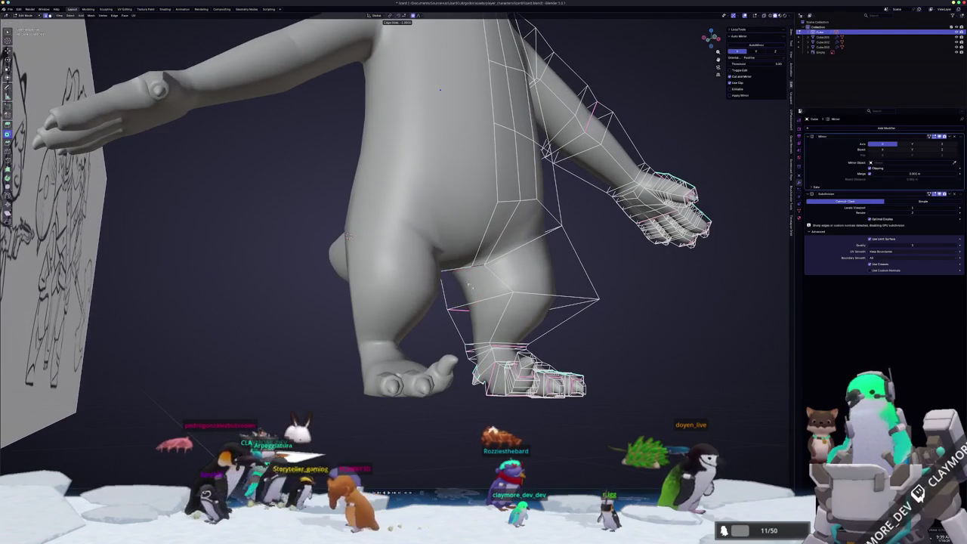
mouse_move(440, 89)
middle_down()
mouse_move(414, 351)
mouse_move(380, 338)
mouse_move(404, 349)
mouse_move(374, 352)
mouse_move(423, 352)
mouse_move(327, 359)
mouse_move(328, 341)
mouse_move(415, 356)
mouse_move(401, 304)
middle_up()
key(g)
scroll(408, 353, down, 3)
key(Tab)
scroll(401, 304, up, 2)
scroll(401, 303, up, 2)
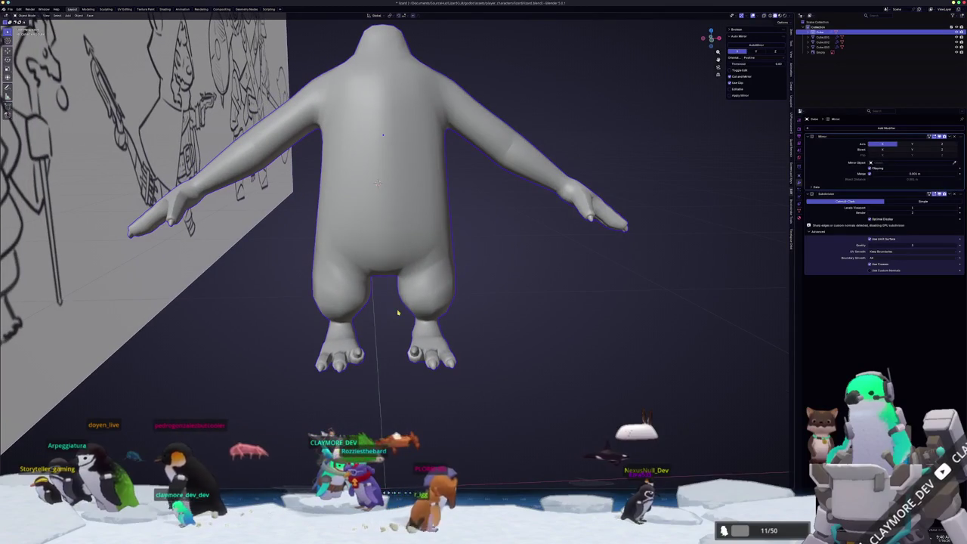
key(Tab)
scroll(377, 182, up, 3)
mouse_move(376, 182)
middle_down()
mouse_move(341, 203)
mouse_move(517, 227)
mouse_move(461, 106)
mouse_move(438, 293)
middle_up()
scroll(457, 99, up, 2)
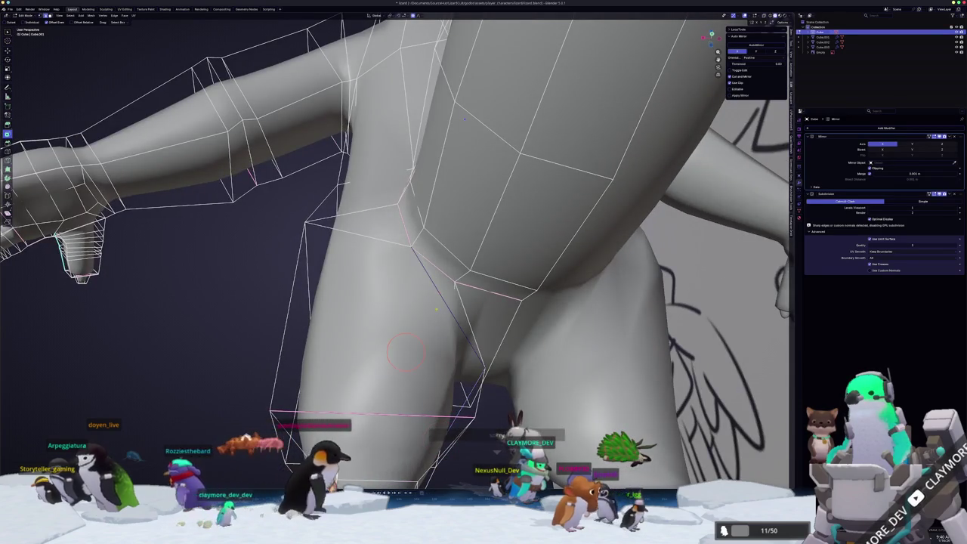
middle_drag(407, 351, 453, 287)
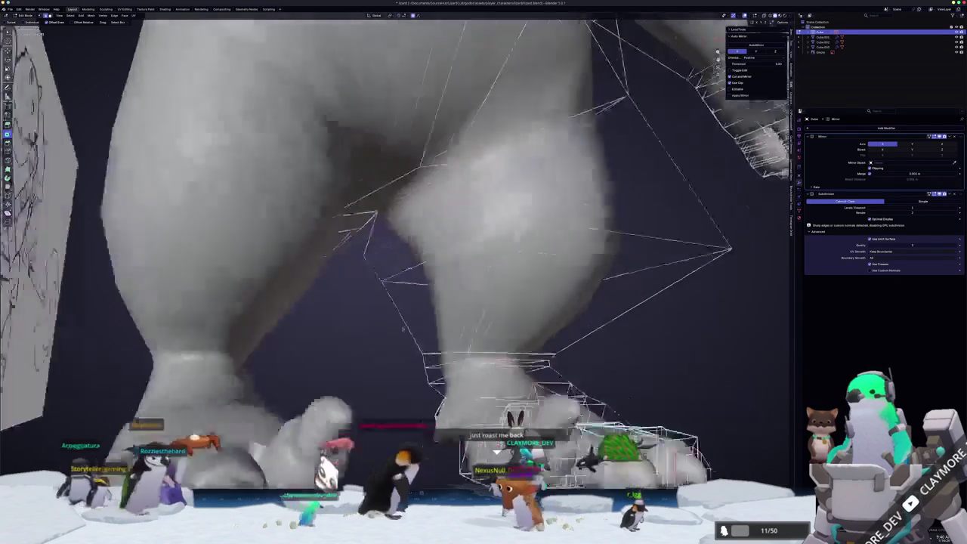
middle_drag(403, 328, 404, 319)
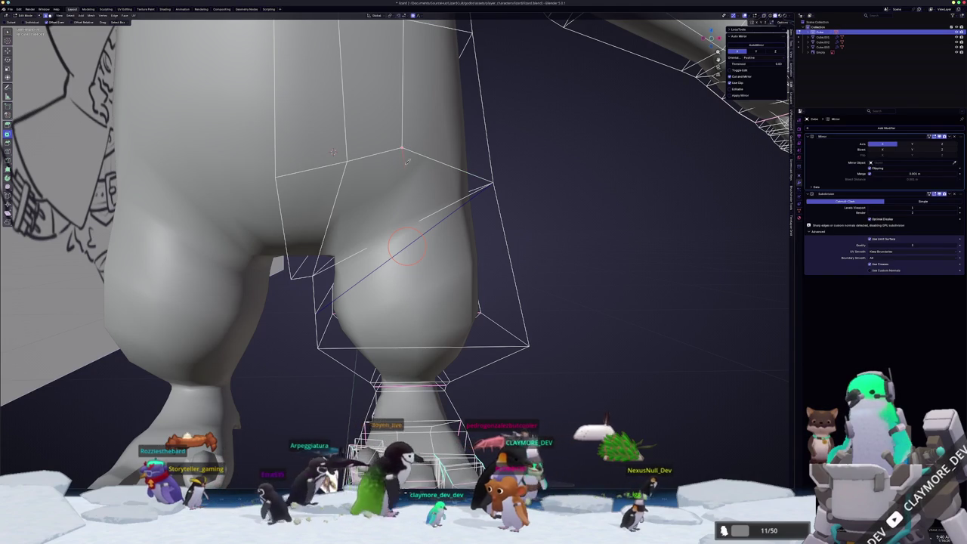
middle_drag(399, 221, 375, 217)
mouse_move(316, 178)
middle_down()
mouse_move(496, 221)
mouse_move(466, 214)
mouse_move(473, 137)
mouse_move(351, 170)
middle_up()
scroll(311, 182, up, 2)
scroll(311, 181, up, 2)
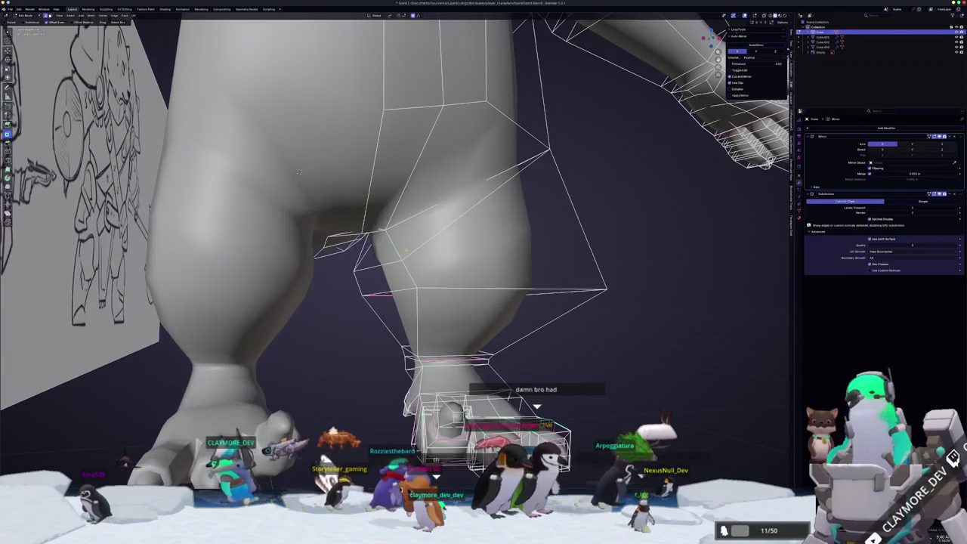
scroll(298, 180, up, 1)
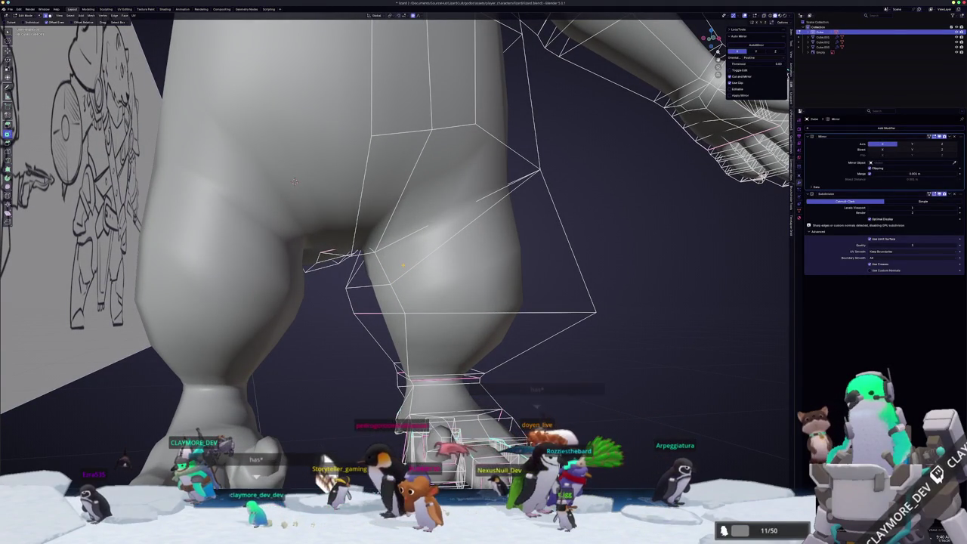
key(KP_1)
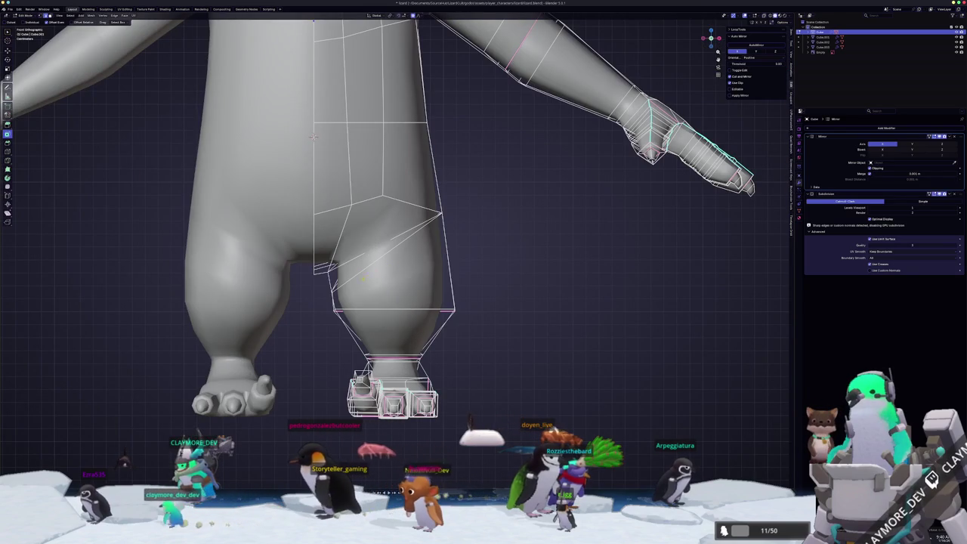
Nudge a leg vertex slightly left and move the whole foot along X
middle_drag(312, 136, 409, 298)
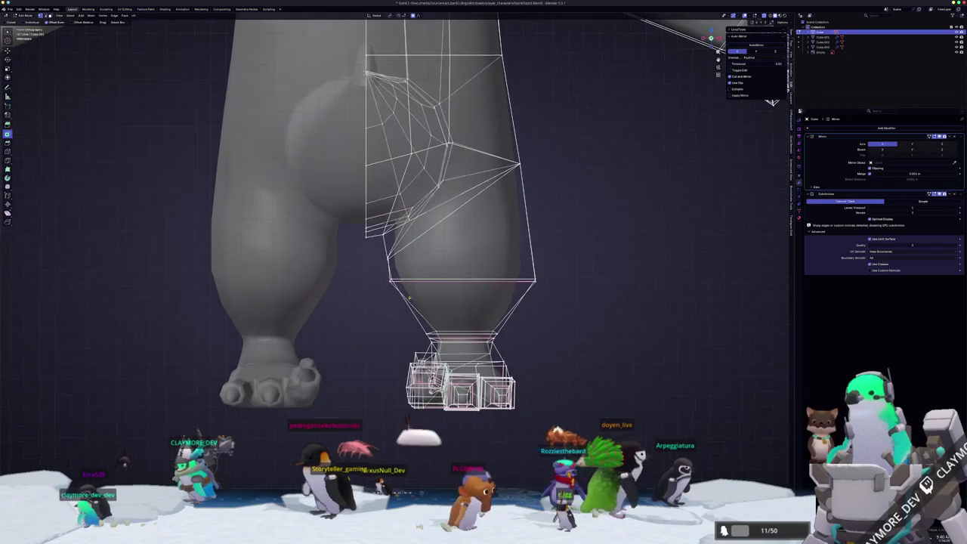
key(x)
click(375, 257)
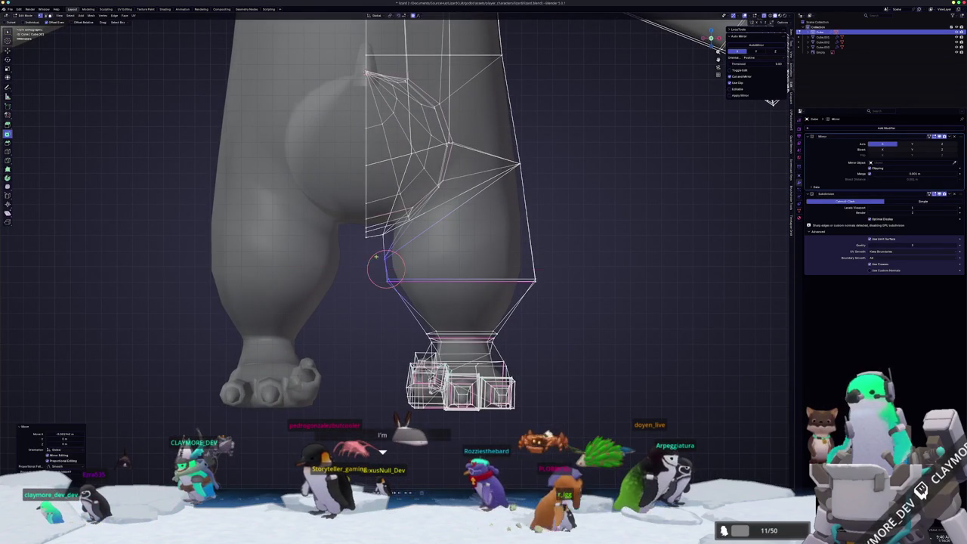
drag(555, 435, 382, 325)
key(g)
key(x)
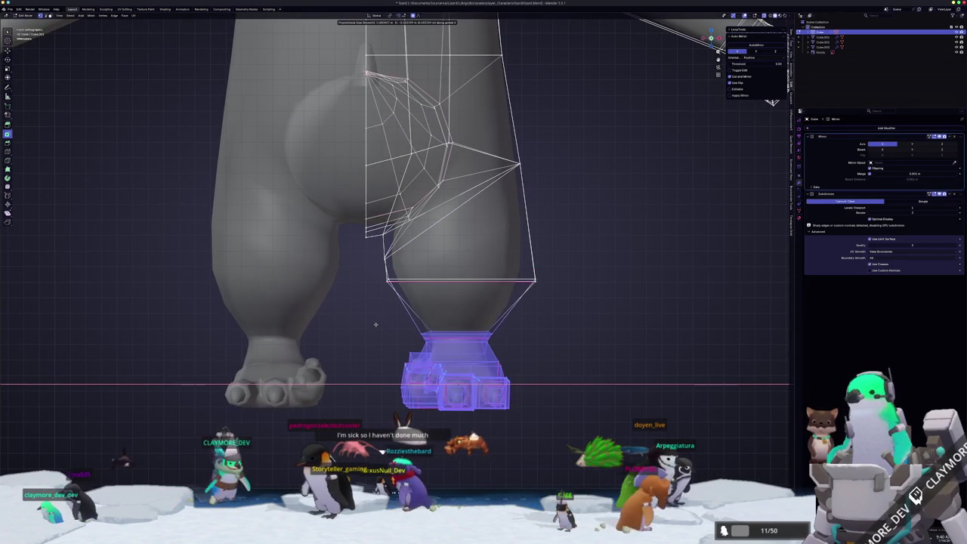
click(373, 325)
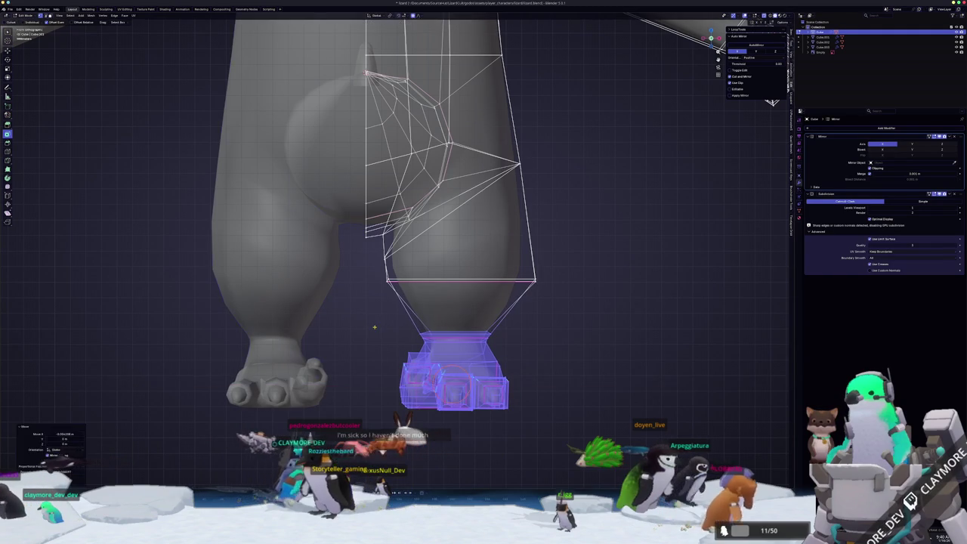
key(Tab)
scroll(374, 329, down, 2)
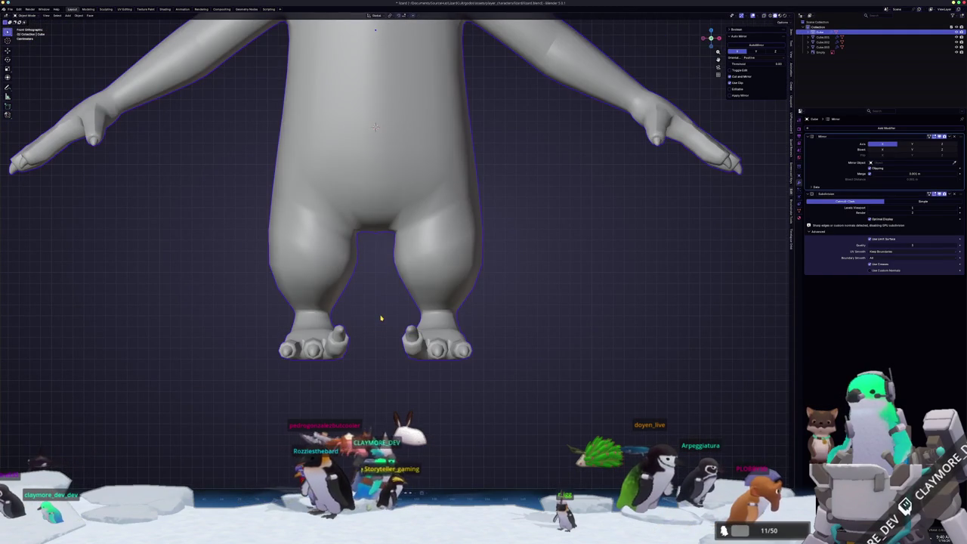
Move the ring of vertices above the foot along X, then view the whole character
key(Tab)
drag(398, 301, 381, 262)
key(g)
key(x)
click(382, 253)
key(x)
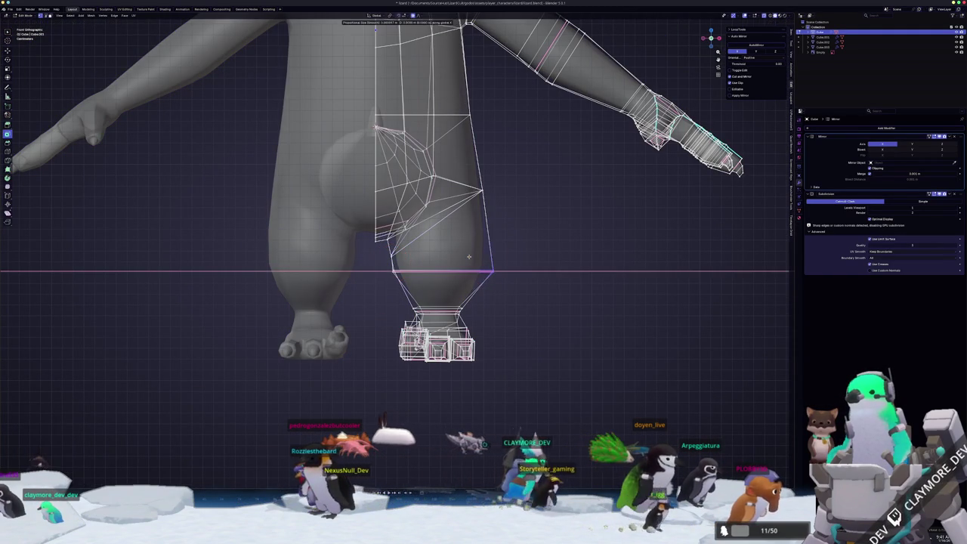
click(478, 269)
key(Tab)
scroll(466, 271, down, 5)
scroll(465, 271, down, 1)
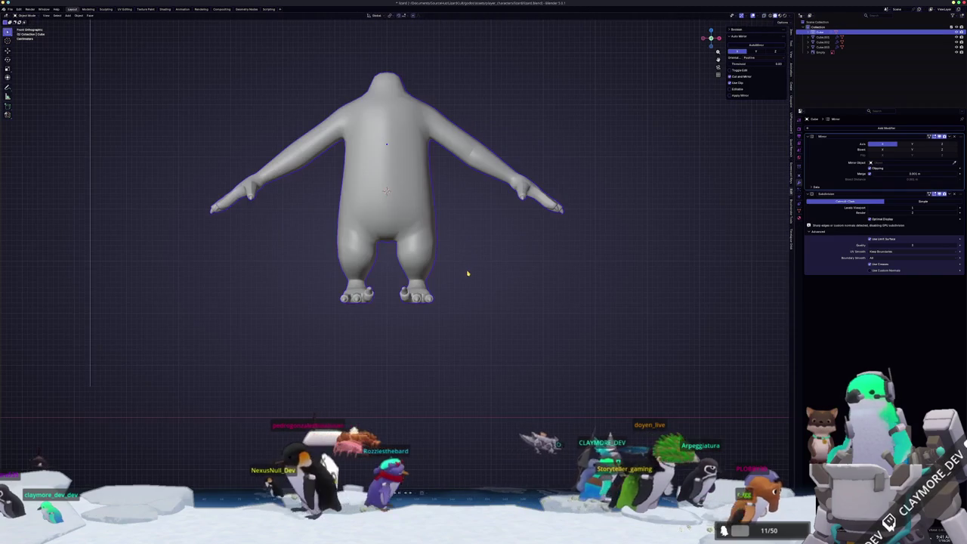
Frame the lizard over its reference sketch in a straight-on front view
mouse_move(463, 273)
middle_down()
mouse_move(392, 294)
mouse_move(453, 287)
middle_up()
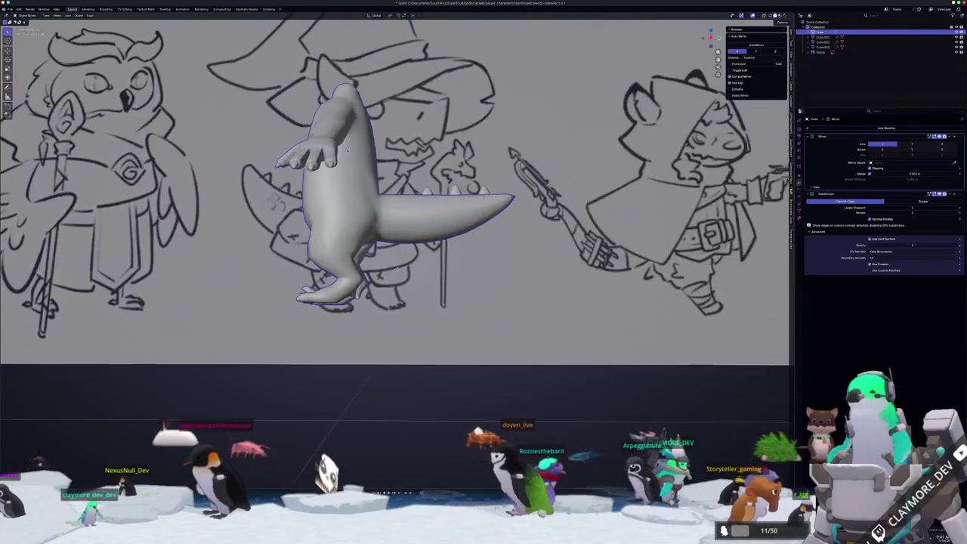
key(KP_1)
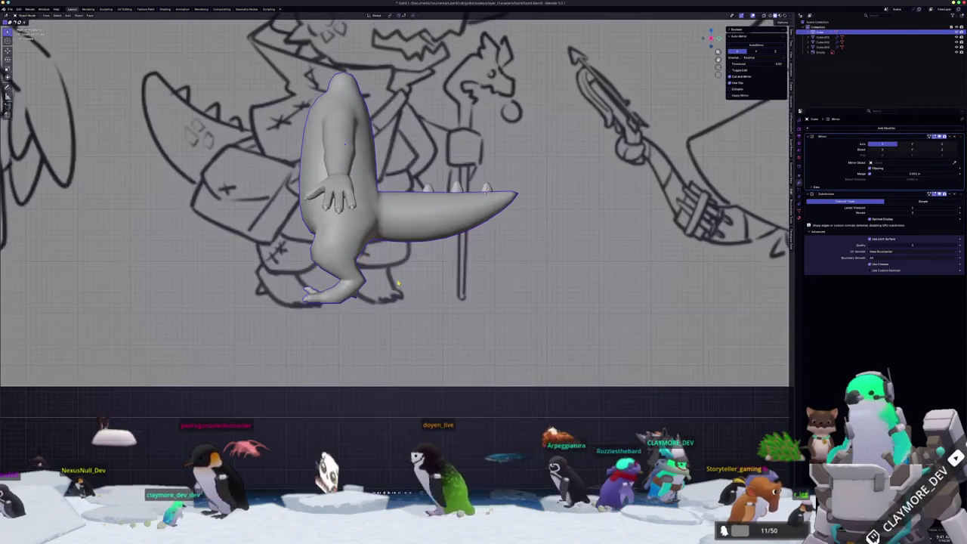
scroll(461, 242, up, 1)
scroll(461, 241, up, 2)
shift+middle_drag(461, 242, 461, 280)
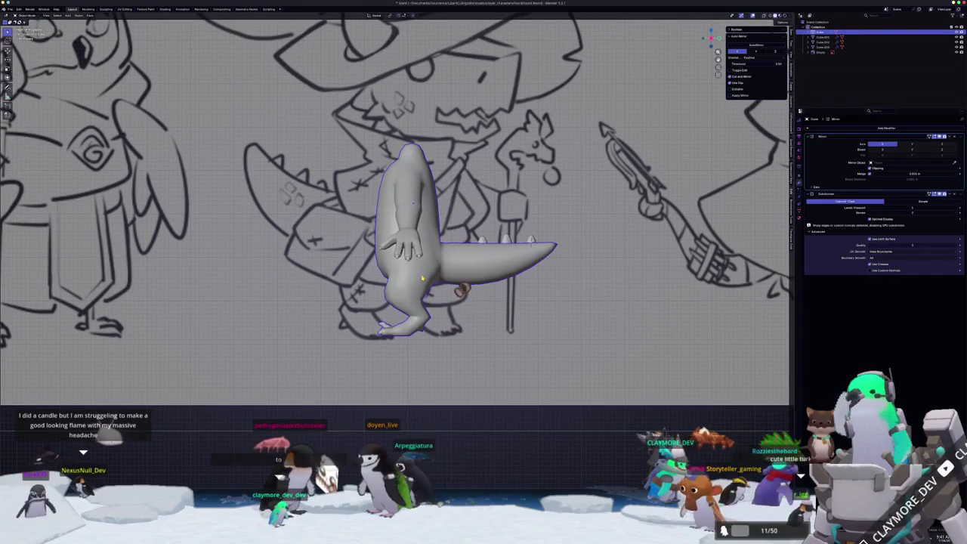
scroll(422, 278, up, 1)
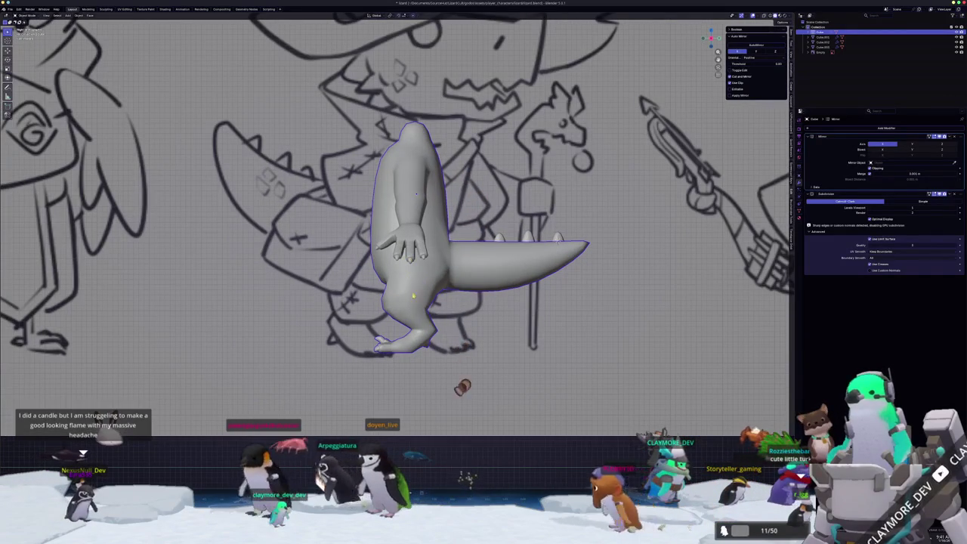
Enter edit mode with X-ray on and snap to the side view against the sketch
key(Tab)
scroll(423, 278, up, 1)
key(alt+z)
key(alt+z)
middle_drag(422, 278, 506, 241)
mouse_move(432, 144)
middle_down()
mouse_move(456, 107)
mouse_move(445, 174)
mouse_move(459, 106)
mouse_move(442, 119)
mouse_move(442, 84)
middle_up()
key(KP_3)
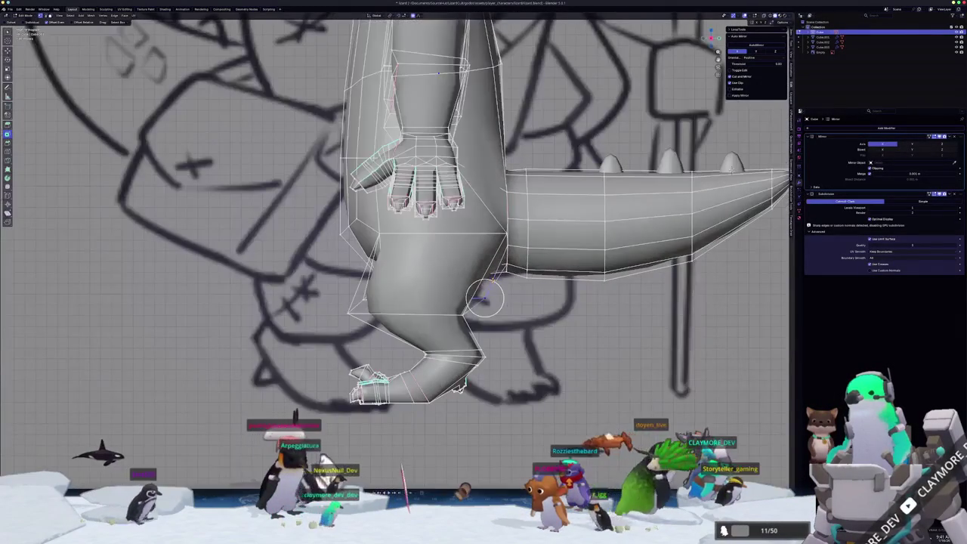
Move the selected leg vertices along Y twice with proportional falloff
key(g)
key(y)
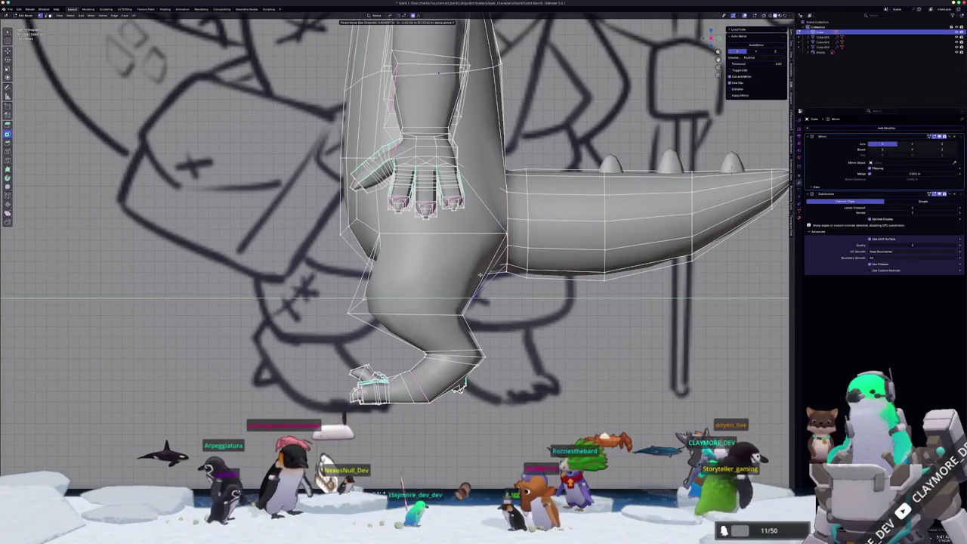
click(479, 274)
mouse_move(479, 274)
middle_down()
mouse_move(459, 272)
mouse_move(442, 174)
mouse_move(473, 199)
middle_up()
key(g)
key(y)
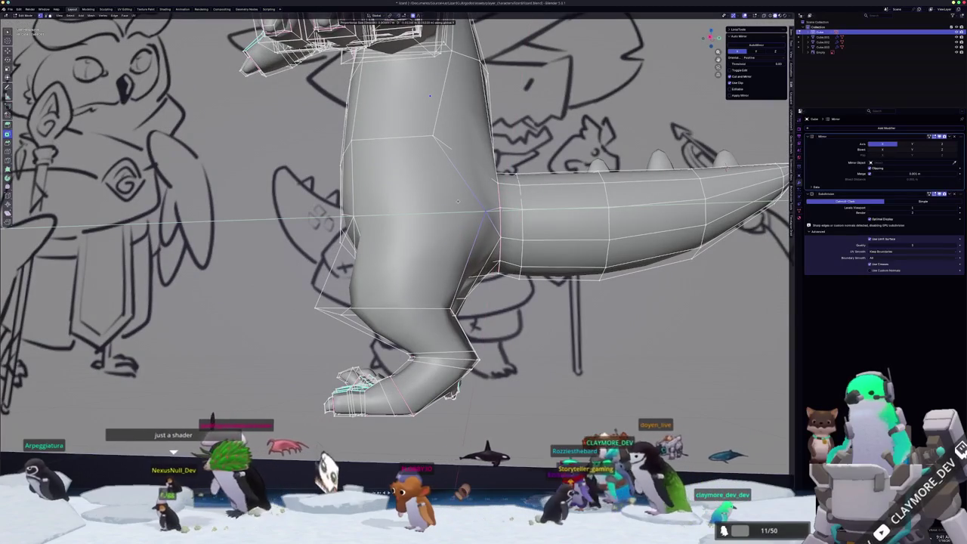
click(457, 201)
Check the smoothed shape, push the hip vertices further along Y, and return to edit mode
key(Tab)
mouse_move(457, 202)
middle_down()
mouse_move(430, 249)
mouse_move(428, 160)
mouse_move(433, 259)
mouse_move(445, 235)
middle_up()
key(Tab)
key(g)
key(y)
click(428, 160)
key(Tab)
scroll(433, 259, down, 5)
mouse_move(355, 310)
middle_down()
mouse_move(367, 359)
mouse_move(355, 333)
mouse_move(372, 280)
mouse_move(361, 351)
mouse_move(355, 332)
middle_up()
key(Tab)
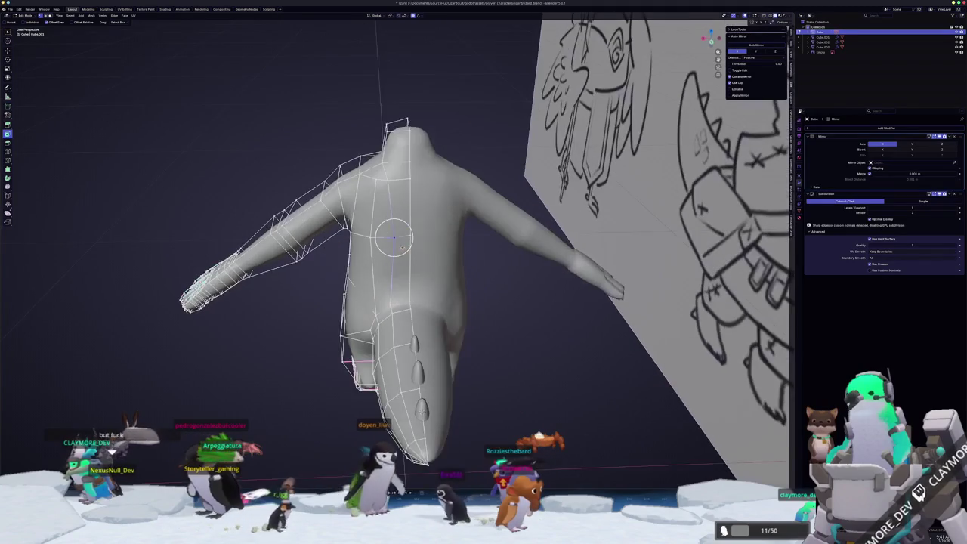
Slide the shoulder vertex up along its edges, then view the smoothed lizard front-on against the sketch
middle_drag(362, 265, 391, 276)
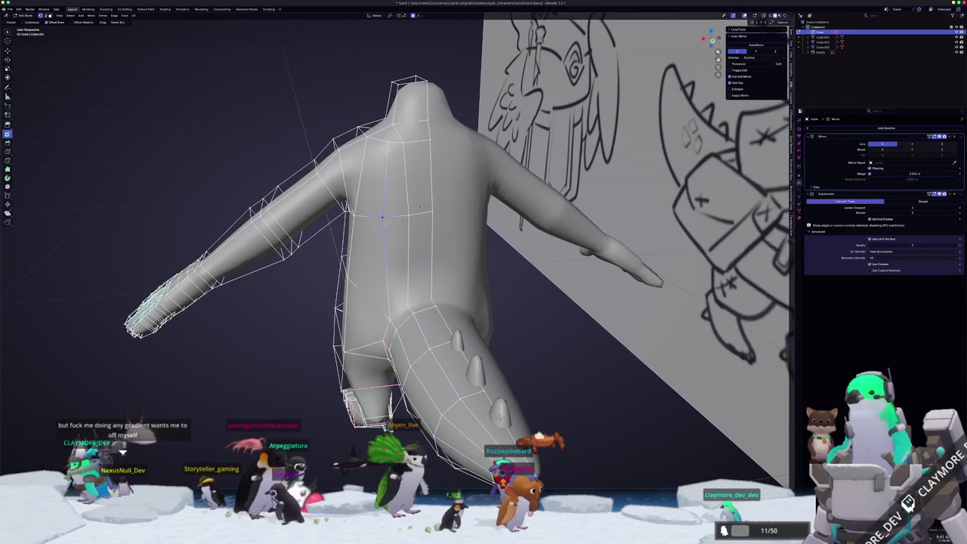
key(g)
key(g)
click(383, 220)
key(g)
key(g)
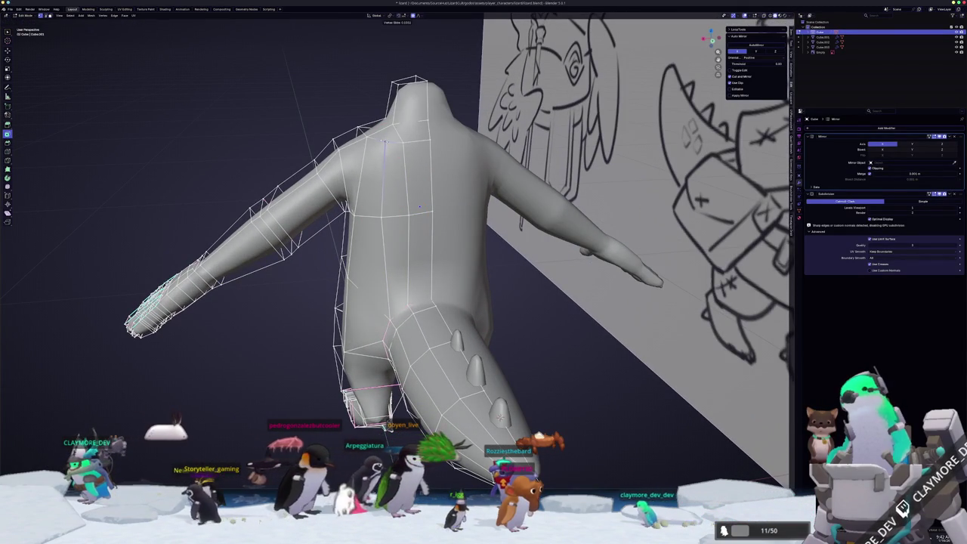
click(383, 147)
mouse_move(383, 148)
middle_down()
mouse_move(414, 217)
mouse_move(429, 334)
middle_up()
key(Tab)
key(KP_1)
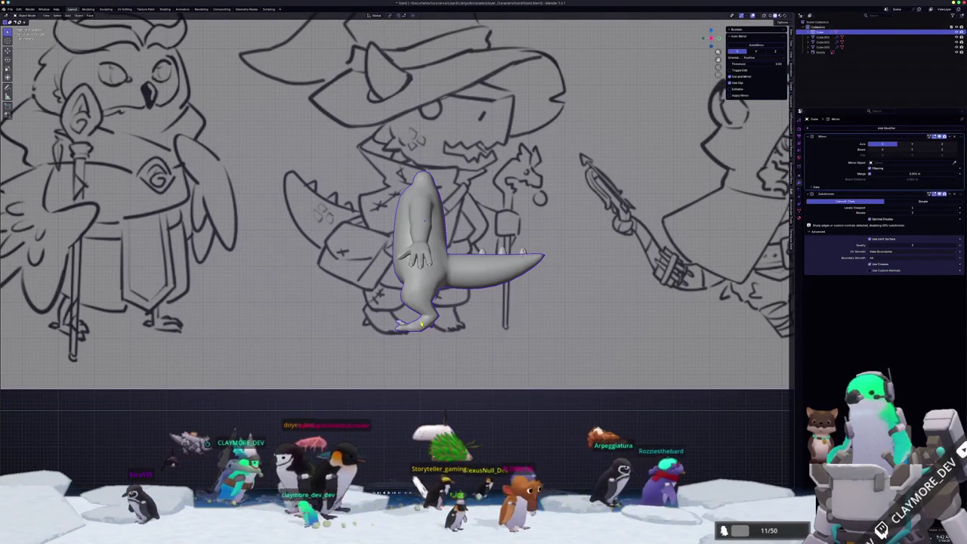
In X-ray edit mode, move the selected vertices along Y with proportional falloff
key(Tab)
scroll(398, 250, up, 1)
scroll(398, 250, up, 3)
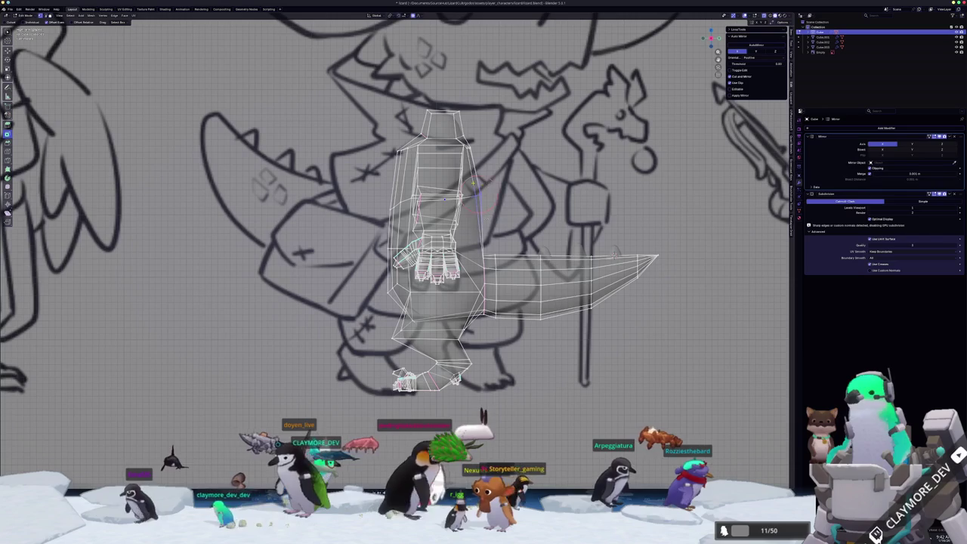
key(g)
key(y)
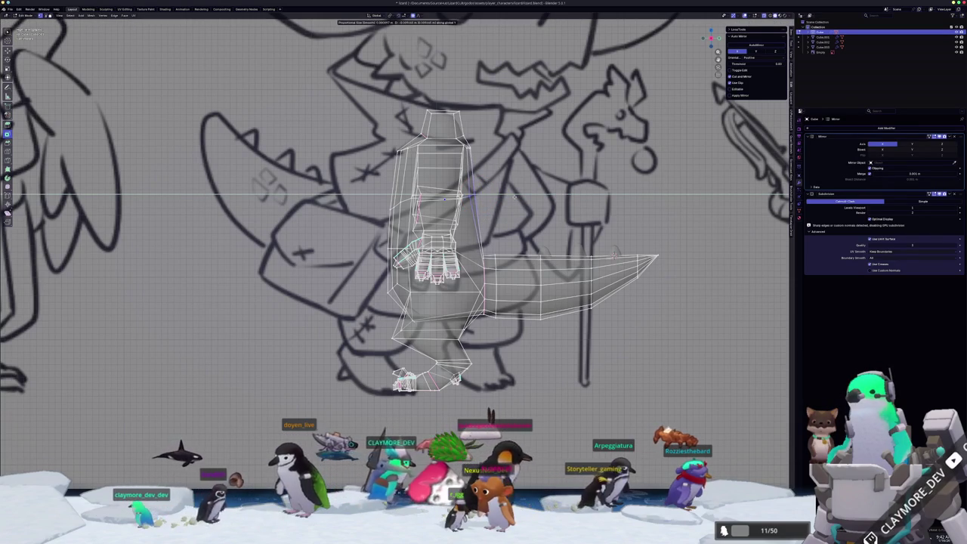
click(515, 196)
scroll(515, 197, down, 1)
Turn off X-ray, nudge the selected vertices further along Y, and check the silhouette
key(Tab)
scroll(473, 331, down, 1)
key(alt+z)
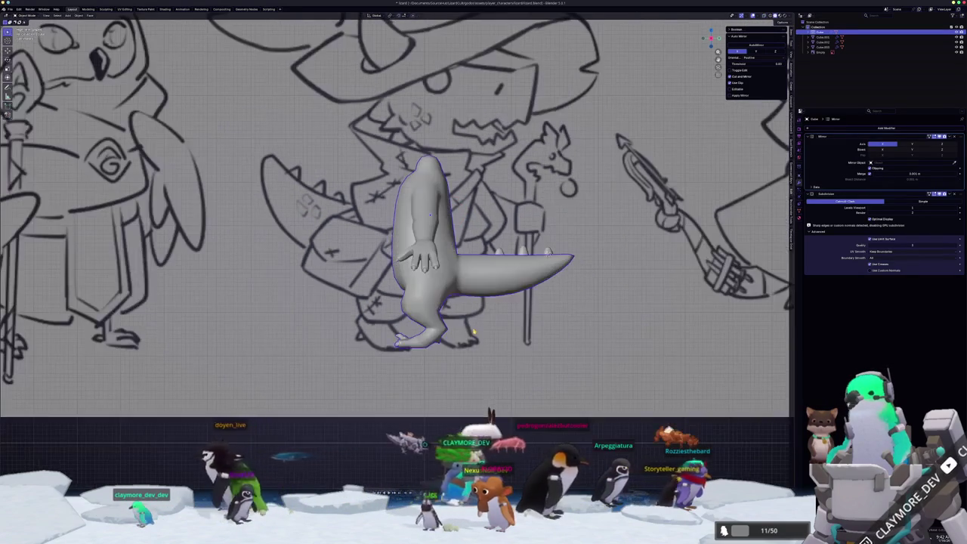
key(Tab)
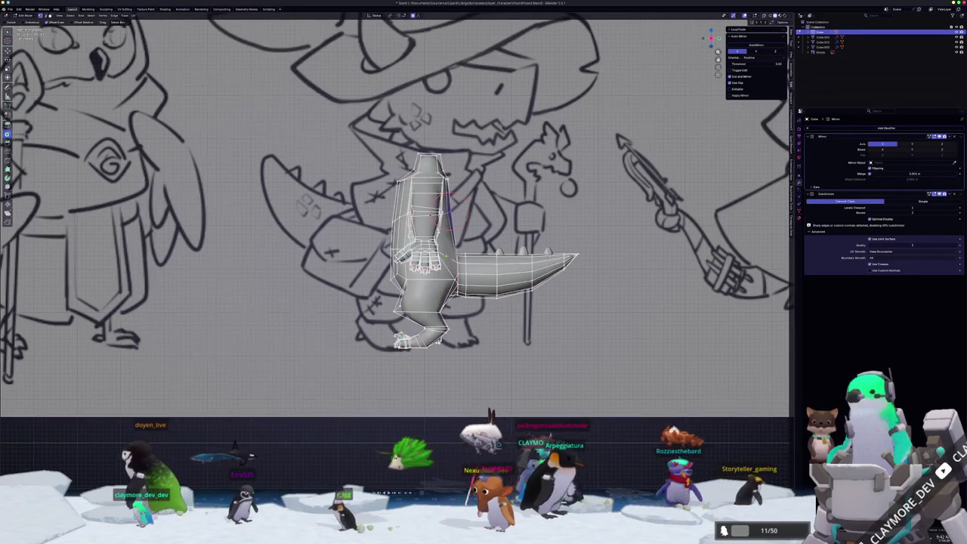
scroll(445, 359, up, 1)
key(g)
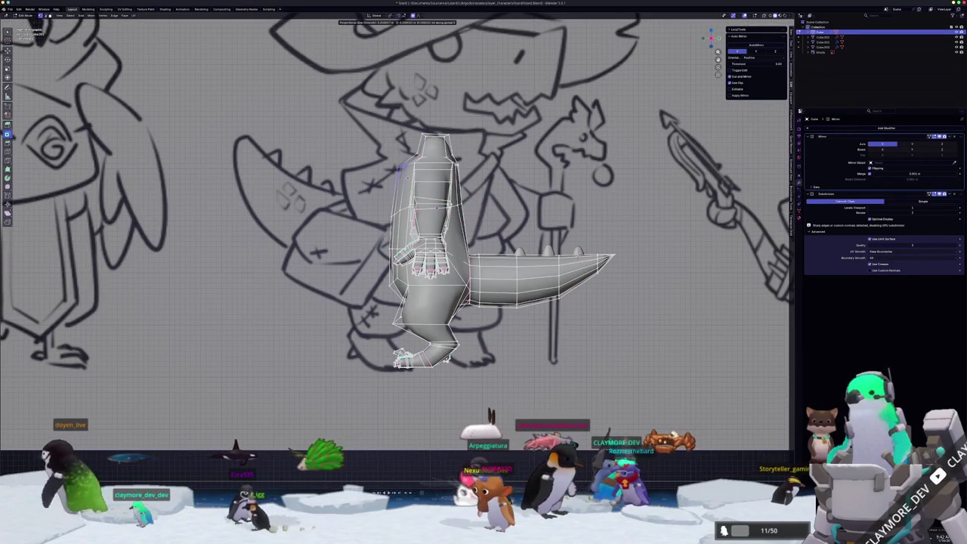
key(y)
click(407, 177)
key(Tab)
scroll(368, 259, down, 2)
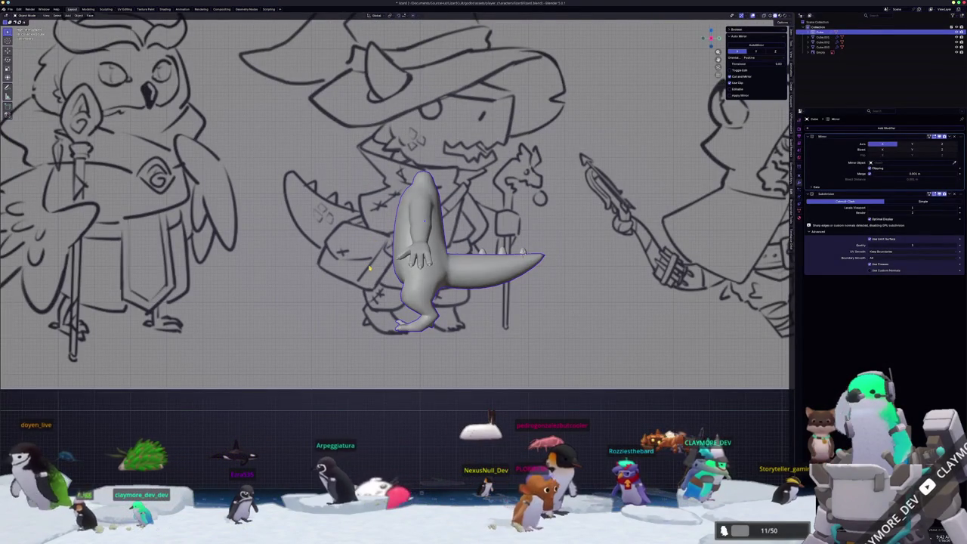
Inspect the lizard's mesh from below, briefly toggling X-ray to see hidden vertices
key(Tab)
mouse_move(369, 268)
middle_down()
mouse_move(406, 173)
mouse_move(398, 126)
middle_up()
scroll(406, 174, up, 2)
scroll(398, 126, up, 3)
key(alt+z)
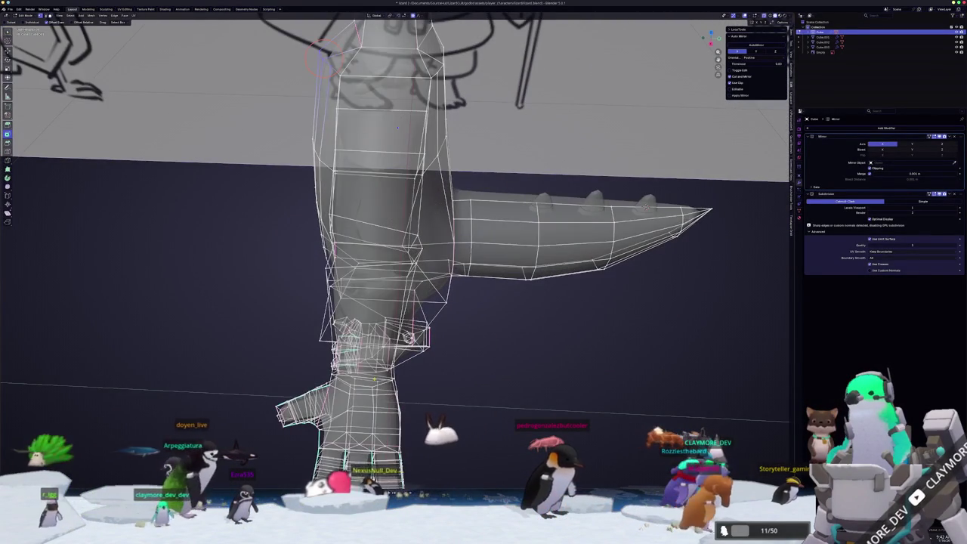
key(alt+z)
scroll(398, 127, down, 3)
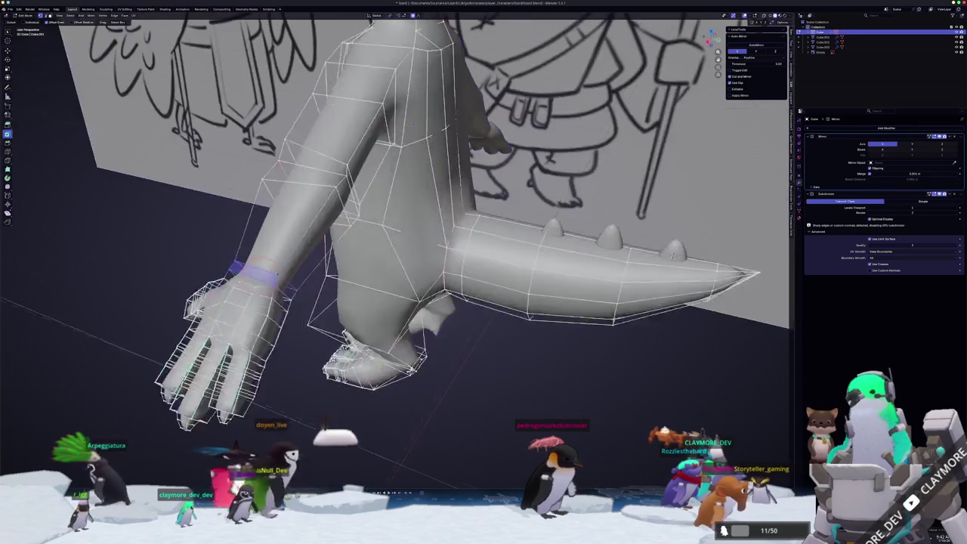
key(Tab)
Switch to front view and line the lizard up with the reference sketch
middle_drag(320, 370, 318, 368)
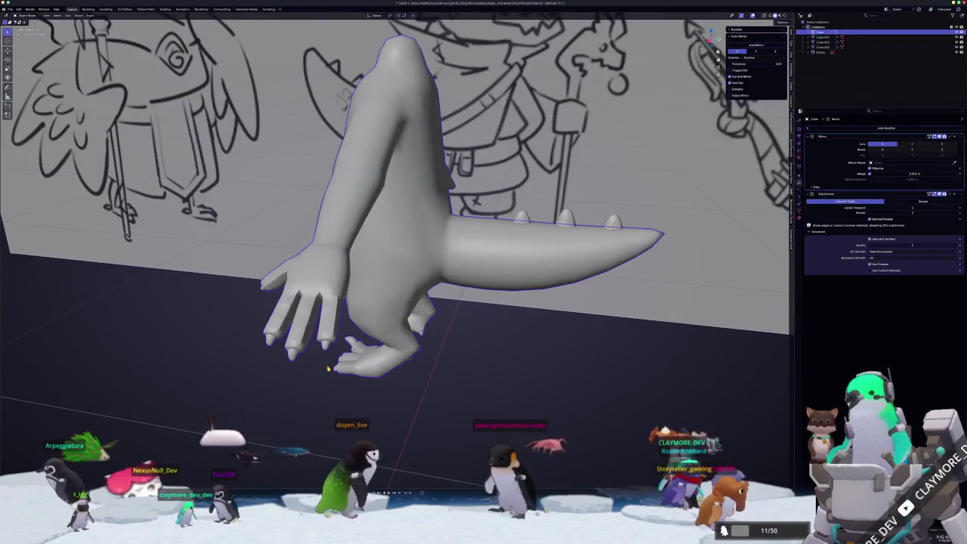
key(KP_1)
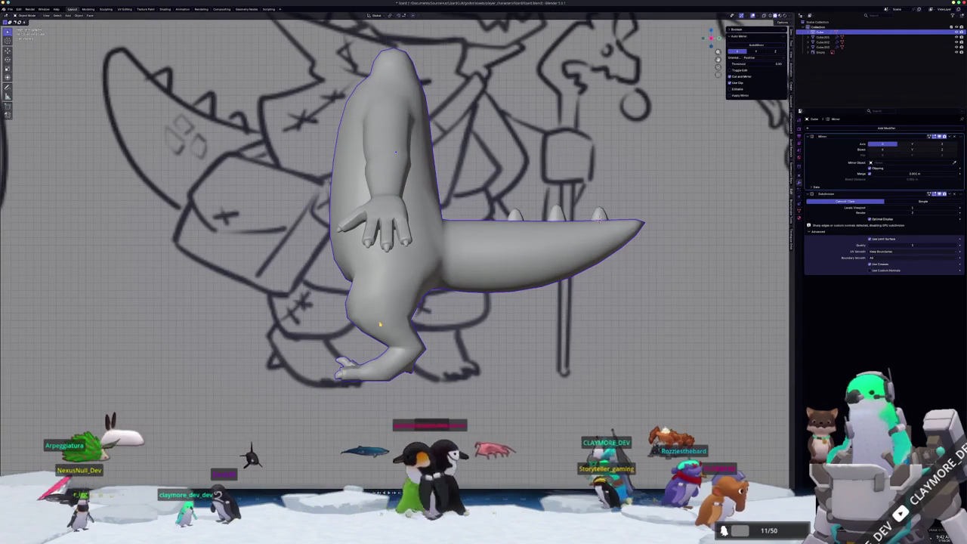
scroll(392, 212, down, 3)
shift+middle_drag(377, 306, 393, 325)
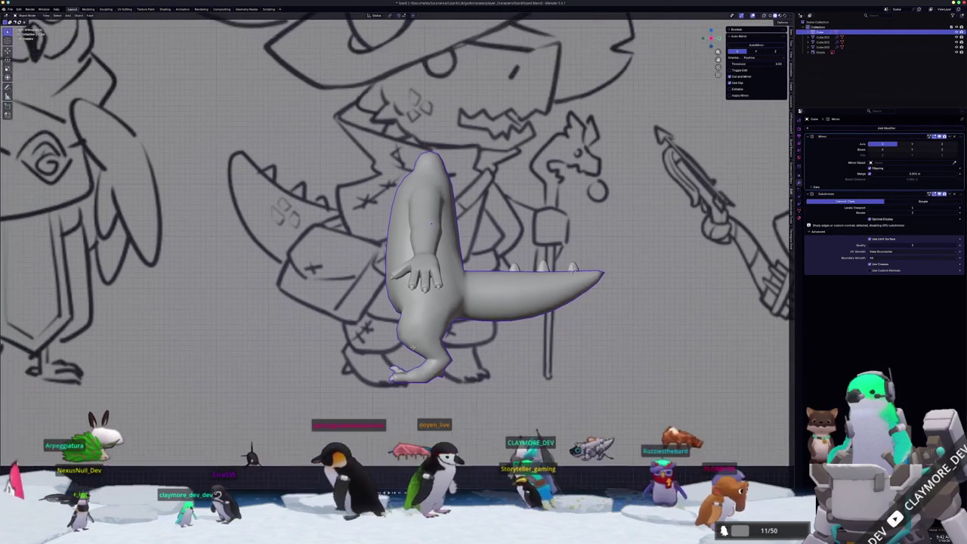
Loop-cut a new edge loop around the arm near the wrist
key(Tab)
scroll(393, 256, up, 1)
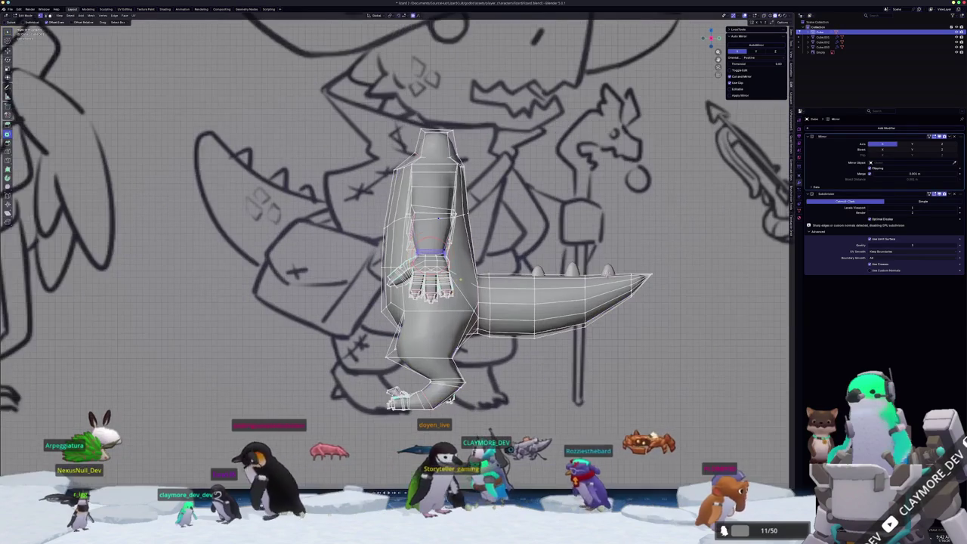
click(472, 278)
mouse_move(472, 278)
middle_down()
mouse_move(505, 243)
mouse_move(483, 240)
middle_up()
scroll(469, 237, up, 2)
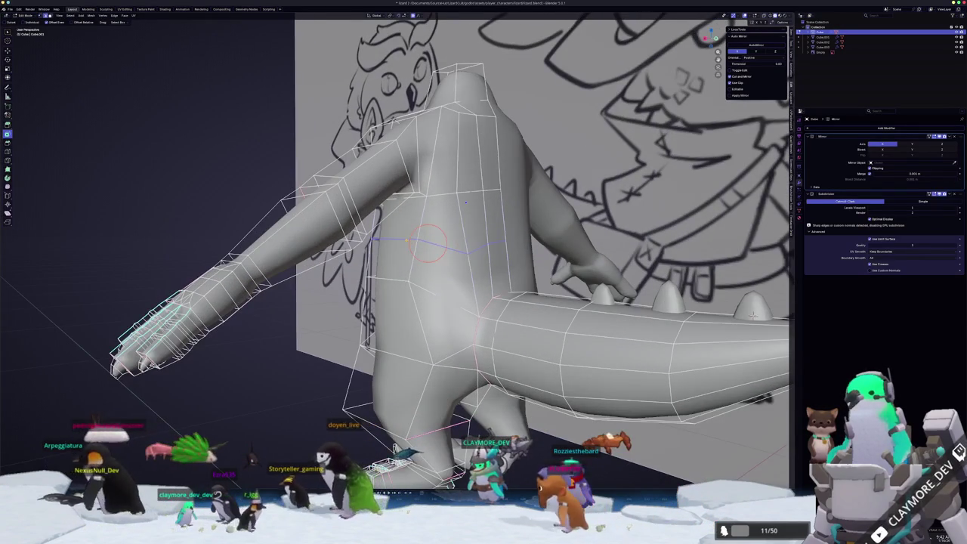
Select the arm loop and reposition it with proportional falloff
shift+right_click(392, 245)
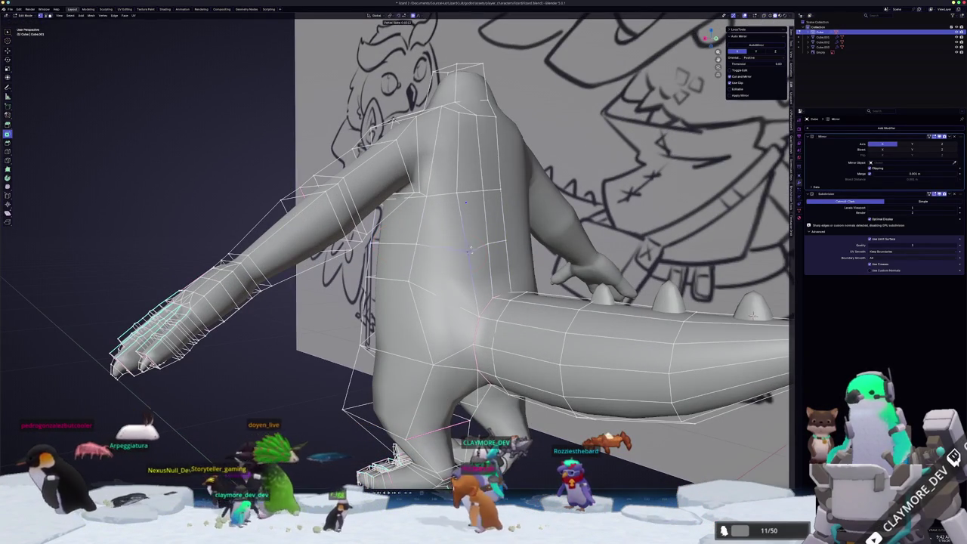
key(g)
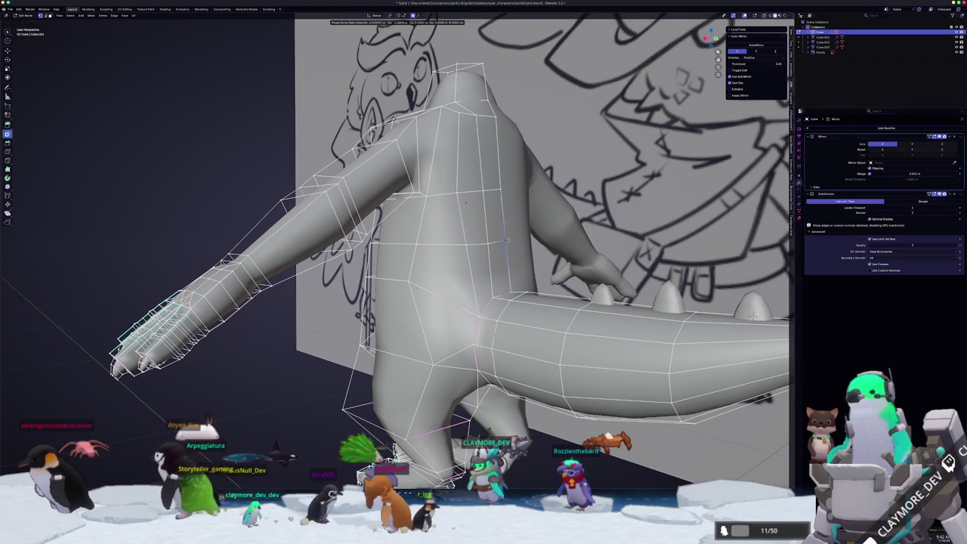
click(507, 242)
middle_drag(506, 242, 405, 240)
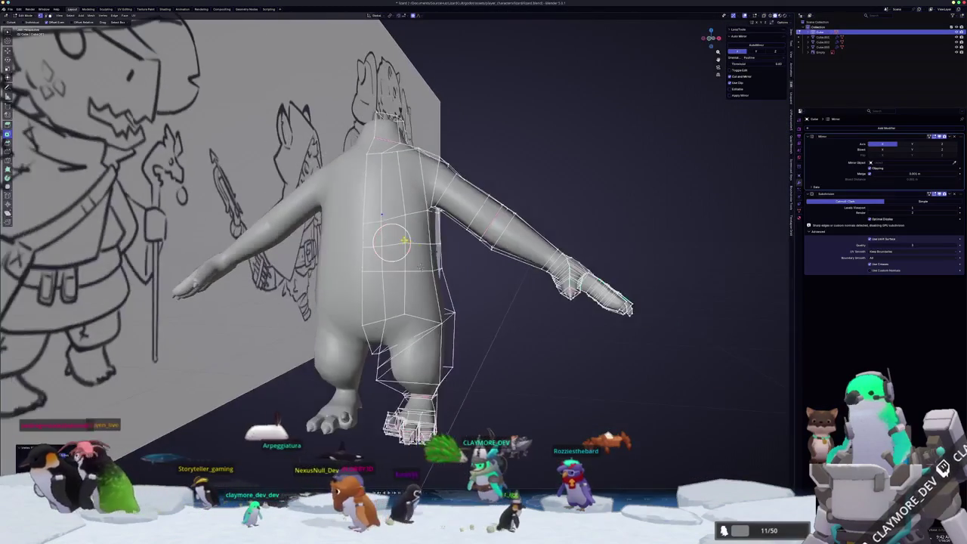
scroll(419, 266, up, 2)
Move the selected arm vertices again with falloff and review the neck and arm
key(g)
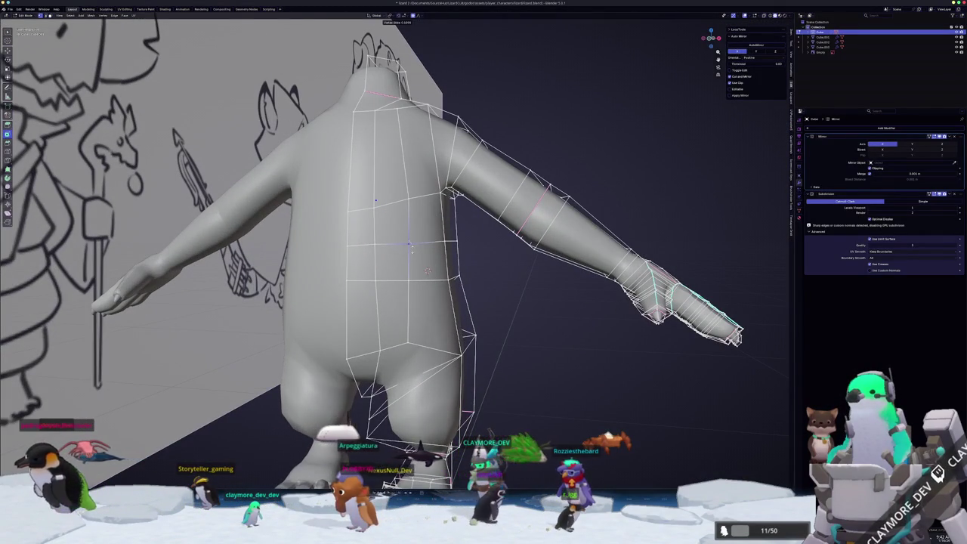
click(408, 243)
mouse_move(409, 243)
middle_down()
mouse_move(464, 254)
mouse_move(394, 276)
middle_up()
mouse_move(473, 183)
middle_down()
mouse_move(466, 237)
mouse_move(423, 245)
mouse_move(394, 236)
middle_up()
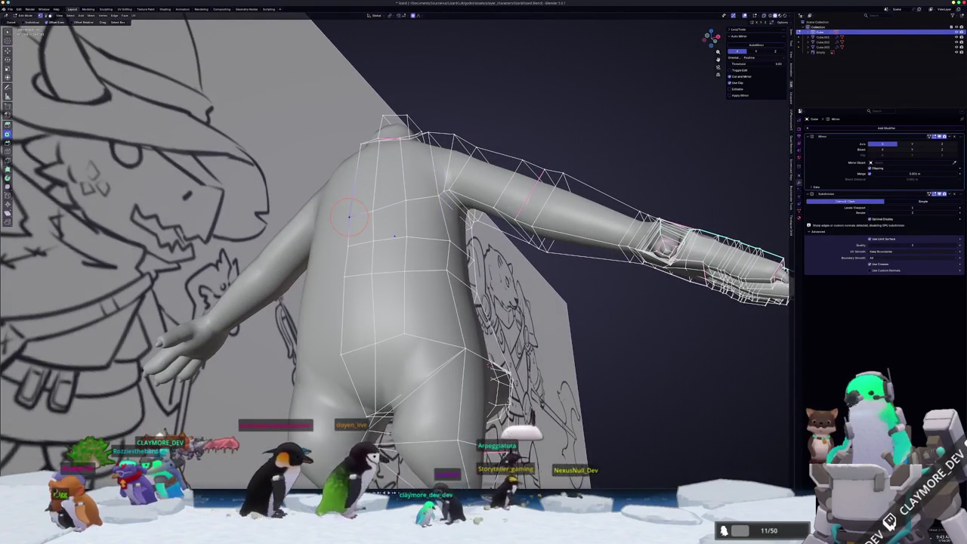
Select an edge and vertex on the lizard's shoulder
middle_drag(394, 236, 477, 191)
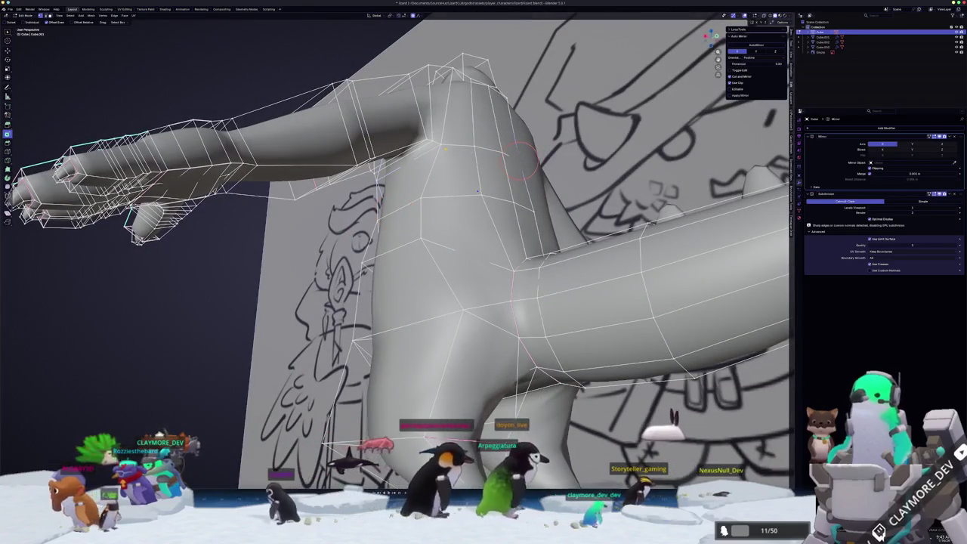
click(483, 151)
click(441, 144)
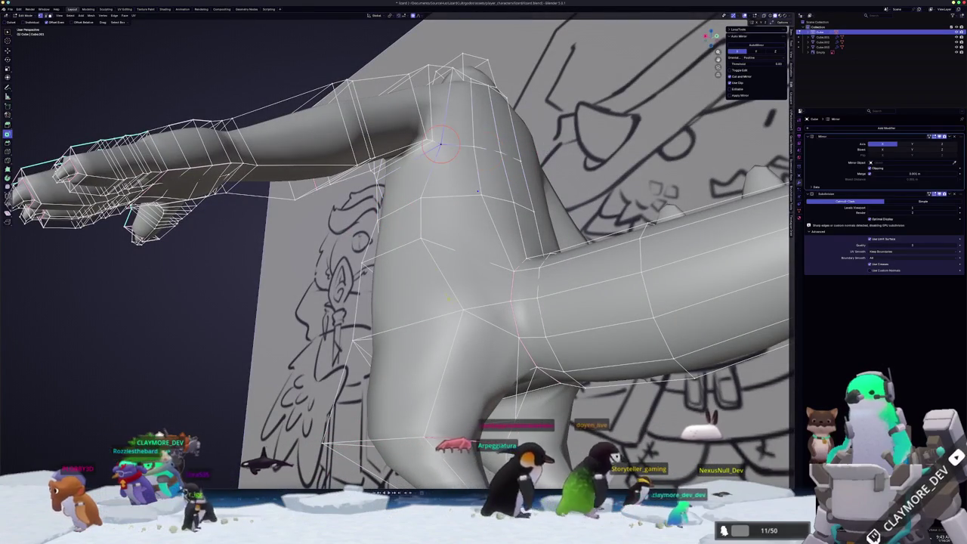
middle_drag(477, 191, 549, 356)
Select the vertical edge loop down the torso front plus the torso's side edges
alt+click(432, 260)
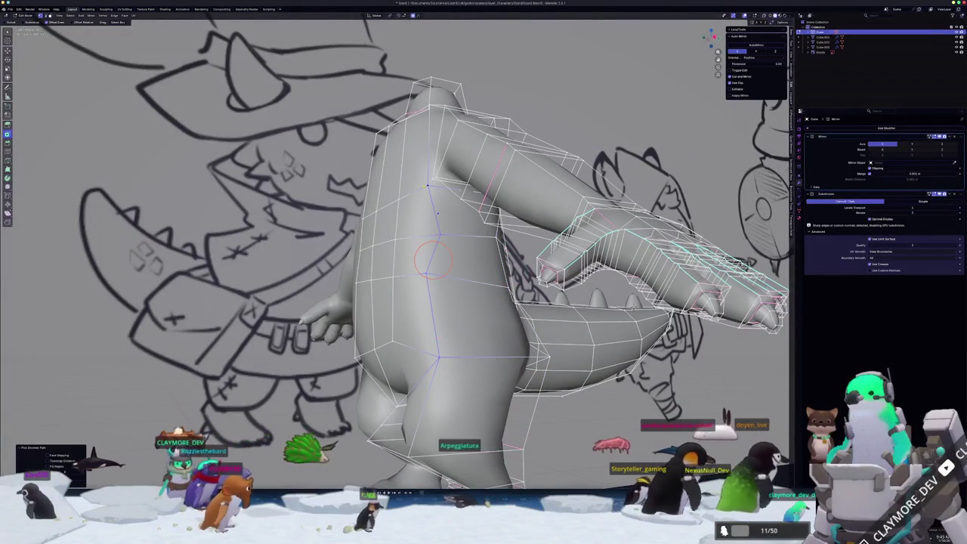
middle_drag(453, 257, 393, 250)
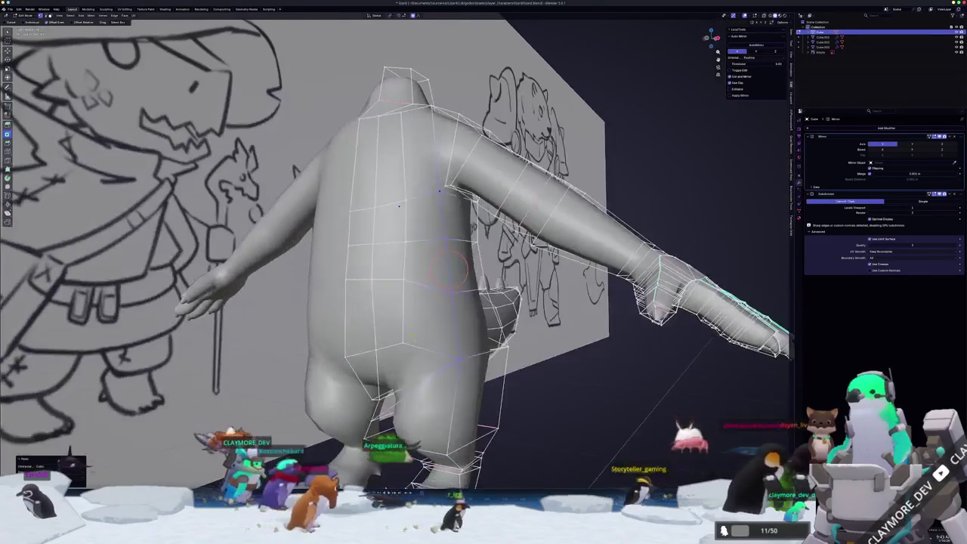
alt+click(406, 266)
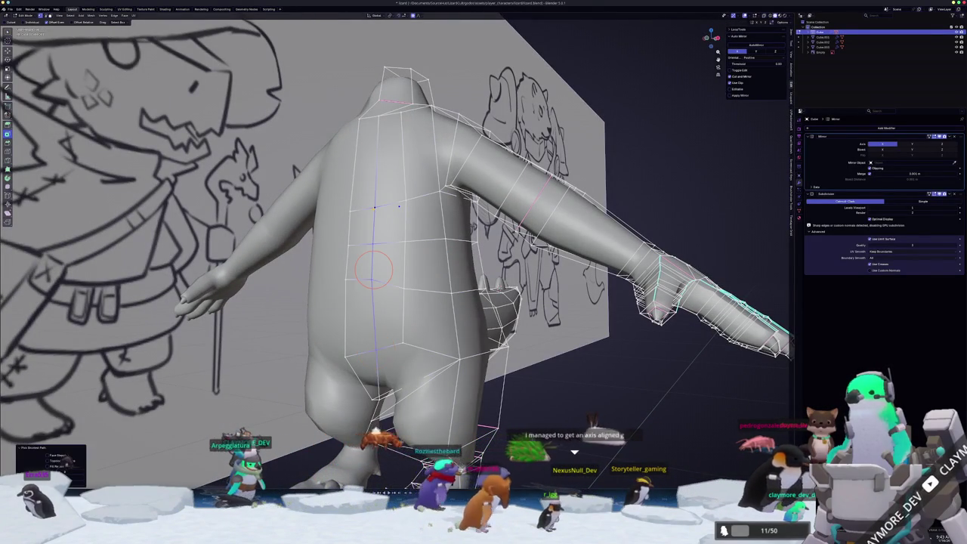
middle_drag(332, 332, 386, 332)
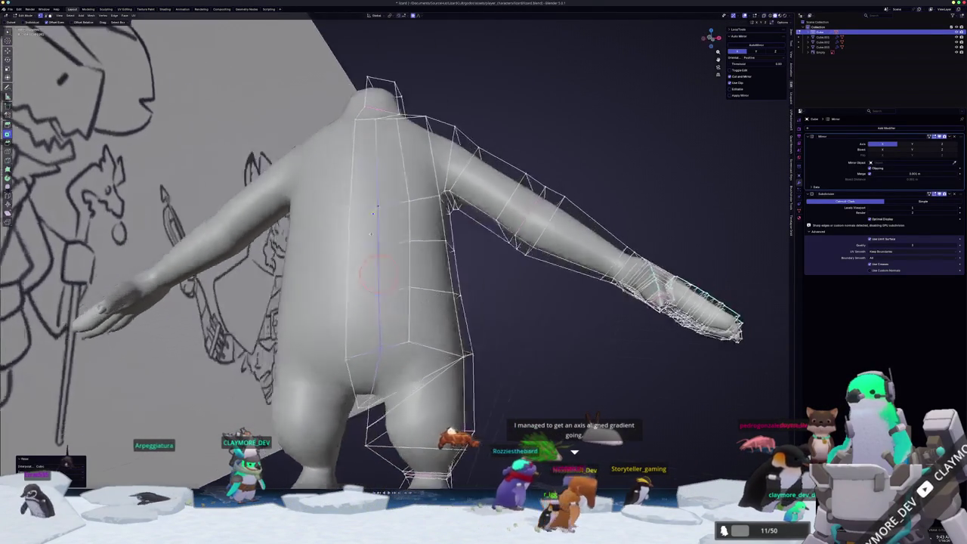
drag(352, 206, 349, 272)
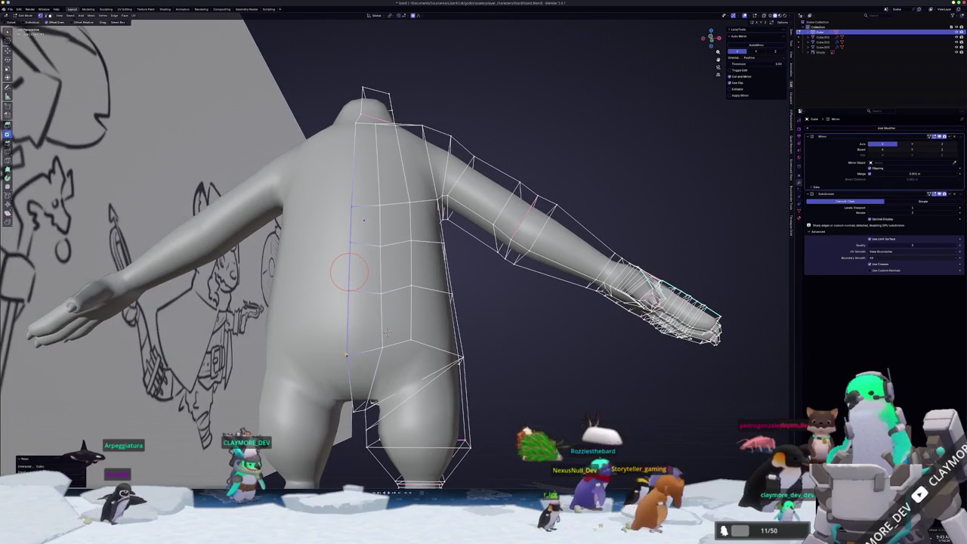
middle_drag(387, 333, 452, 340)
middle_drag(346, 278, 406, 287)
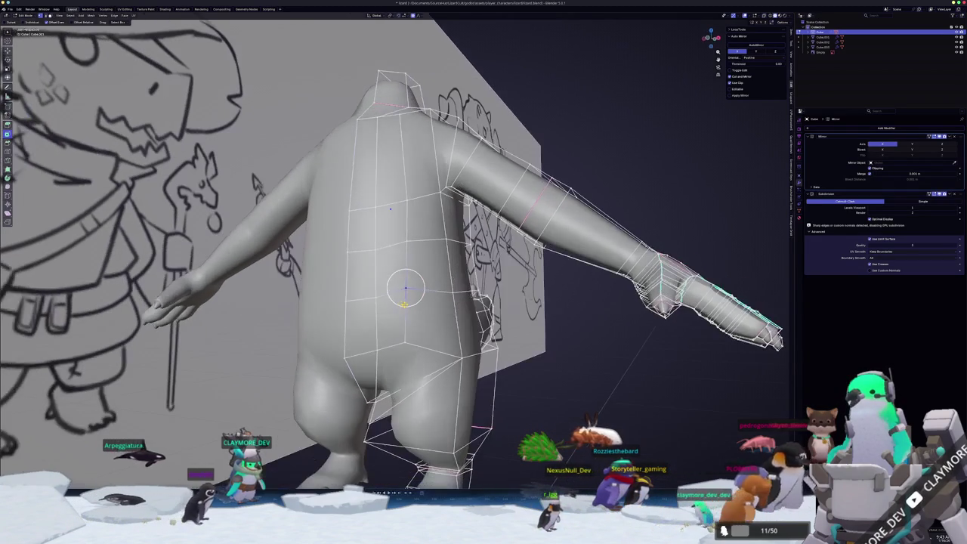
Vertex-slide the torso selection, then check the smoothed shape in Object Mode
key(shift+v)
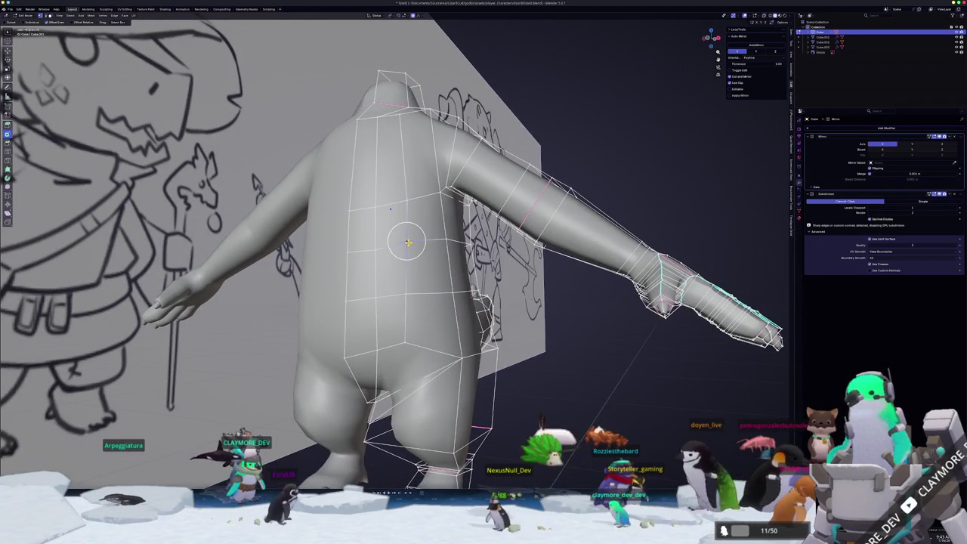
scroll(407, 242, up, 3)
key(shift+v)
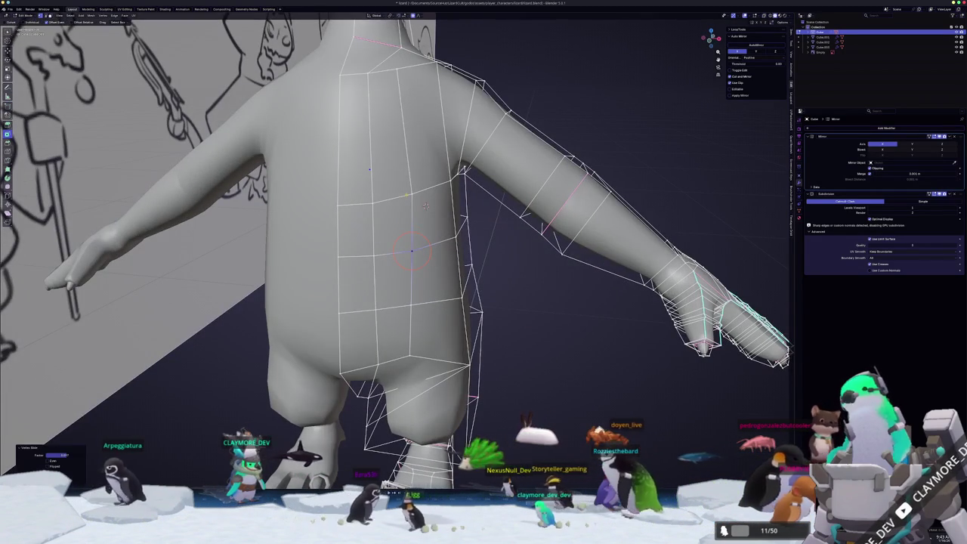
mouse_move(425, 206)
middle_down()
mouse_move(376, 333)
mouse_move(379, 247)
mouse_move(428, 219)
mouse_move(335, 254)
mouse_move(413, 259)
mouse_move(351, 115)
mouse_move(338, 105)
middle_up()
key(Tab)
scroll(377, 333, down, 3)
key(Tab)
scroll(334, 254, up, 3)
mouse_move(340, 281)
middle_down()
mouse_move(487, 288)
mouse_move(430, 115)
mouse_move(430, 124)
middle_up()
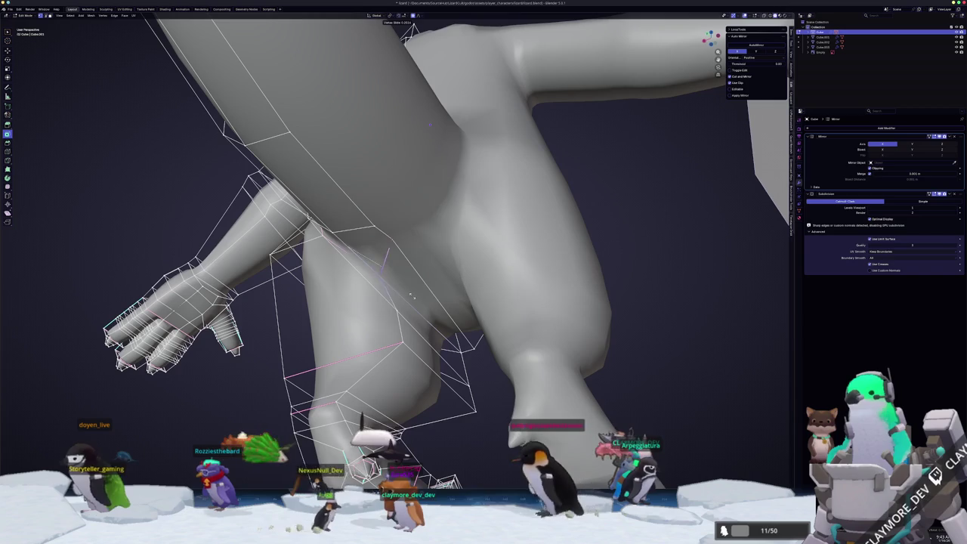
From a near-front view of the legs, move the inner leg vertices along X
middle_drag(429, 124, 427, 101)
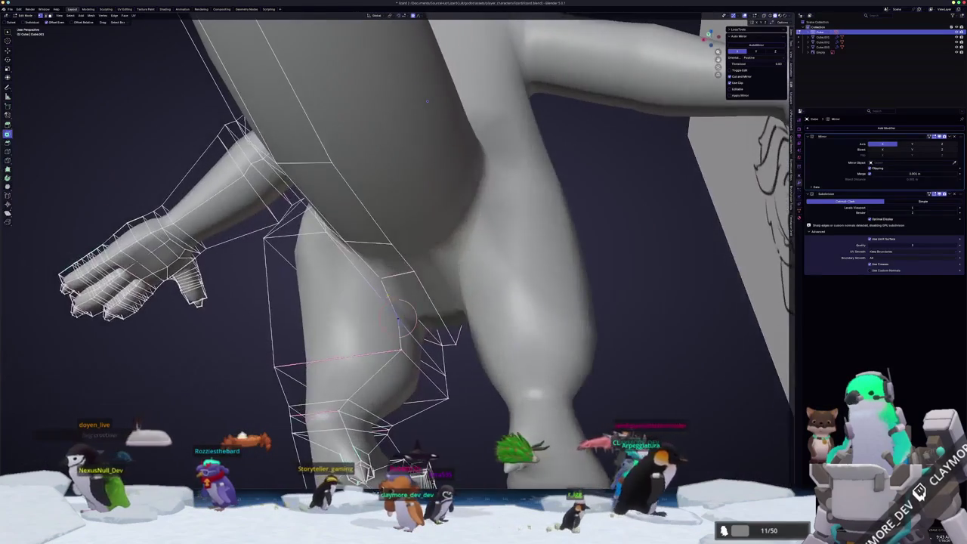
middle_drag(395, 293, 420, 302)
key(x)
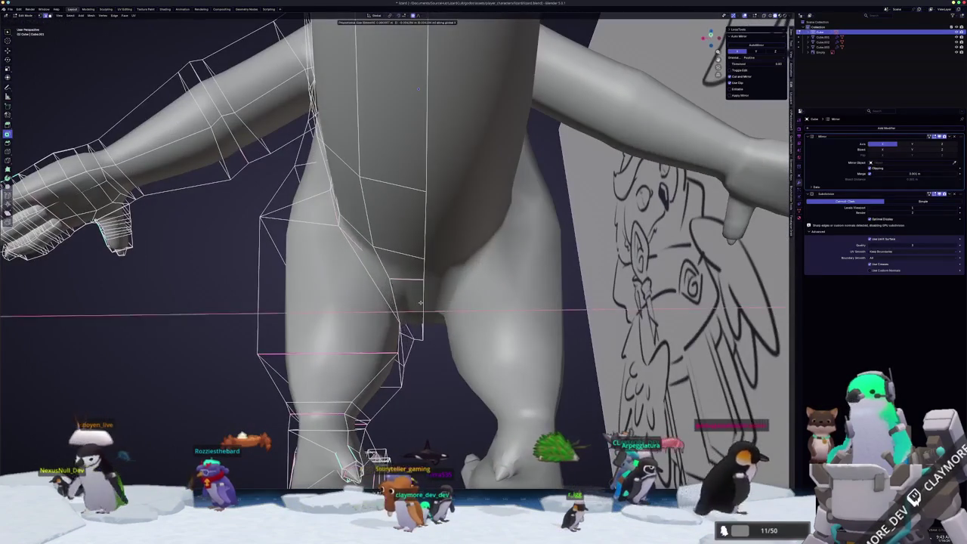
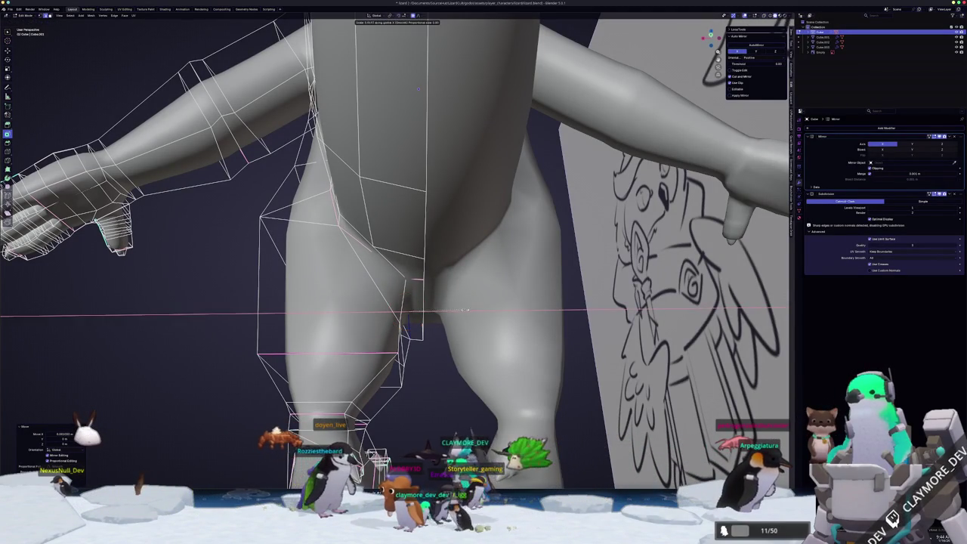
Inspect the legs and tail, then briefly preview the smoothed body outside Edit Mode
mouse_move(448, 312)
middle_down()
mouse_move(411, 330)
mouse_move(393, 321)
mouse_move(375, 310)
mouse_move(370, 263)
mouse_move(420, 288)
middle_up()
mouse_move(357, 292)
middle_down()
mouse_move(321, 249)
mouse_move(316, 316)
mouse_move(434, 322)
middle_up()
key(Tab)
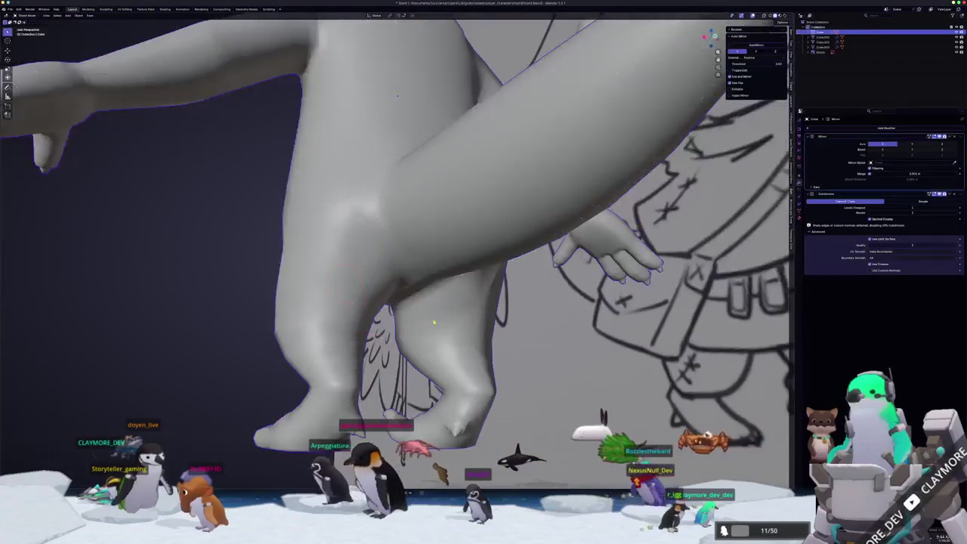
key(ctrl+z)
key(Tab)
Dissolve the selected extra edges at the hip where the leg joins the body
mouse_move(408, 109)
middle_down()
mouse_move(443, 148)
mouse_move(407, 321)
middle_up()
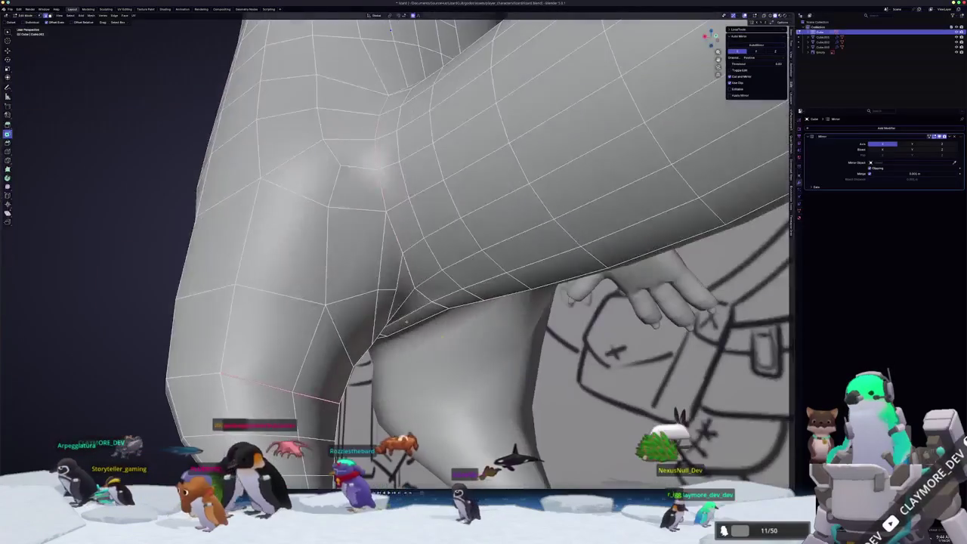
middle_drag(339, 178, 359, 204)
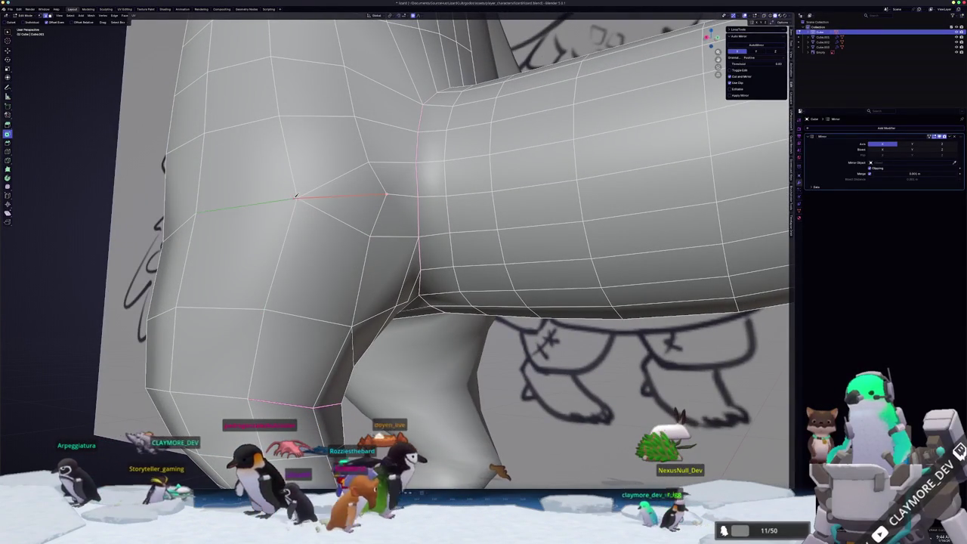
middle_drag(299, 197, 364, 219)
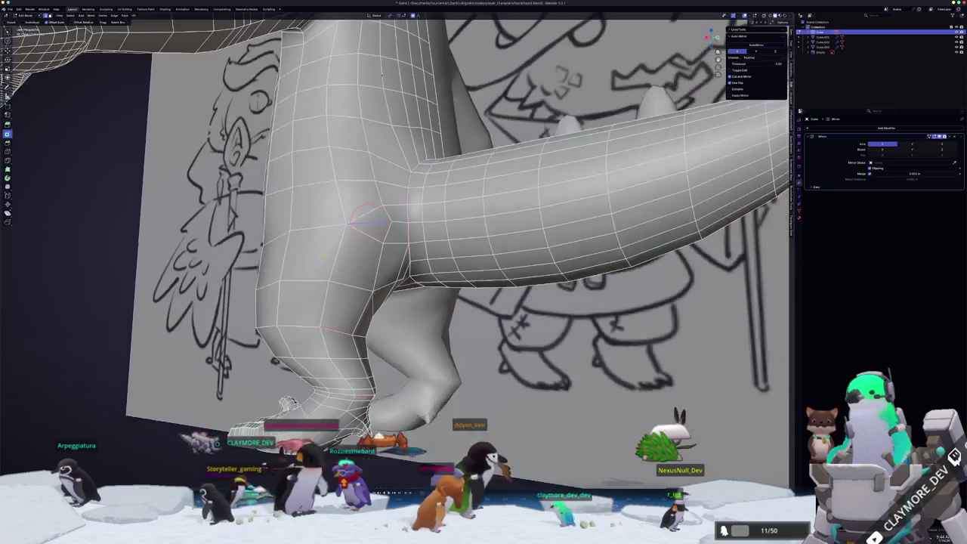
mouse_move(382, 74)
middle_down()
mouse_move(415, 149)
mouse_move(384, 53)
mouse_move(287, 98)
middle_up()
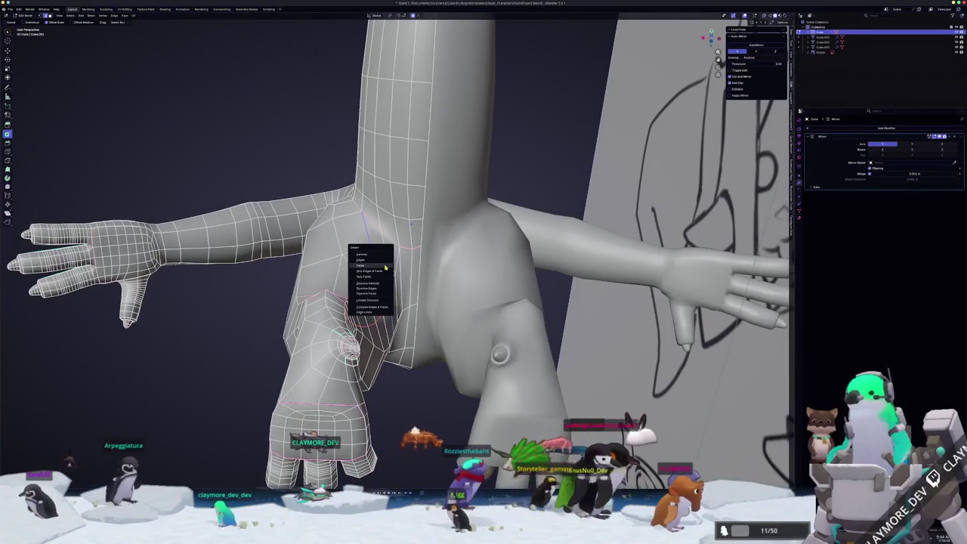
click(374, 288)
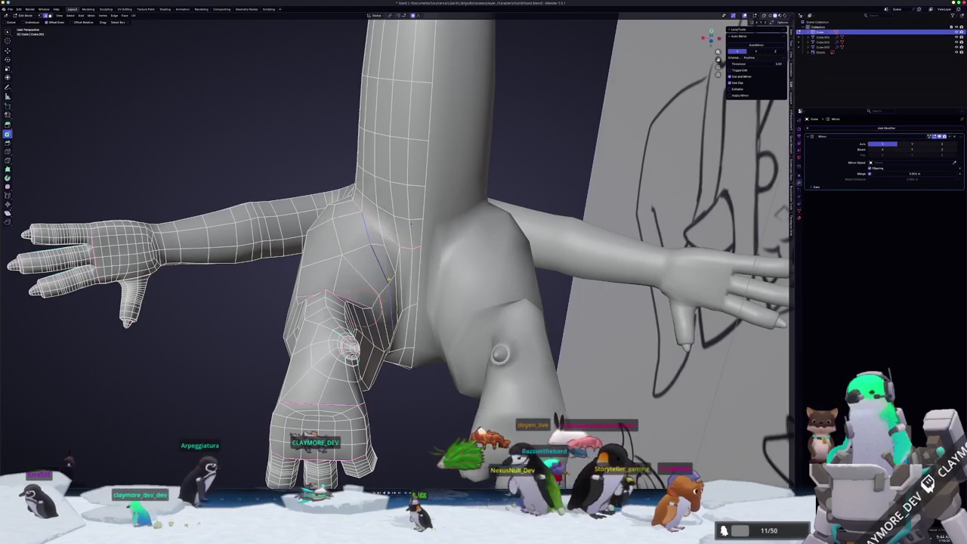
middle_drag(337, 273, 326, 246)
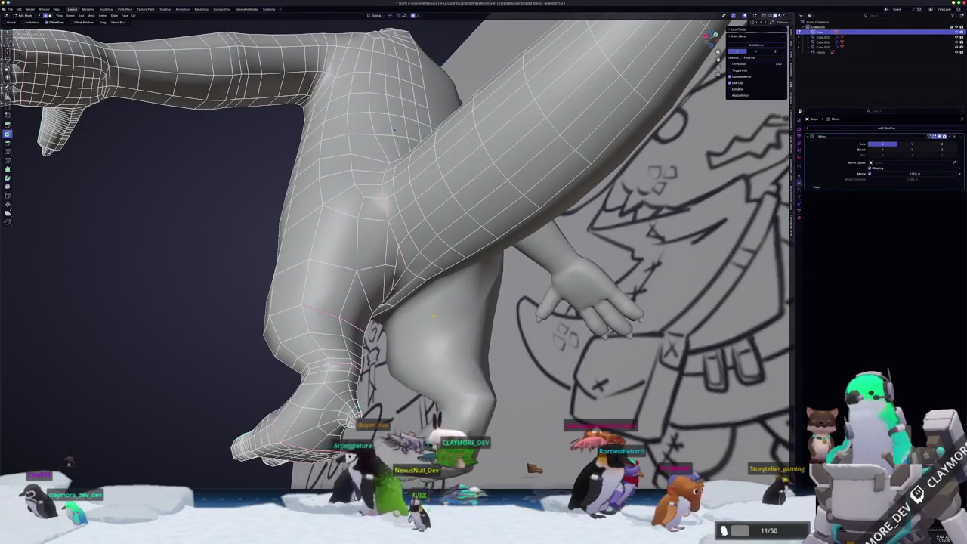
Restore level-1 subdivision smoothing and view the whole character in Object Mode
key(Tab)
key(ctrl+1)
key(Tab)
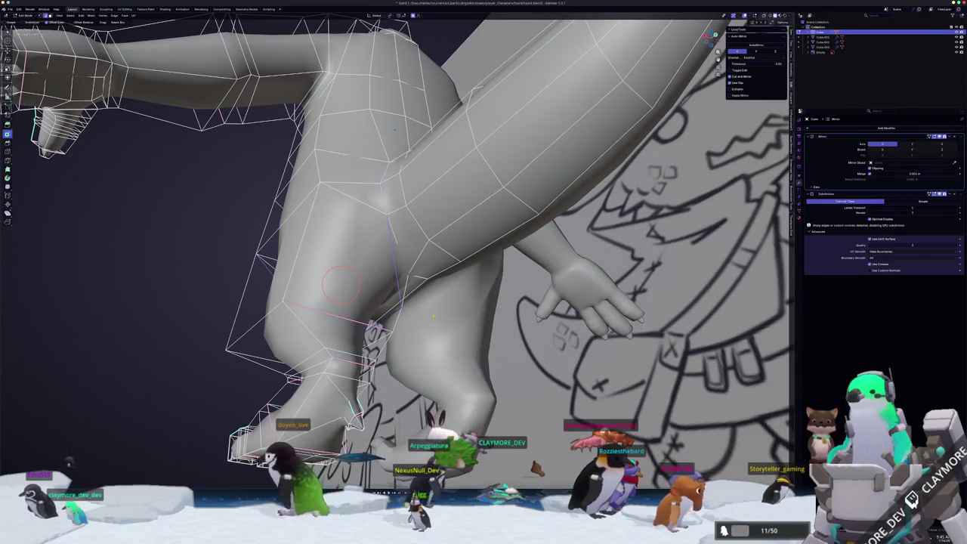
scroll(433, 316, down, 5)
mouse_move(433, 316)
middle_down()
mouse_move(423, 275)
mouse_move(384, 254)
middle_up()
key(Tab)
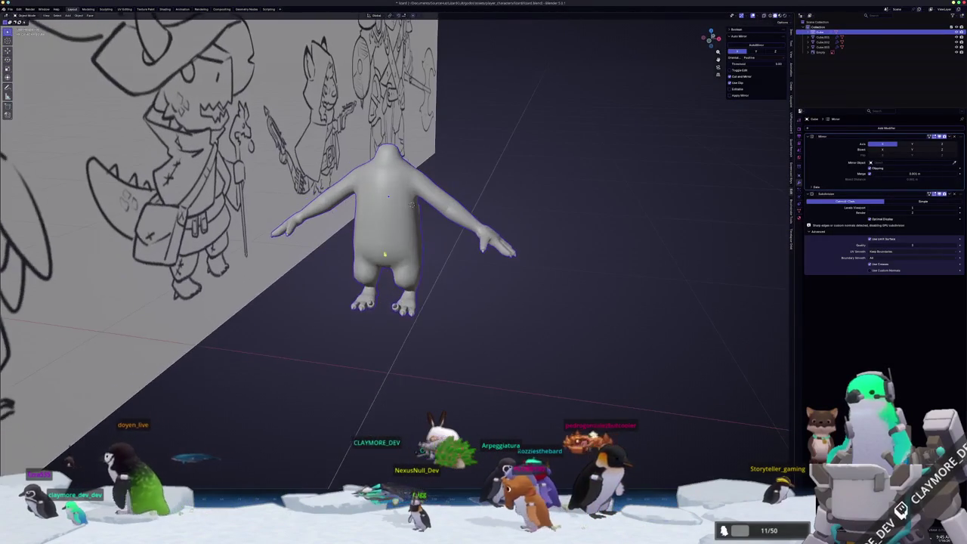
Set the lizard to Shade Flat and inspect the body from below
right_click(384, 254)
click(368, 257)
middle_drag(459, 317, 459, 295)
scroll(423, 296, up, 5)
scroll(385, 230, down, 3)
mouse_move(385, 230)
middle_down()
mouse_move(521, 264)
mouse_move(423, 317)
middle_up()
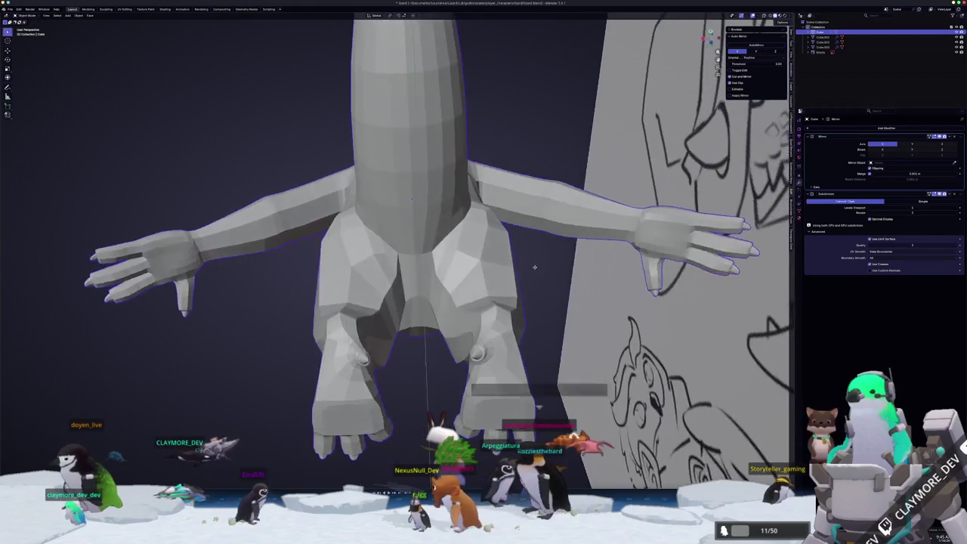
Crease the selected hip edge with Shift+E and check the leg underside
key(Tab)
scroll(356, 349, up, 5)
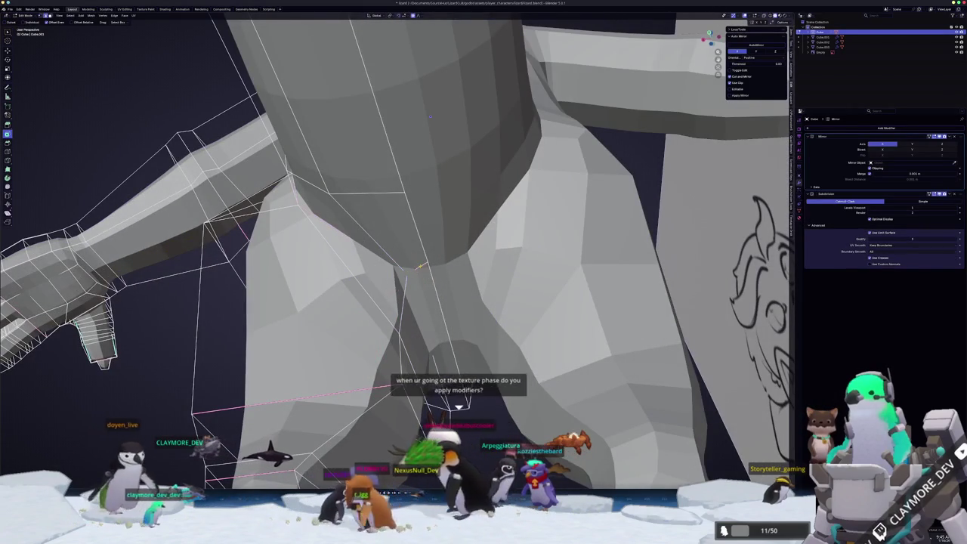
key(shift+e)
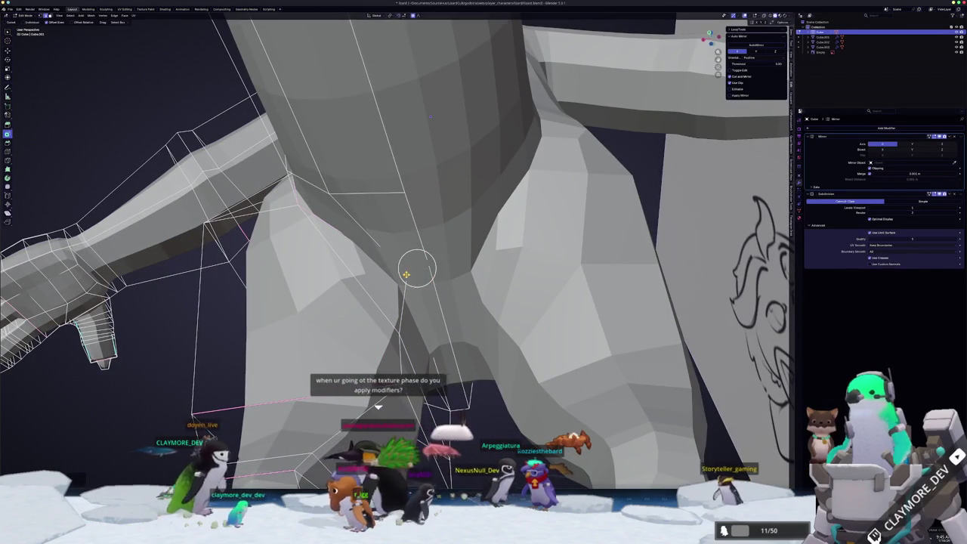
click(452, 285)
middle_drag(452, 285, 404, 269)
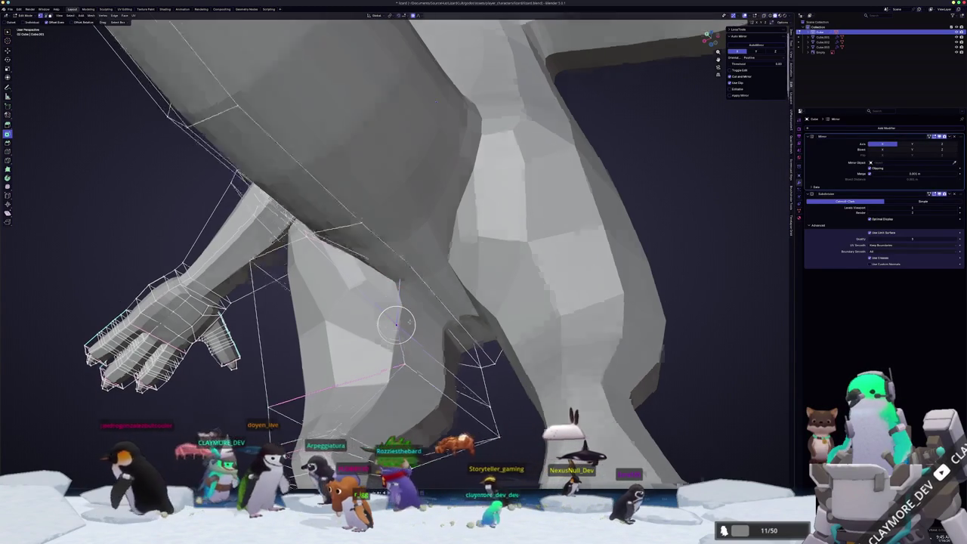
middle_drag(435, 91, 437, 171)
middle_drag(401, 293, 404, 288)
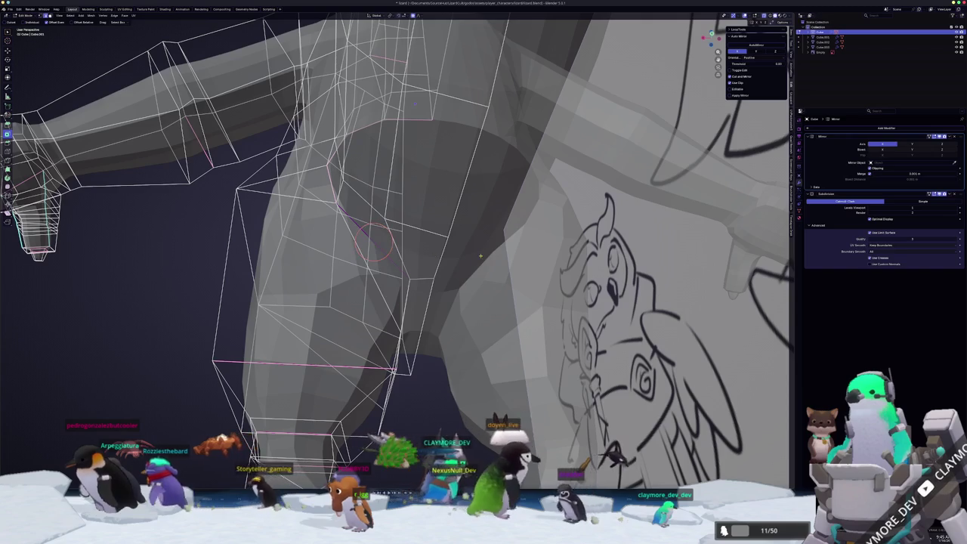
middle_drag(436, 255, 515, 275)
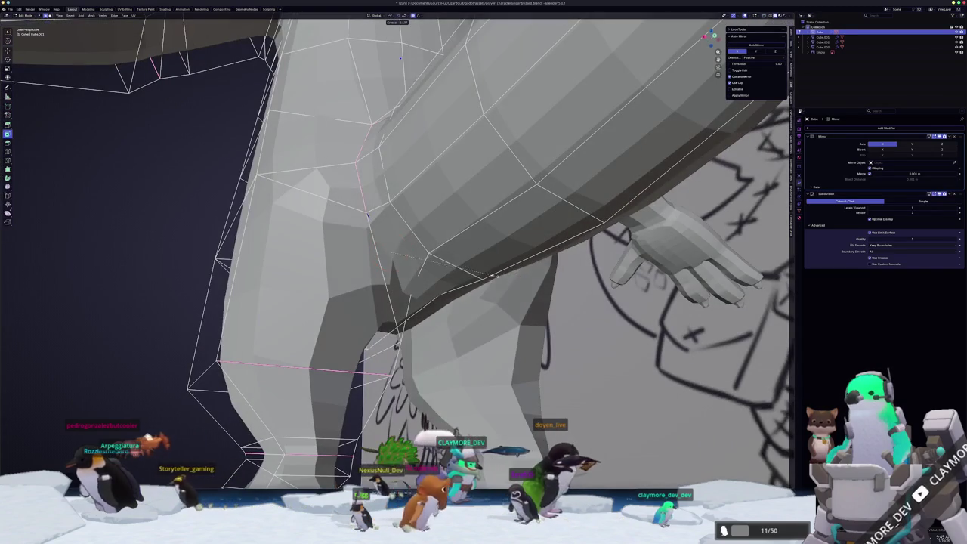
mouse_move(450, 274)
middle_down()
mouse_move(476, 281)
mouse_move(422, 277)
mouse_move(424, 264)
mouse_move(368, 284)
mouse_move(397, 234)
middle_up()
Crease a further leg edge and return to Object Mode
key(Tab)
key(Tab)
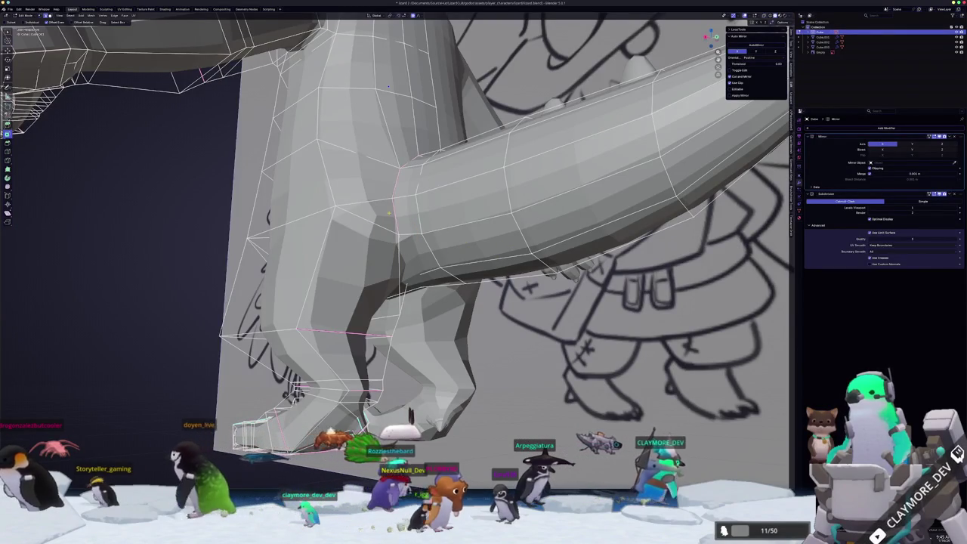
key(shift+e)
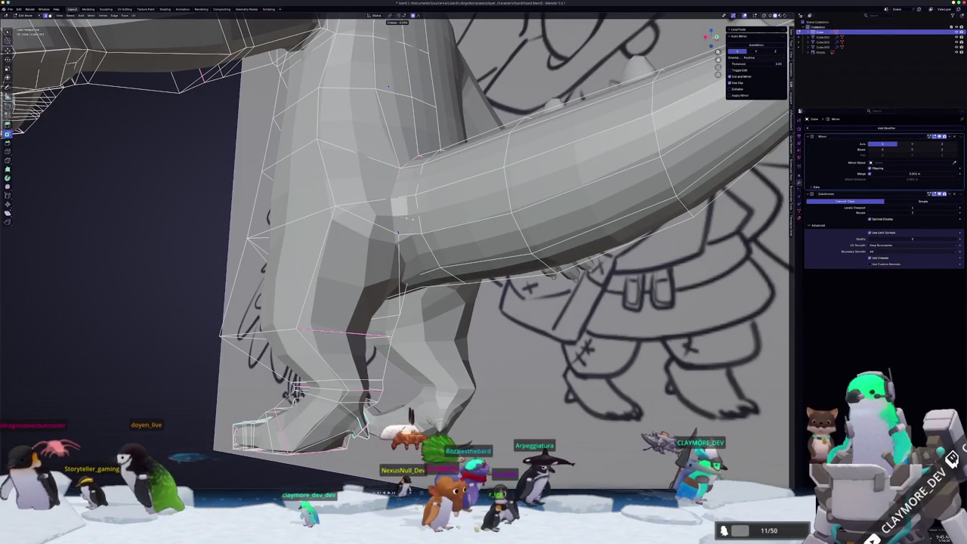
middle_drag(420, 219, 472, 243)
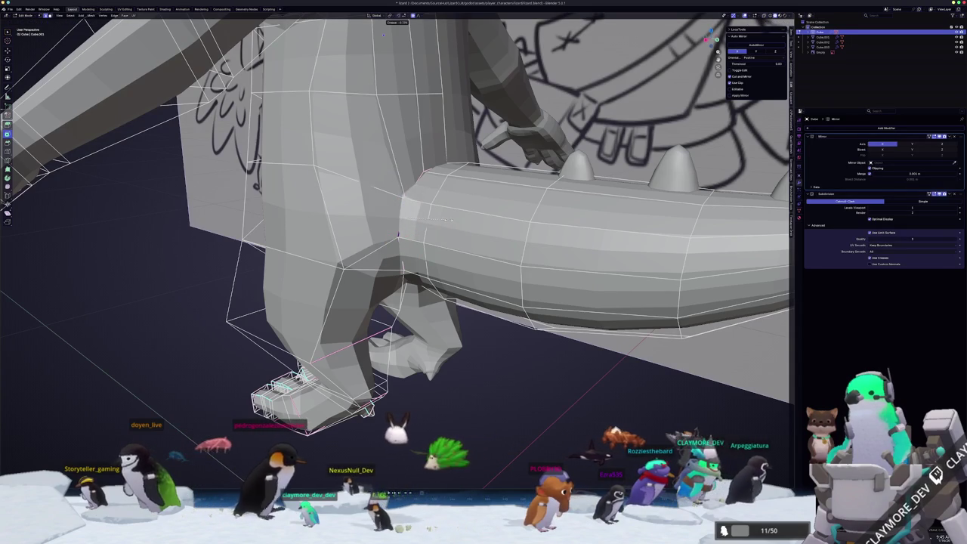
key(Tab)
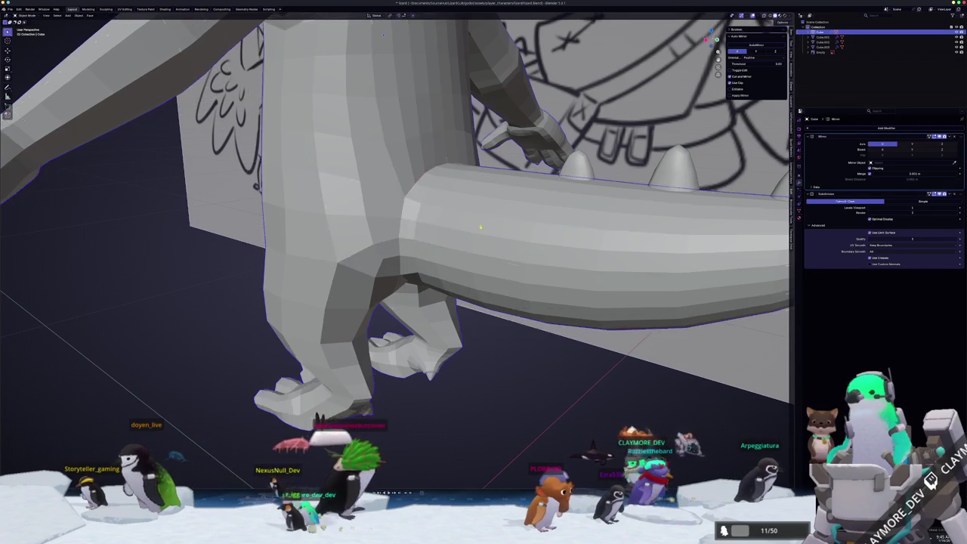
Toggle X-ray on and off while viewing the leg and tail in Edit Mode
mouse_move(461, 222)
middle_down()
mouse_move(487, 270)
mouse_move(453, 250)
middle_up()
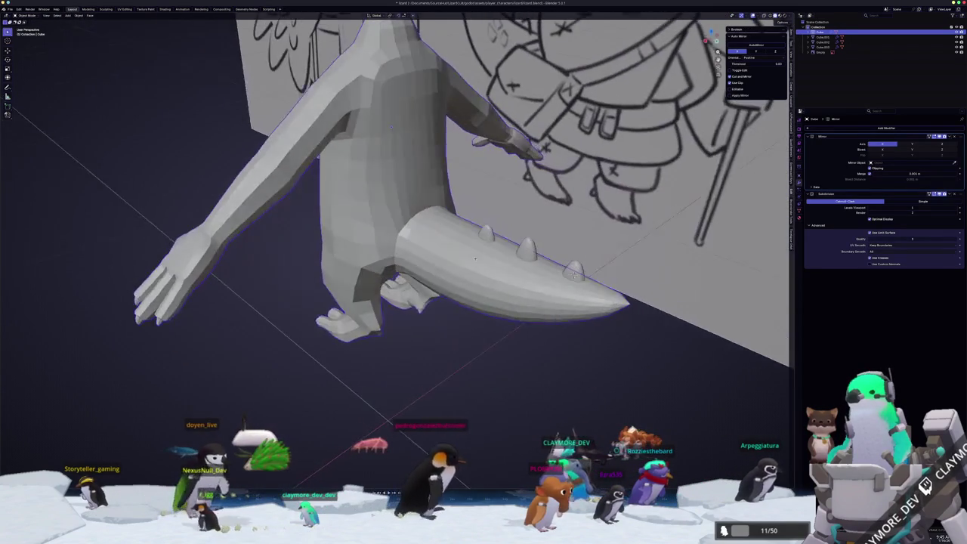
key(Tab)
scroll(381, 275, up, 3)
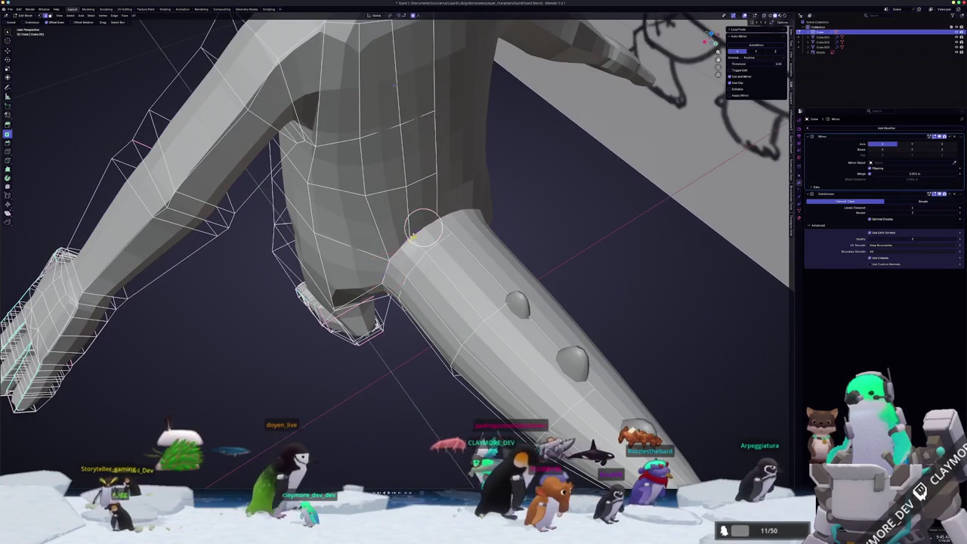
middle_drag(385, 273, 422, 215)
key(alt+z)
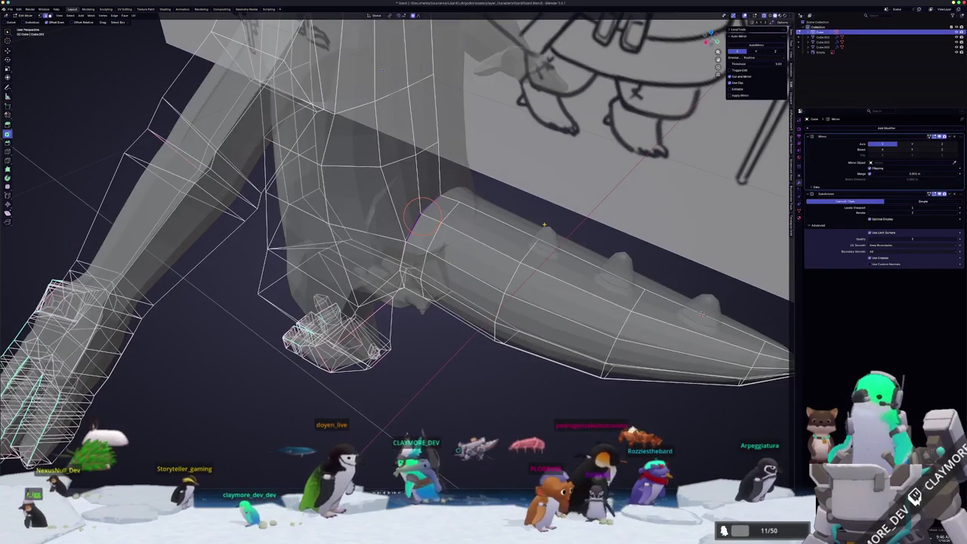
key(alt+z)
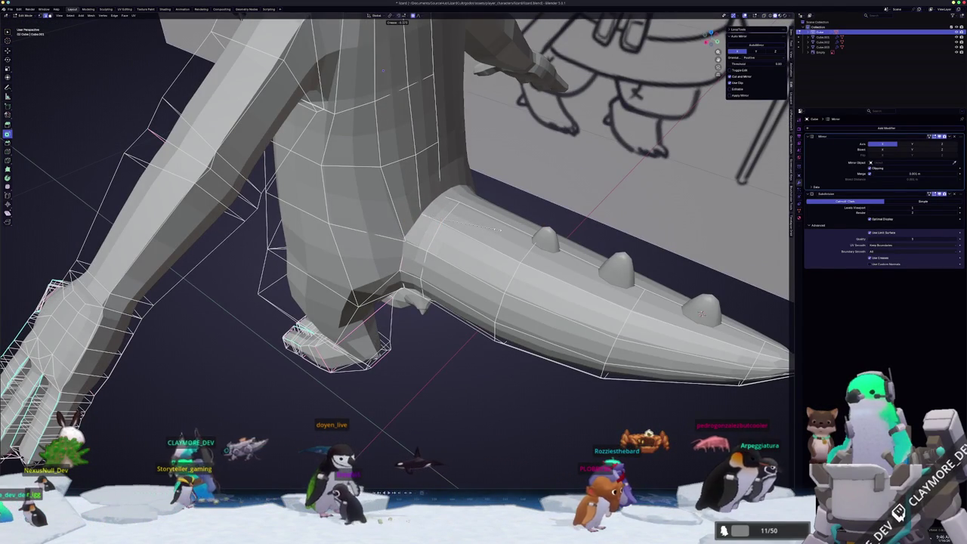
Set the lizard back to Shade Smooth
key(Tab)
right_click(470, 247)
click(472, 237)
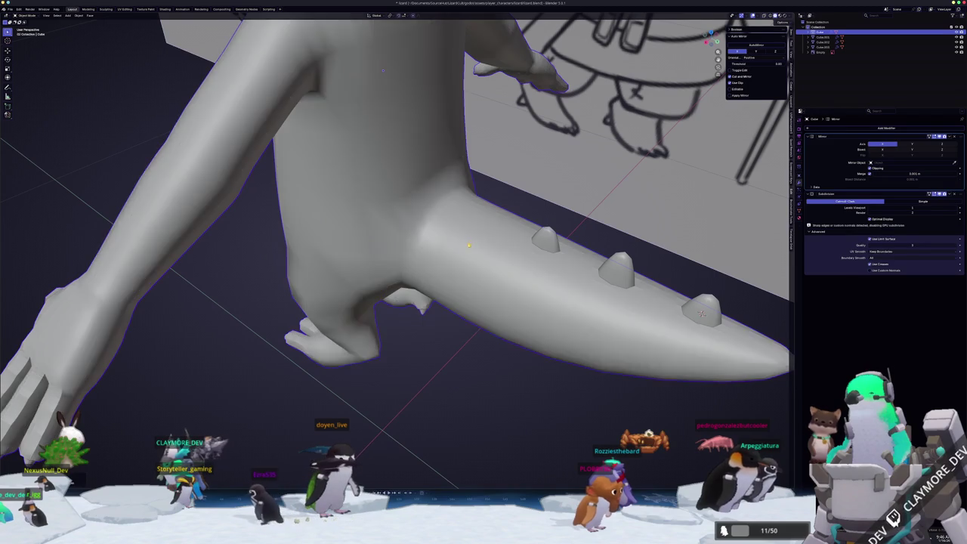
middle_drag(473, 237, 408, 219)
Apply an option from the edge context menu on the selected tail edges
key(Tab)
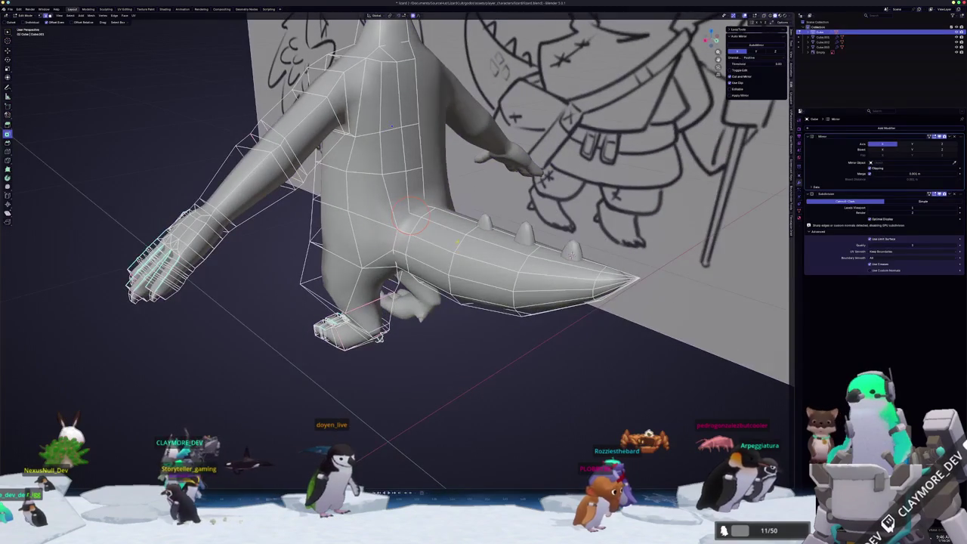
middle_drag(408, 219, 415, 316)
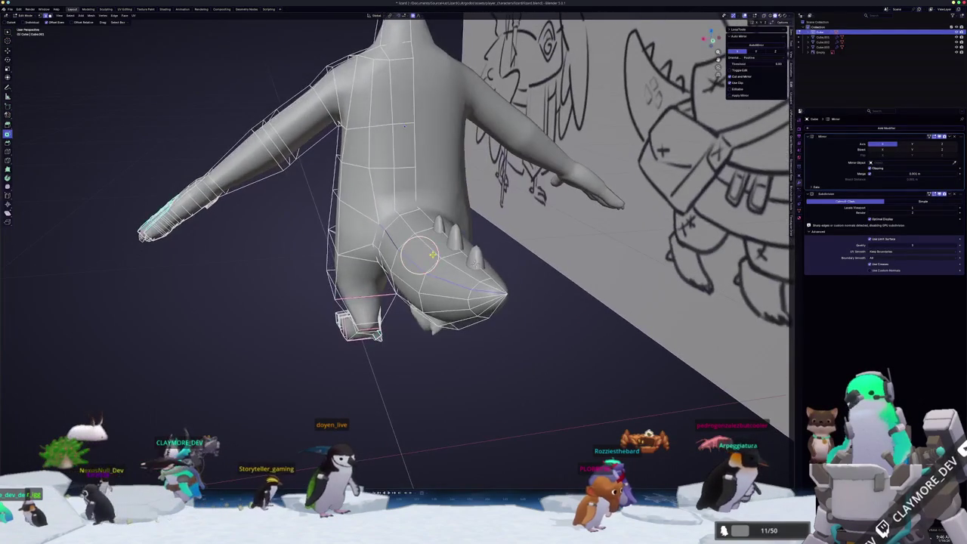
right_click(414, 316)
click(407, 359)
mouse_move(407, 358)
middle_down()
mouse_move(431, 339)
mouse_move(449, 362)
mouse_move(470, 359)
mouse_move(479, 345)
mouse_move(446, 356)
mouse_move(482, 345)
mouse_move(492, 361)
mouse_move(423, 249)
mouse_move(428, 338)
mouse_move(401, 346)
mouse_move(385, 369)
mouse_move(395, 389)
mouse_move(442, 356)
mouse_move(438, 389)
mouse_move(449, 365)
mouse_move(487, 340)
middle_up()
key(Tab)
Snap to a straight side view showing the tail spikes against the reference sheet
key(Tab)
right_click(420, 241)
key(Tab)
key(KP_3)
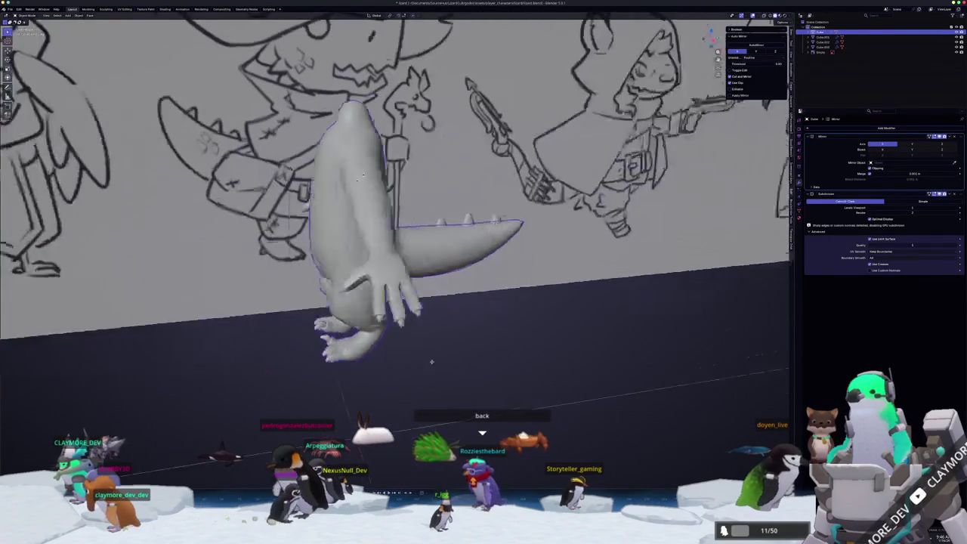
Move the selected foot vertices vertically along Z
key(Tab)
mouse_move(392, 366)
middle_down()
mouse_move(446, 341)
mouse_move(442, 306)
mouse_move(446, 348)
middle_up()
scroll(446, 341, up, 4)
scroll(445, 348, up, 3)
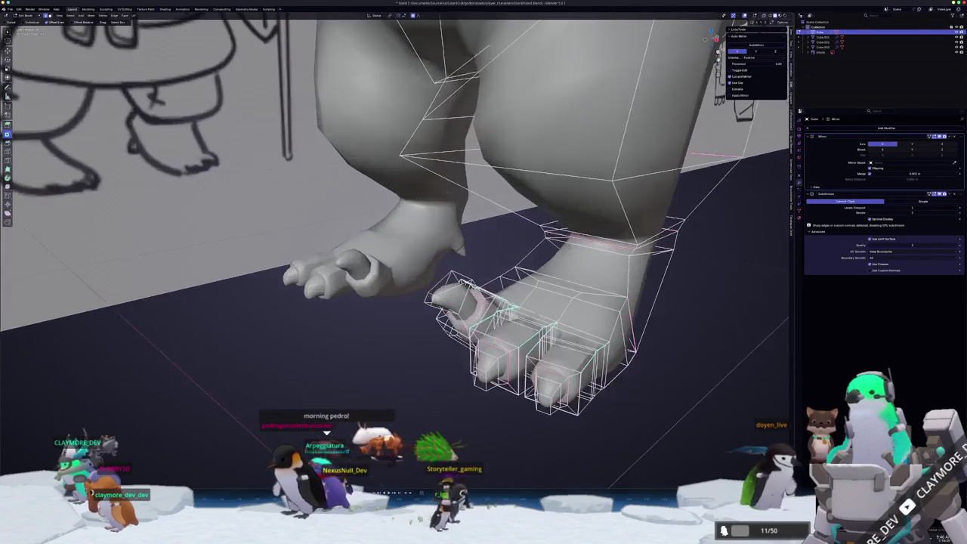
mouse_move(536, 290)
middle_down()
mouse_move(547, 312)
mouse_move(483, 302)
middle_up()
key(g)
key(z)
click(546, 312)
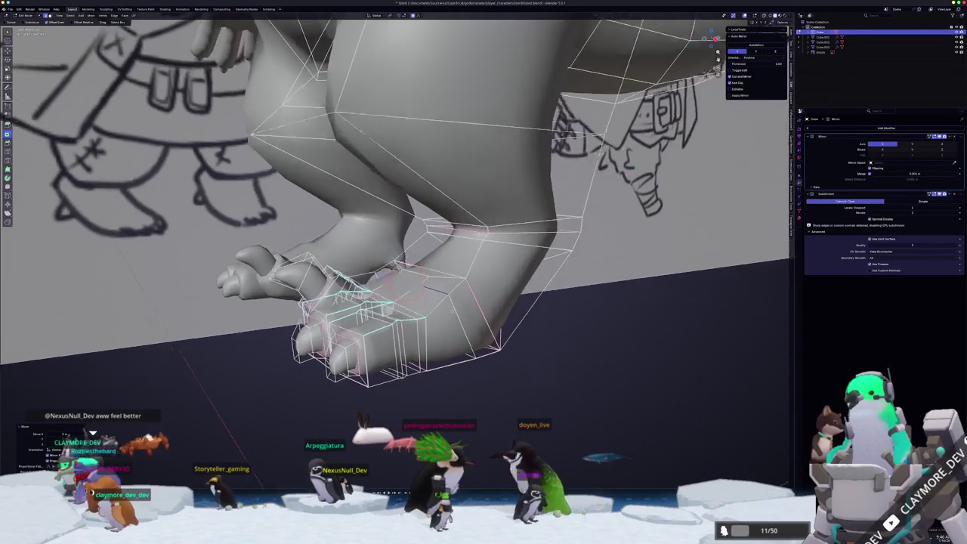
Move the foot vertices along the Y axis to reshape the foot
scroll(434, 285, up, 2)
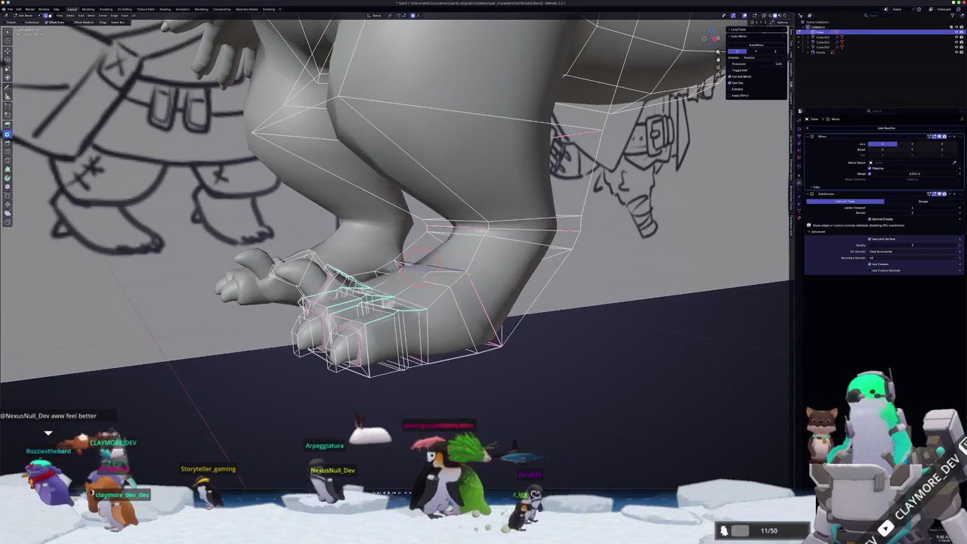
middle_drag(423, 264, 383, 268)
click(455, 278)
mouse_move(455, 278)
middle_down()
mouse_move(438, 287)
mouse_move(459, 281)
mouse_move(455, 296)
mouse_move(414, 290)
mouse_move(415, 302)
middle_up()
key(g)
key(y)
click(454, 282)
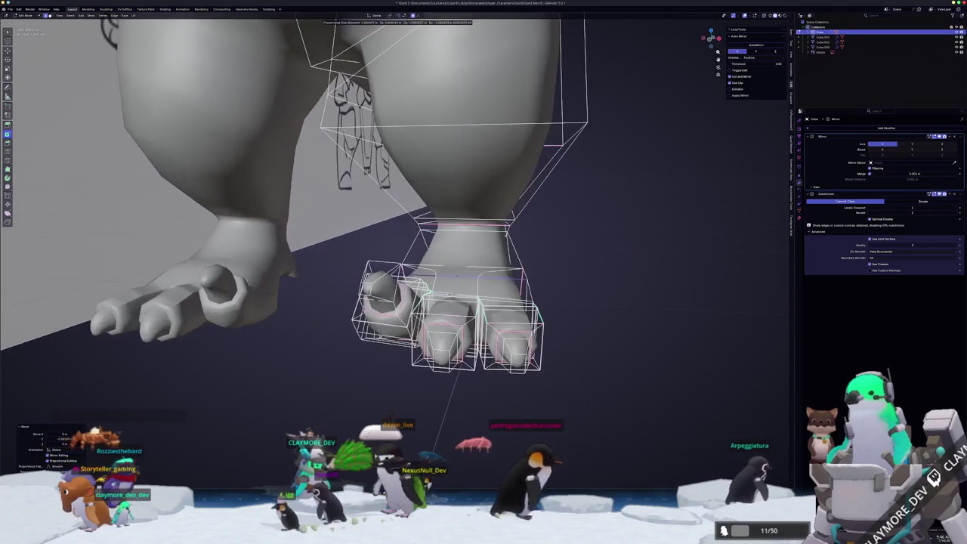
click(436, 429)
Preview the smoothed feet from the side in Object Mode
mouse_move(436, 429)
middle_down()
mouse_move(469, 285)
mouse_move(430, 308)
mouse_move(425, 287)
middle_up()
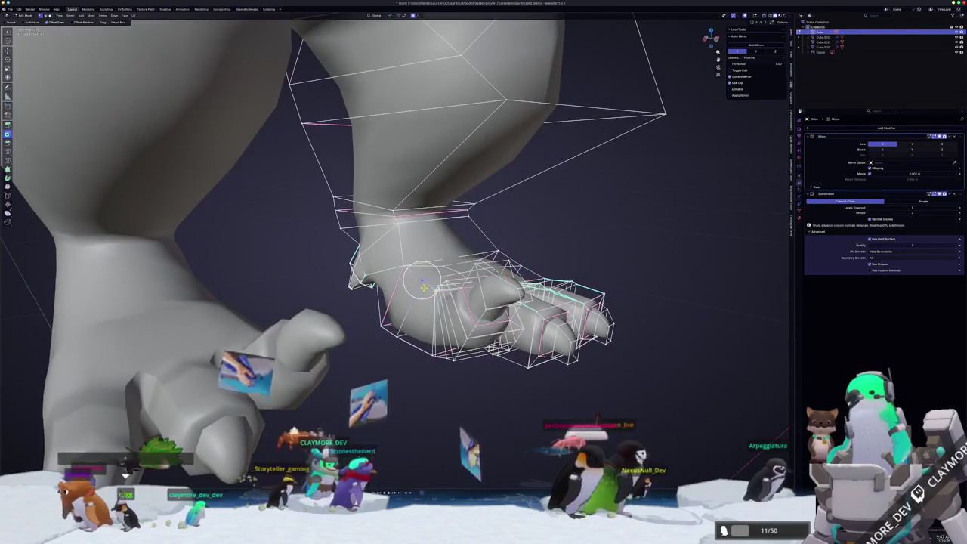
scroll(424, 287, up, 1)
middle_drag(427, 289, 370, 272)
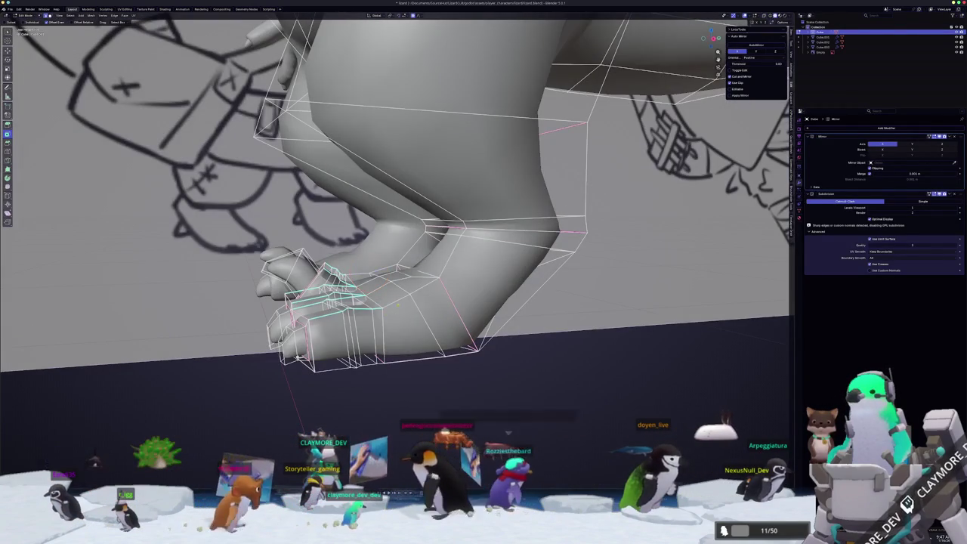
right_click(399, 300)
key(Tab)
middle_drag(399, 300, 489, 396)
middle_drag(503, 392, 418, 274)
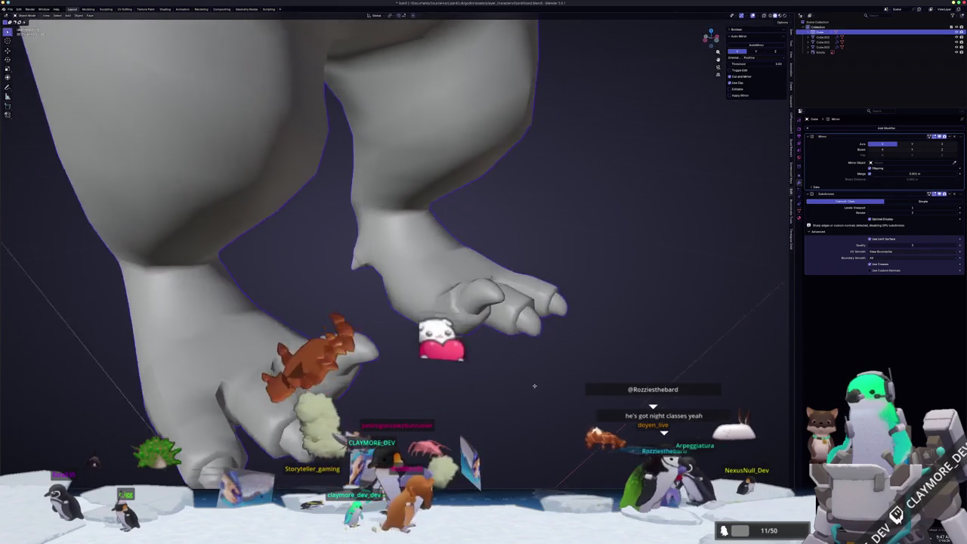
key(Tab)
scroll(417, 275, down, 2)
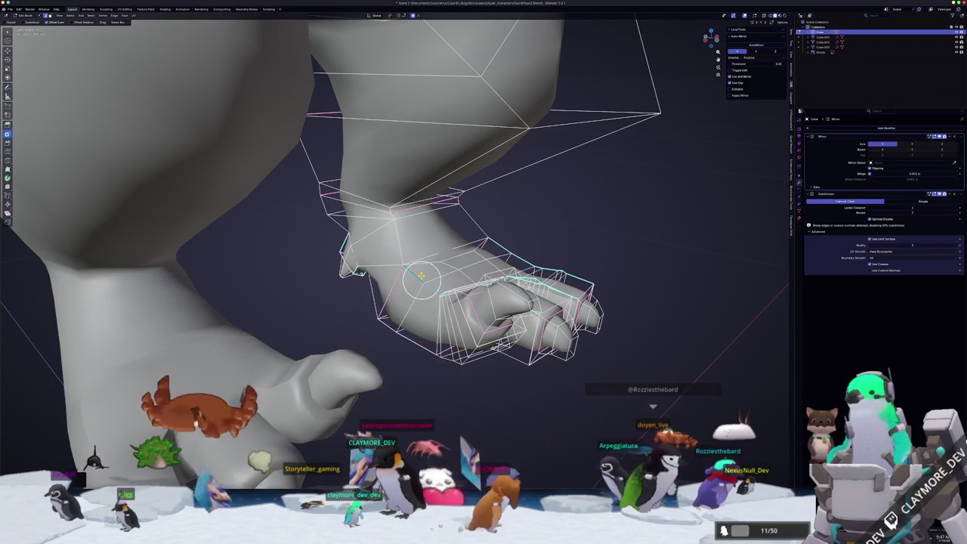
Compare both feet from the front, then crease the ankle edge
key(Tab)
mouse_move(418, 274)
middle_down()
mouse_move(463, 393)
mouse_move(427, 345)
mouse_move(431, 328)
middle_up()
scroll(464, 393, down, 1)
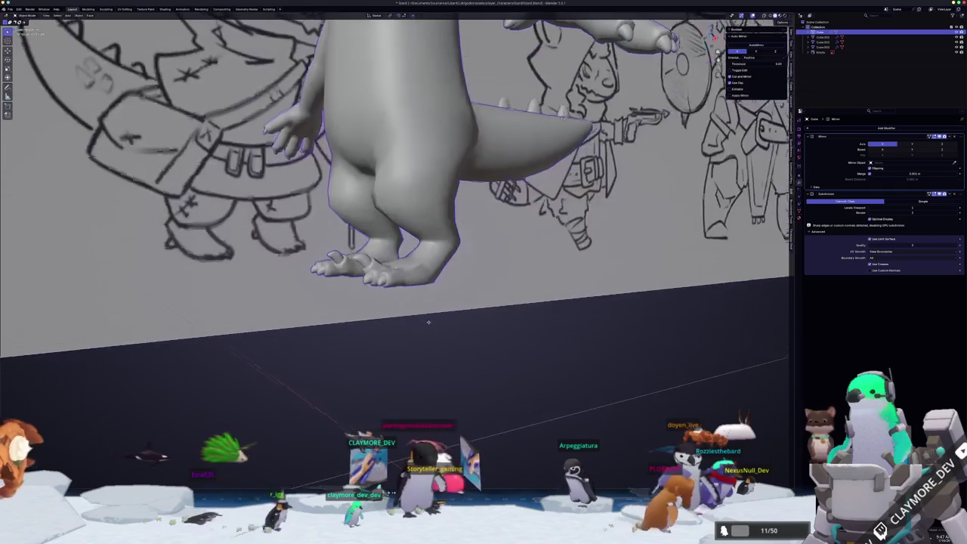
key(Tab)
scroll(432, 328, up, 2)
right_click(448, 268)
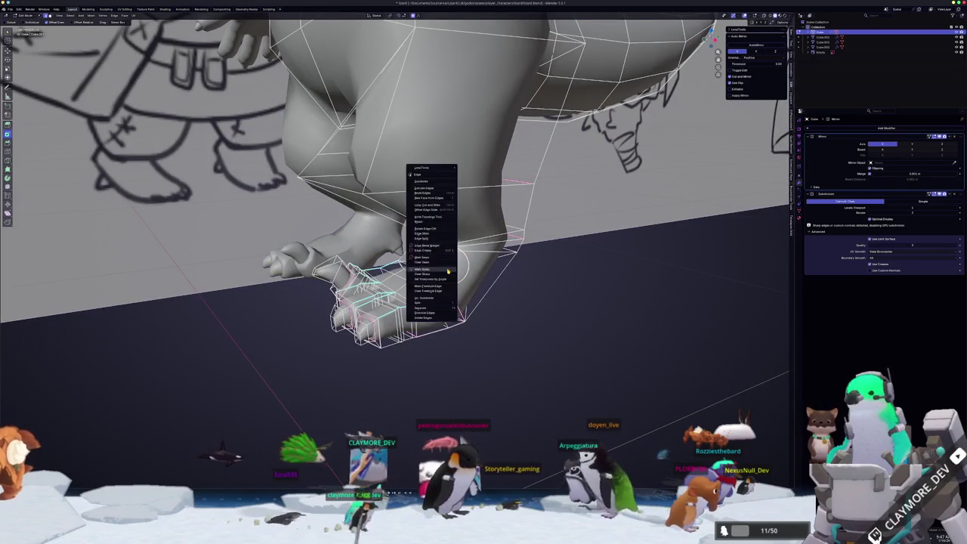
key(Tab)
middle_drag(448, 268, 469, 319)
key(Tab)
scroll(470, 319, up, 2)
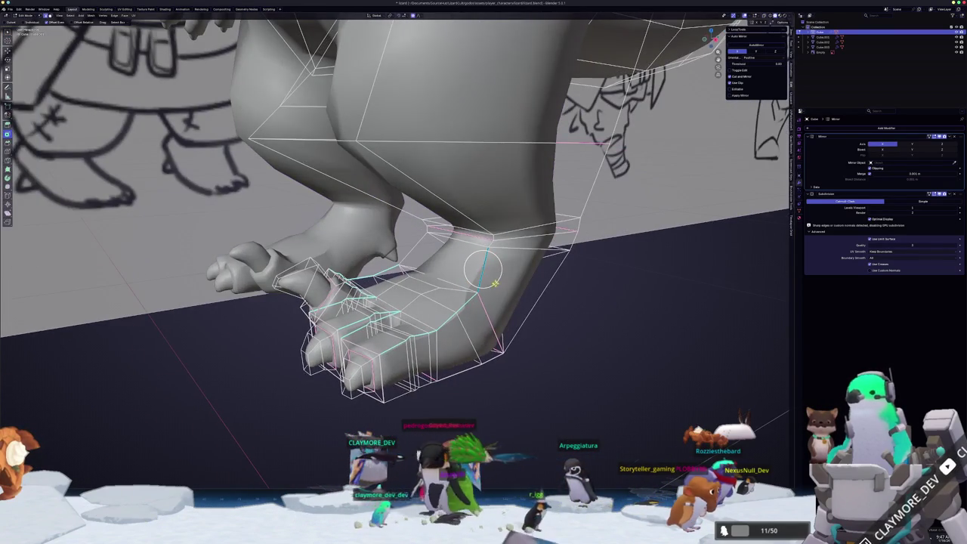
middle_drag(494, 283, 559, 289)
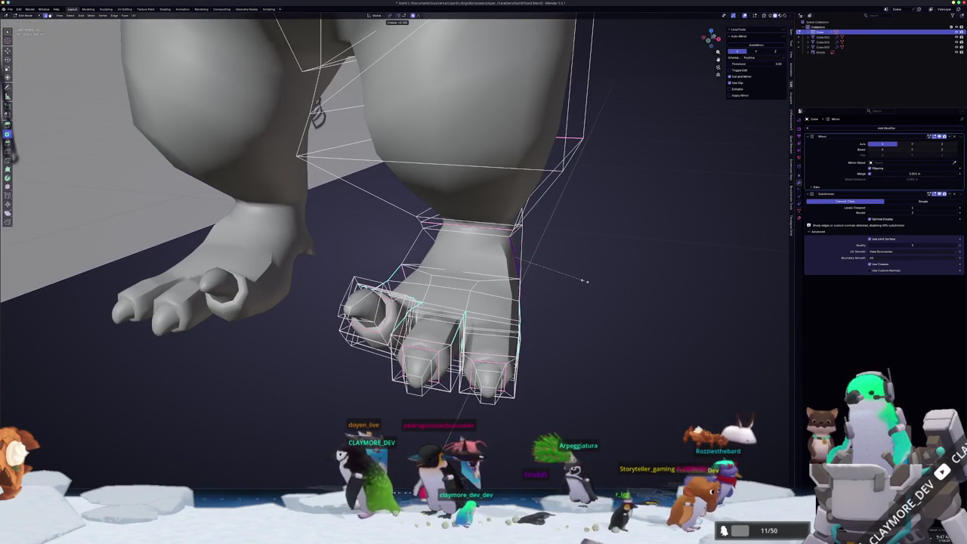
click(582, 281)
Check the ankle crease, then reapply the ankle edge crease with Shift+E
key(Tab)
mouse_move(565, 302)
middle_down()
mouse_move(518, 311)
mouse_move(502, 279)
mouse_move(506, 241)
middle_up()
key(Tab)
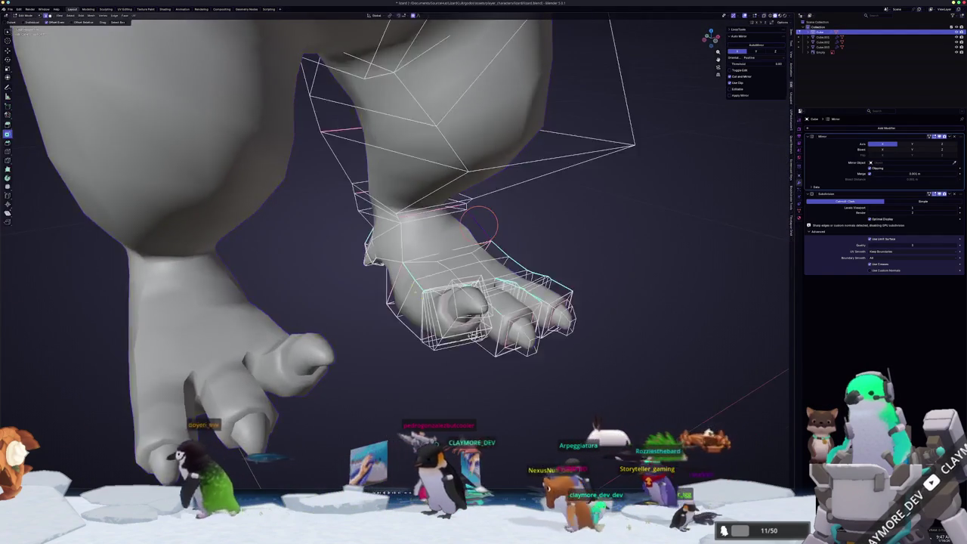
scroll(510, 214, up, 3)
scroll(432, 257, up, 2)
right_click(432, 257)
key(Escape)
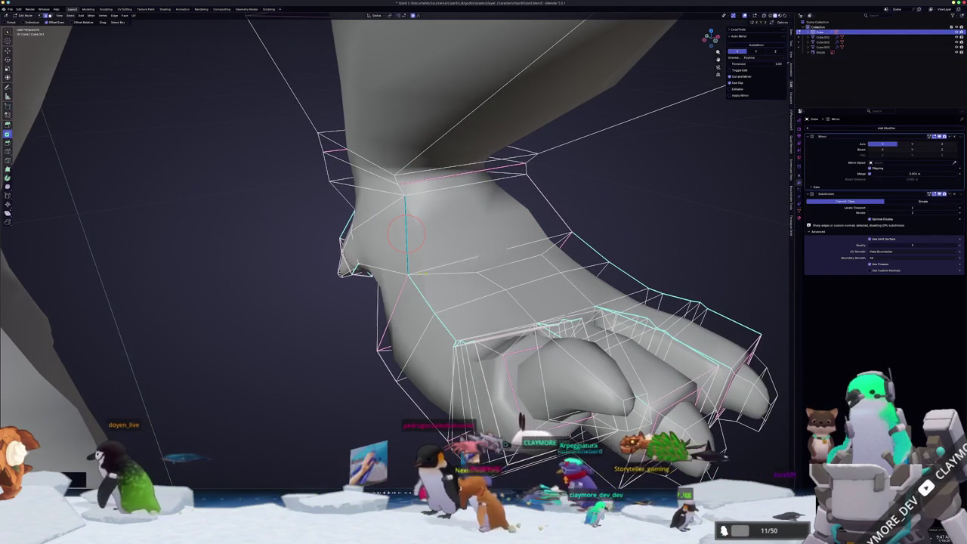
key(shift+e)
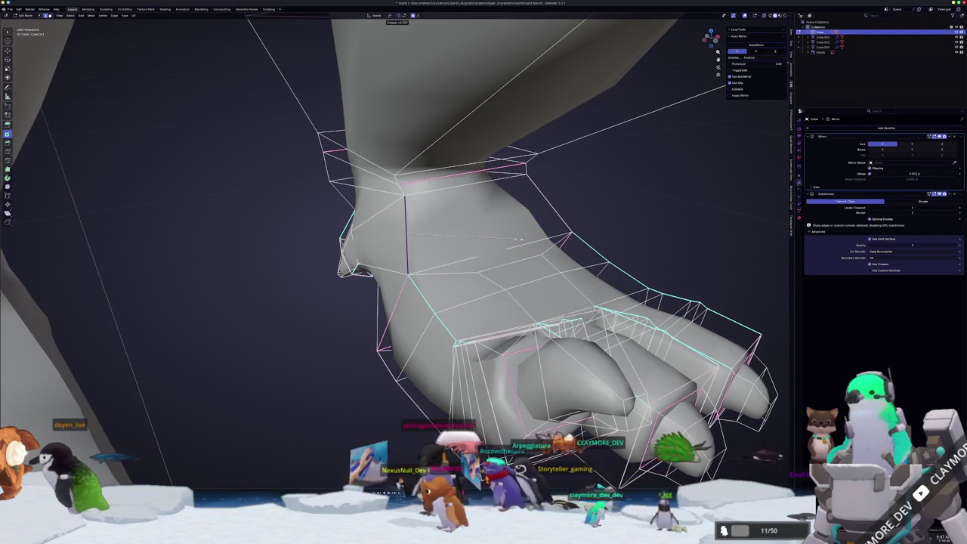
key(Escape)
key(Tab)
Orbit around both feet and the reference sketch to inspect the result
scroll(521, 245, down, 3)
mouse_move(521, 246)
middle_down()
mouse_move(528, 256)
mouse_move(541, 248)
middle_up()
scroll(531, 258, up, 1)
scroll(543, 253, down, 4)
scroll(521, 272, up, 2)
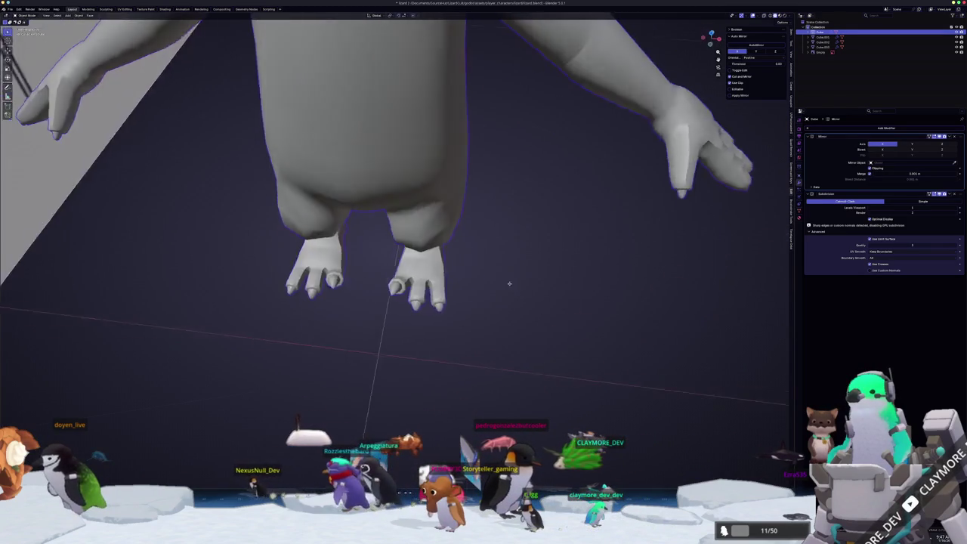
scroll(498, 283, down, 4)
middle_drag(487, 282, 486, 280)
scroll(468, 298, up, 3)
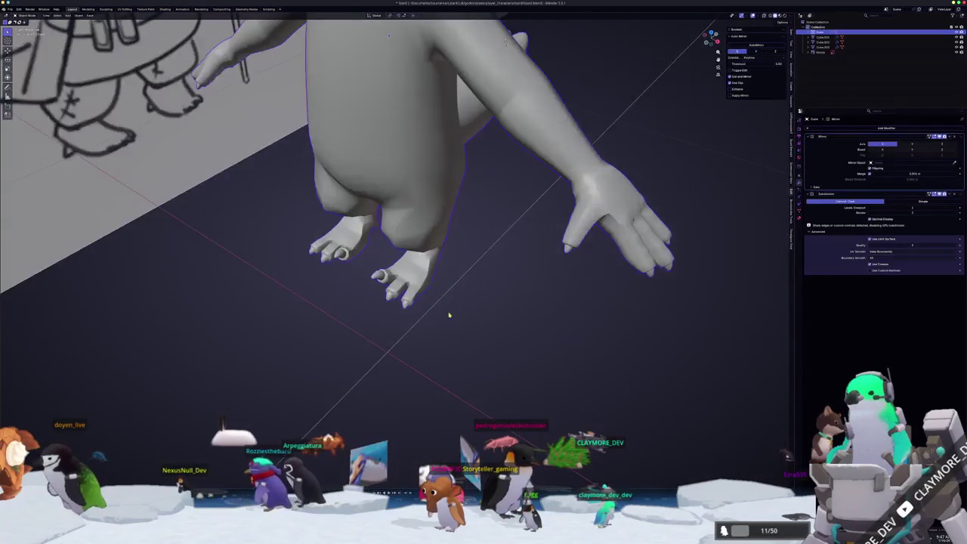
middle_drag(448, 315, 423, 287)
Briefly toggle X-ray, then preview the whole character from lower angles
key(Tab)
mouse_move(397, 85)
middle_down()
mouse_move(395, 26)
mouse_move(450, 114)
middle_up()
click(454, 242)
key(alt+z)
key(alt+z)
key(Tab)
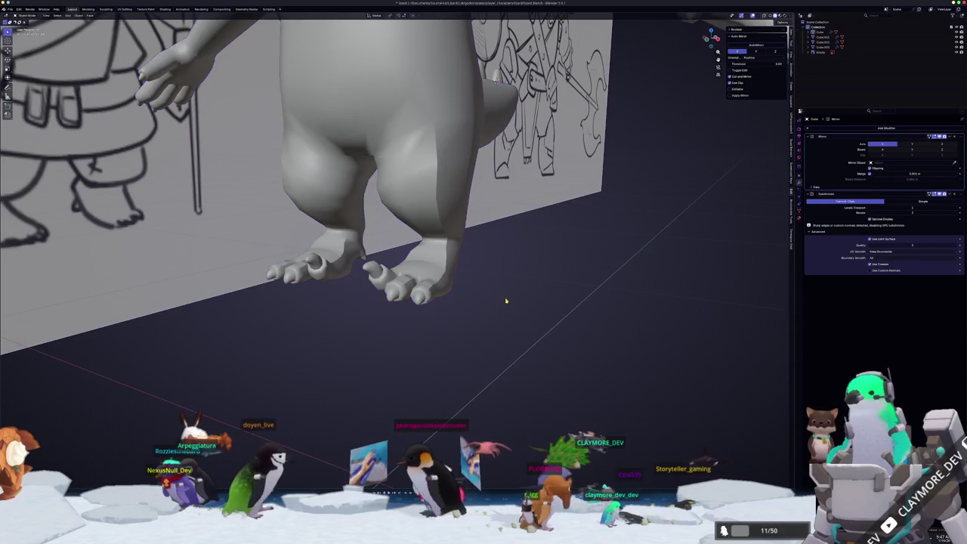
middle_drag(505, 300, 485, 308)
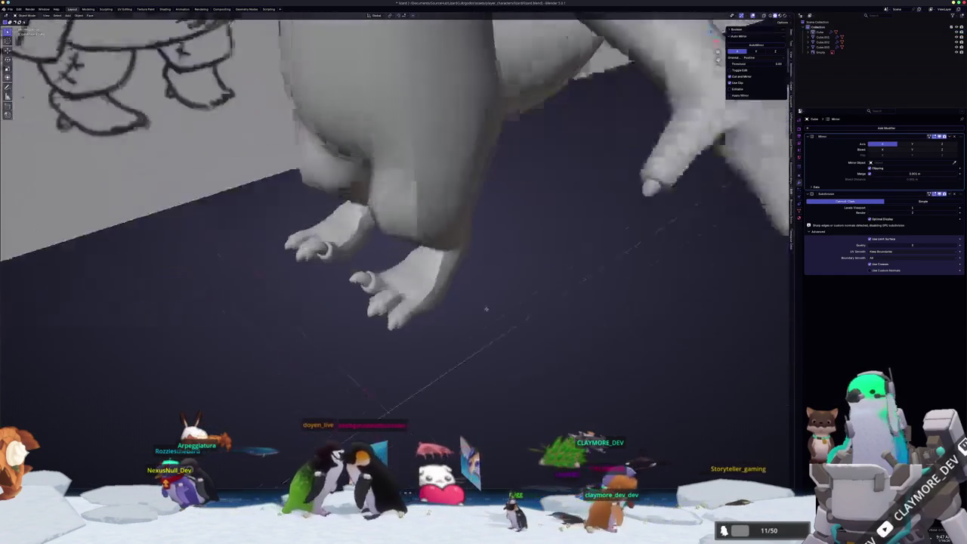
scroll(485, 308, down, 5)
mouse_move(425, 324)
middle_down()
mouse_move(445, 310)
mouse_move(437, 313)
middle_up()
scroll(465, 312, up, 3)
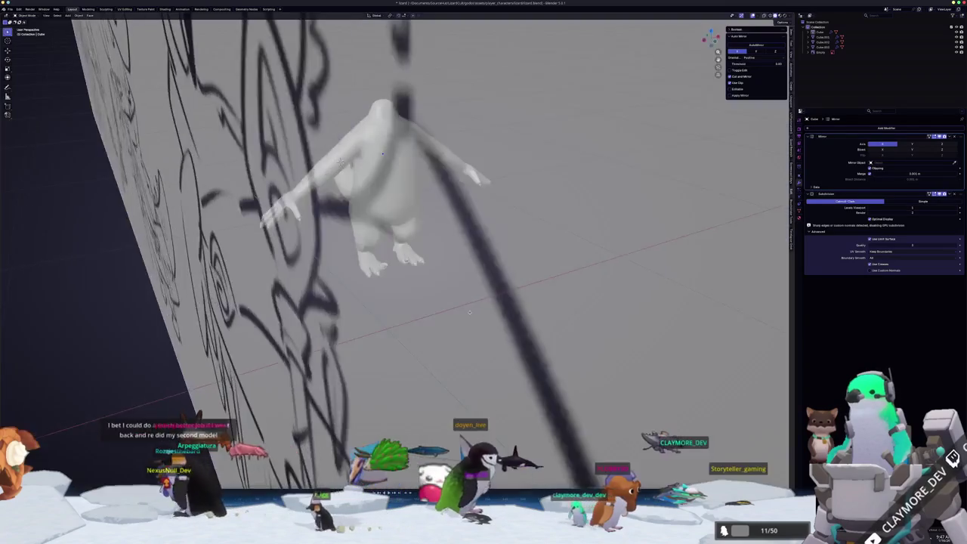
Shift the hand vertices sideways along X in two proportional-editing moves
key(Tab)
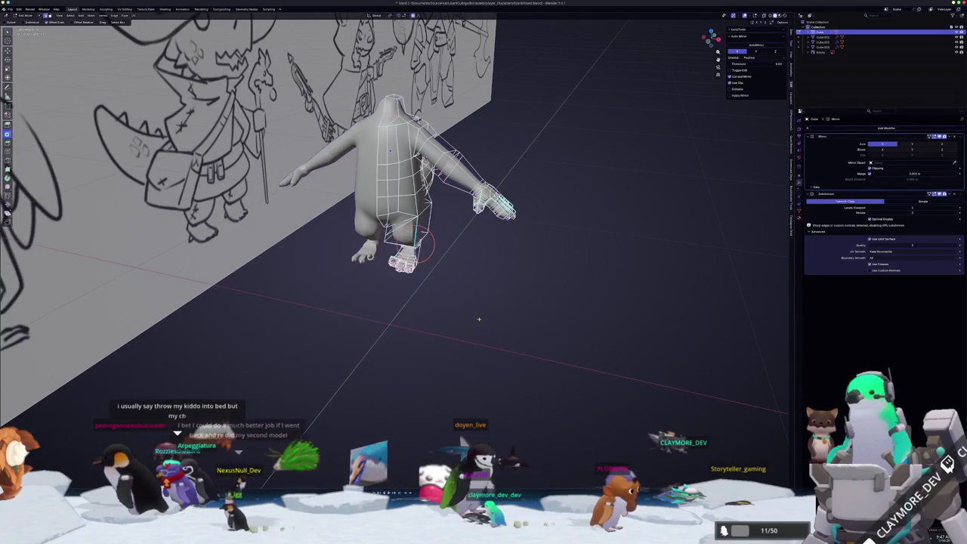
scroll(477, 317, up, 2)
scroll(477, 316, up, 2)
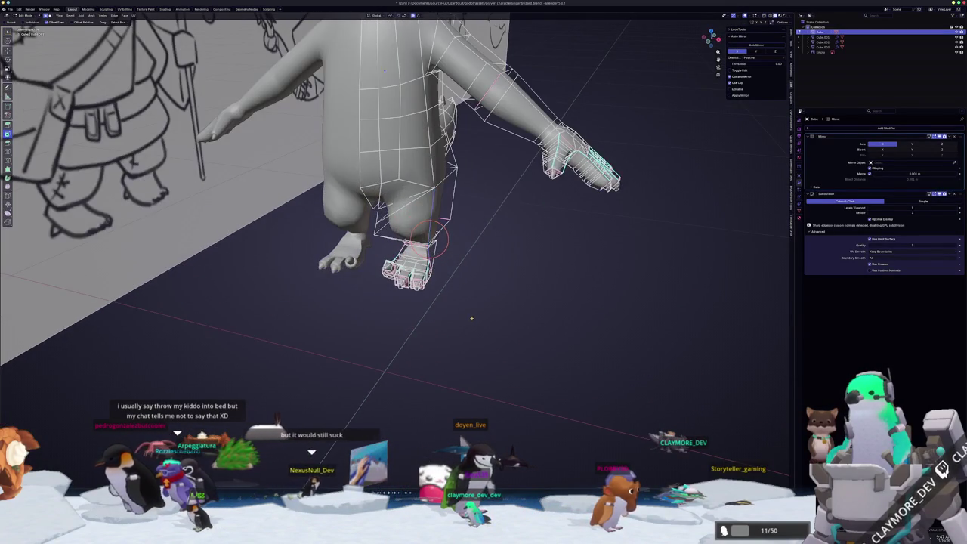
middle_drag(472, 318, 484, 301)
scroll(404, 303, up, 3)
mouse_move(408, 302)
middle_down()
mouse_move(420, 298)
mouse_move(347, 244)
mouse_move(343, 259)
mouse_move(341, 240)
mouse_move(399, 205)
mouse_move(421, 198)
mouse_move(428, 209)
mouse_move(444, 199)
middle_up()
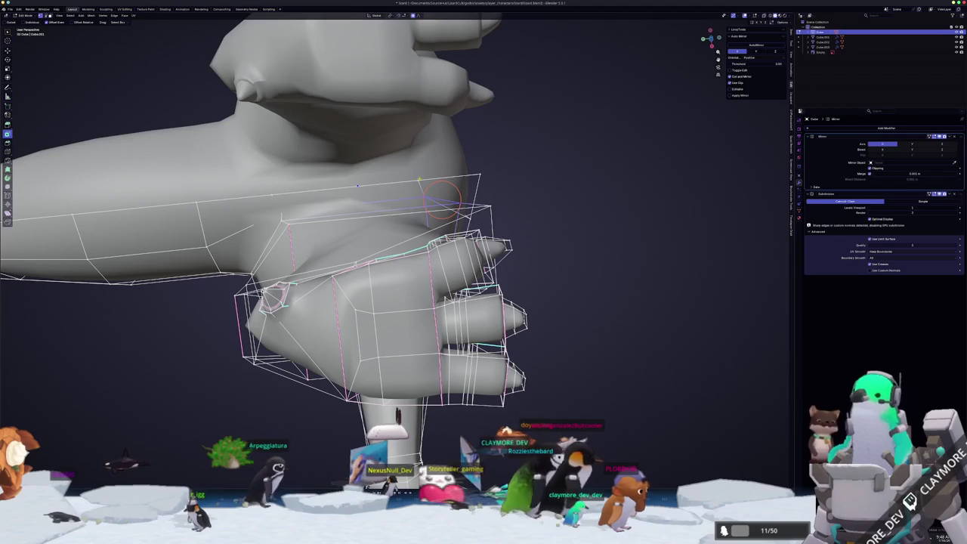
key(x)
click(435, 177)
mouse_move(443, 184)
middle_down()
mouse_move(435, 179)
mouse_move(451, 183)
middle_up()
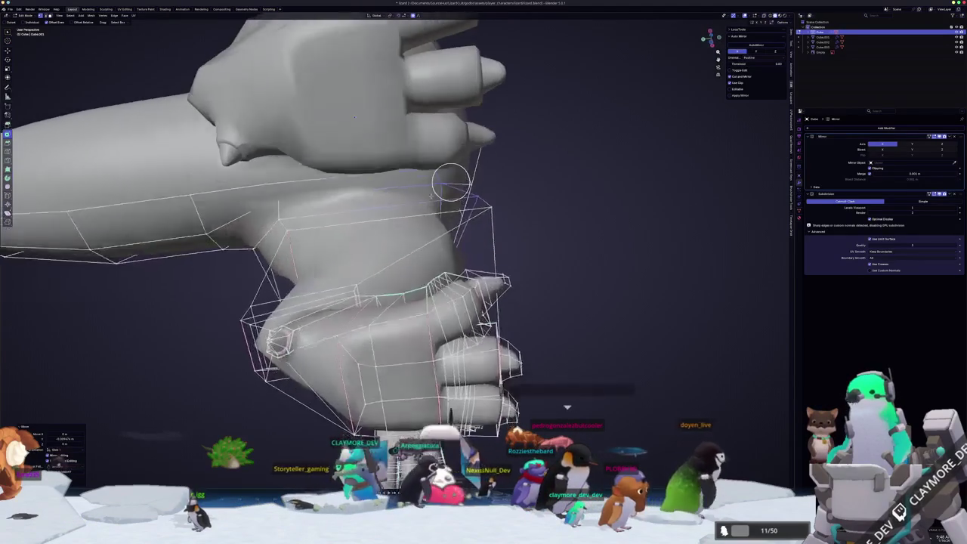
key(x)
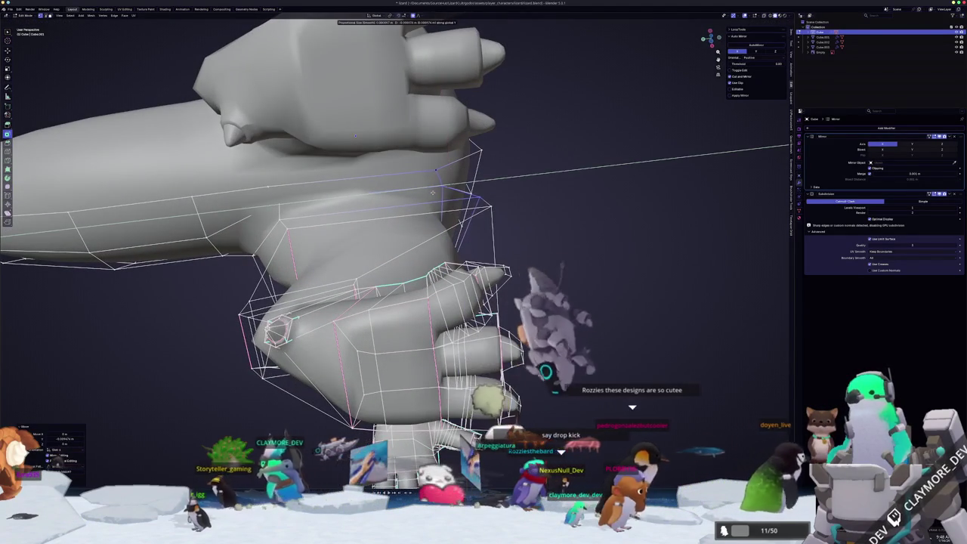
click(432, 192)
Reposition leg cage vertices around the knee, then undo the last change
mouse_move(432, 193)
middle_down()
mouse_move(406, 251)
mouse_move(406, 296)
middle_up()
mouse_move(348, 305)
middle_down()
mouse_move(324, 276)
mouse_move(353, 55)
mouse_move(162, 146)
middle_up()
scroll(324, 276, down, 3)
scroll(318, 275, up, 4)
scroll(161, 146, up, 2)
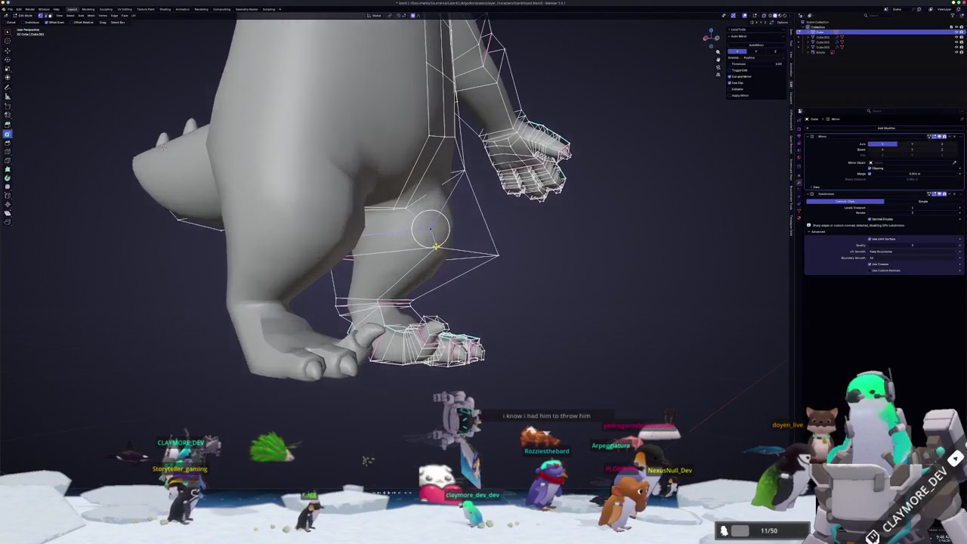
click(430, 226)
mouse_move(431, 226)
middle_down()
mouse_move(459, 250)
mouse_move(445, 190)
mouse_move(389, 205)
mouse_move(425, 236)
mouse_move(405, 173)
mouse_move(388, 192)
mouse_move(397, 191)
middle_up()
right_click(403, 175)
key(ctrl+z)
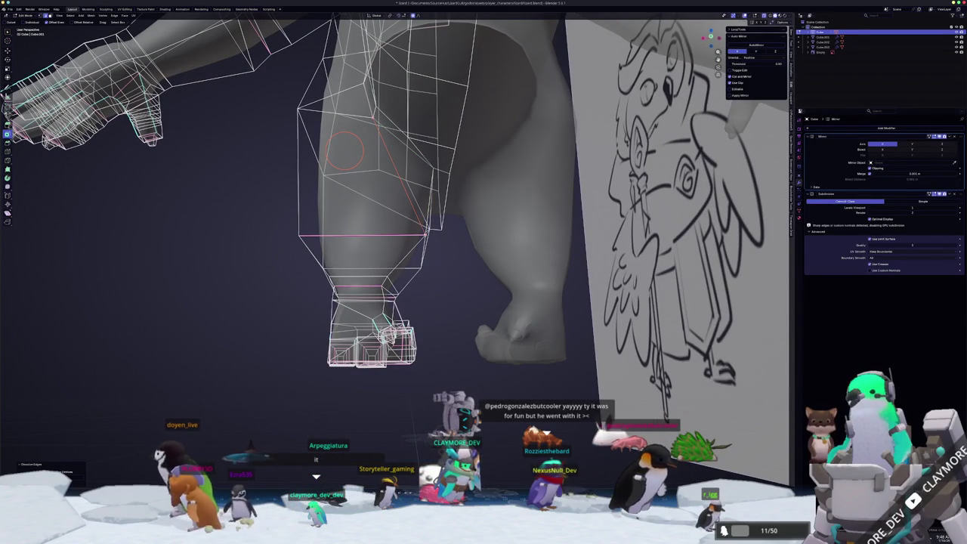
Orbit to the leg and cancel the stray transform and bevel on the selected leg edge
mouse_move(397, 191)
middle_down()
mouse_move(432, 258)
mouse_move(392, 185)
mouse_move(458, 259)
mouse_move(472, 256)
middle_up()
key(Tab)
key(Tab)
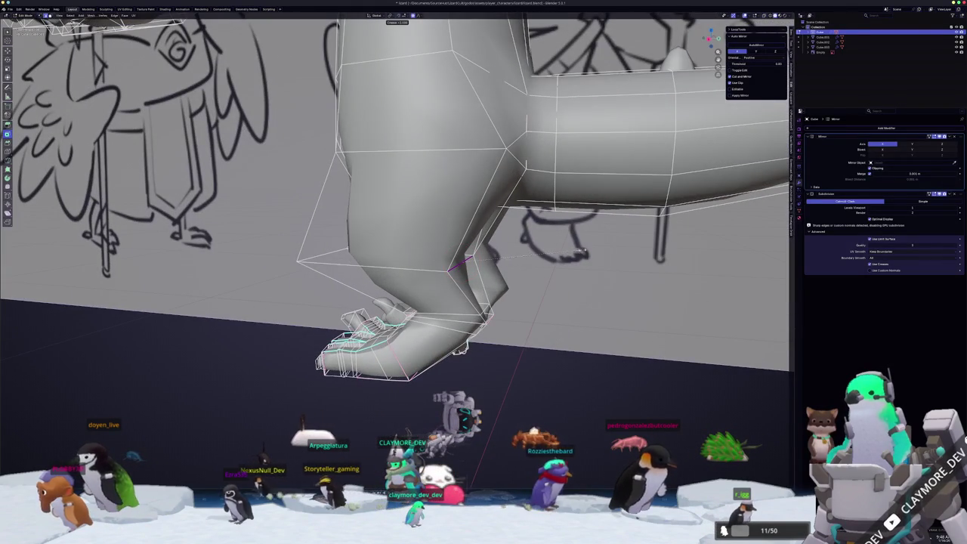
right_click(458, 260)
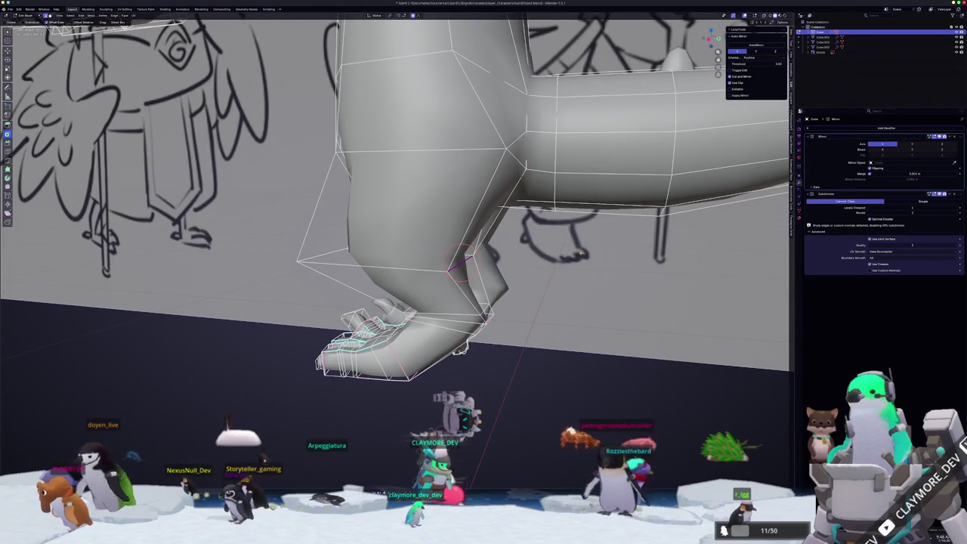
key(ctrl+b)
right_click(459, 265)
middle_drag(459, 265, 445, 262)
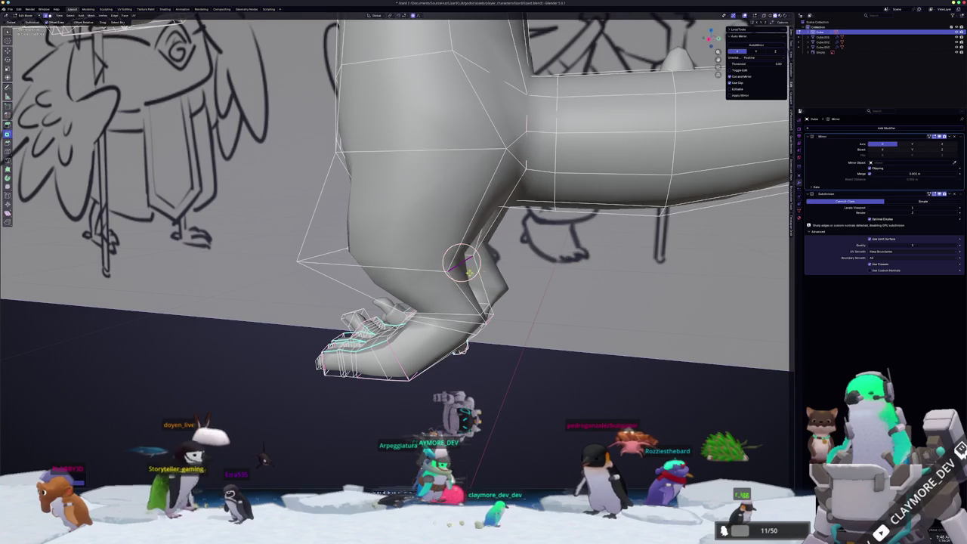
Insert an edge loop around the lower hind leg near the knee, then return to Object Mode
click(401, 240)
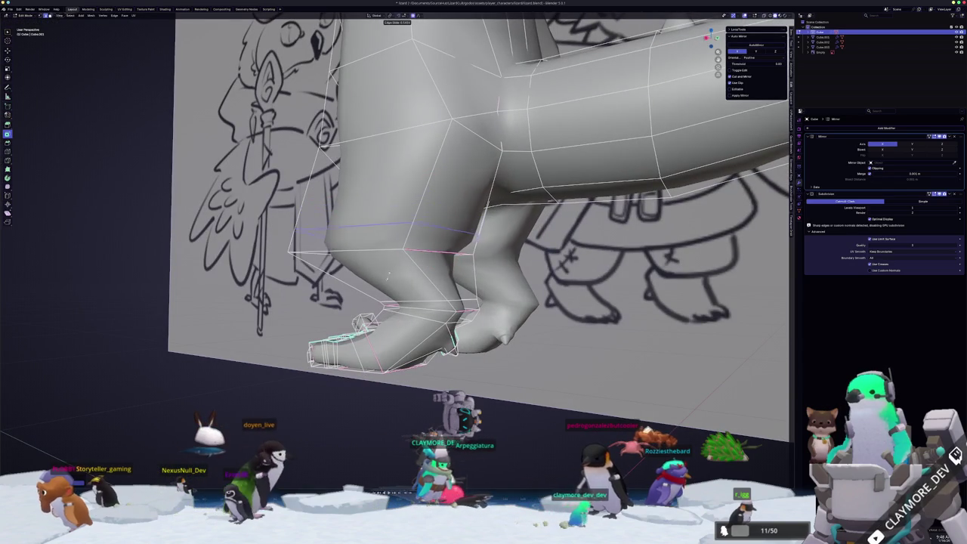
click(384, 288)
key(KP_3)
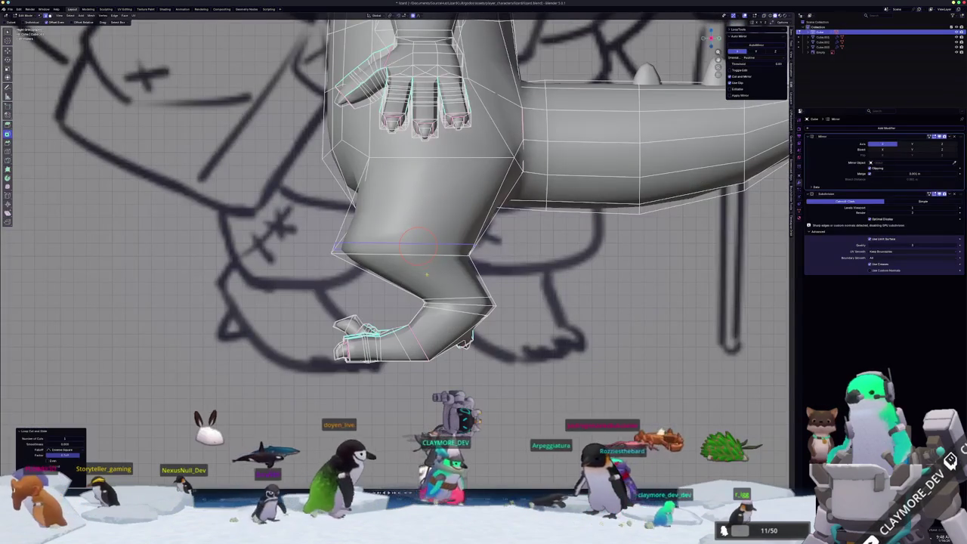
scroll(394, 257, down, 1)
scroll(394, 258, up, 2)
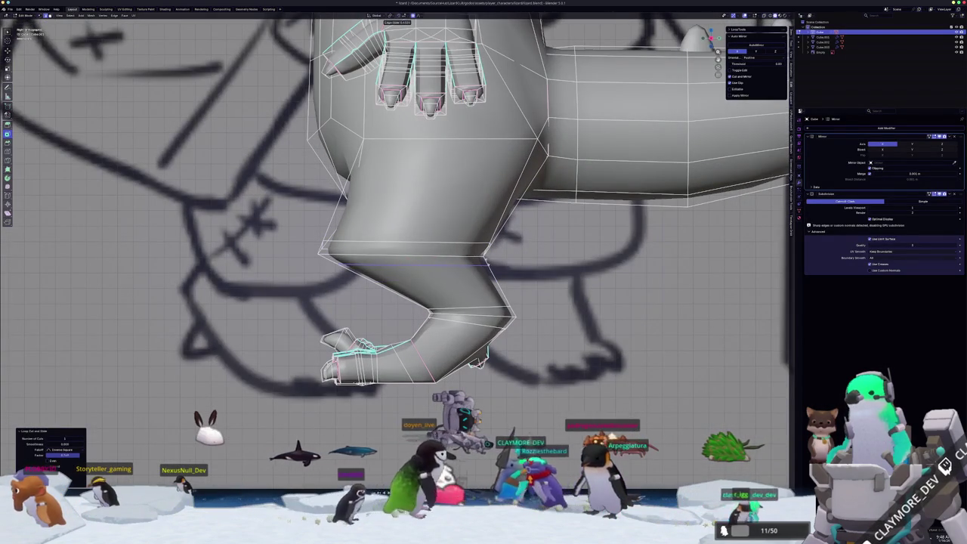
middle_drag(394, 257, 385, 261)
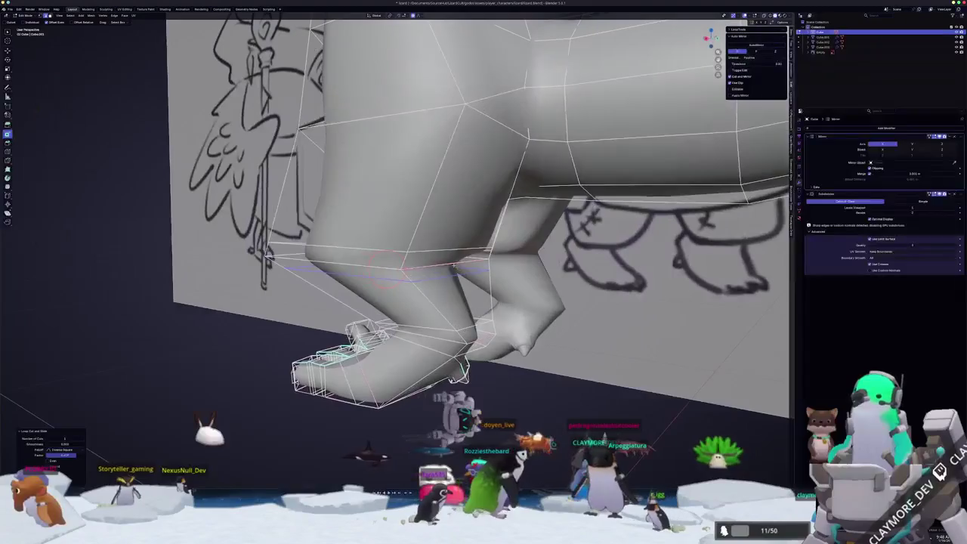
mouse_move(471, 270)
middle_down()
mouse_move(467, 240)
mouse_move(481, 240)
mouse_move(475, 285)
middle_up()
key(Tab)
key(Tab)
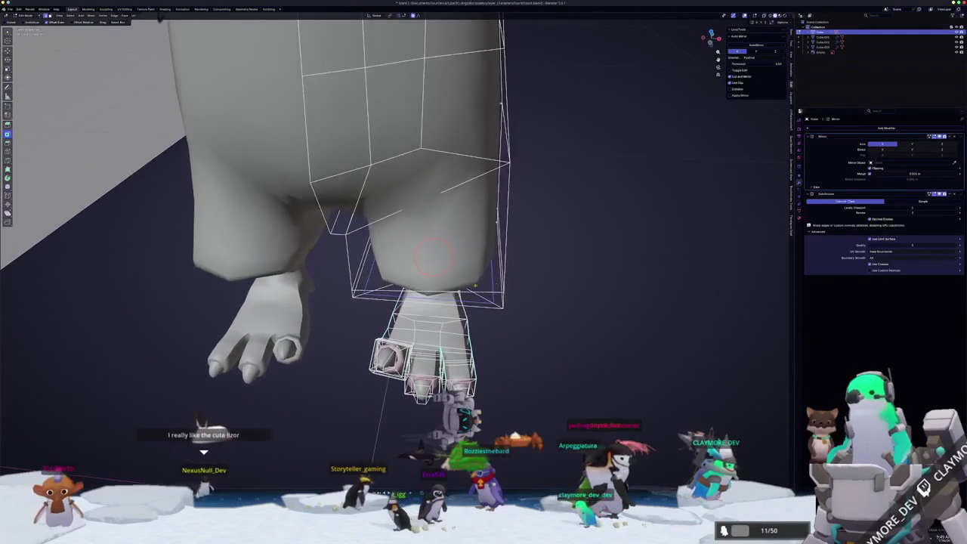
key(ctrl+r)
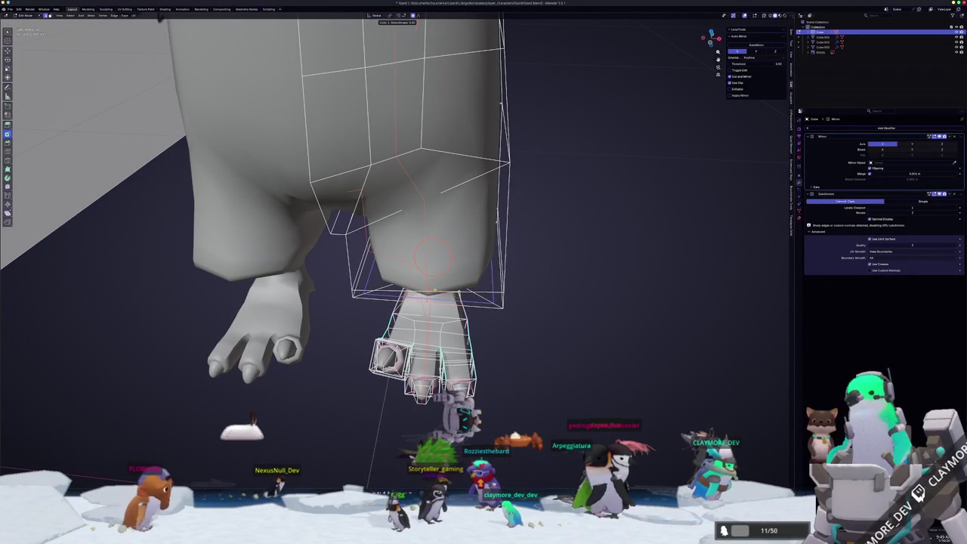
mouse_move(426, 298)
middle_down()
mouse_move(426, 276)
mouse_move(422, 285)
middle_up()
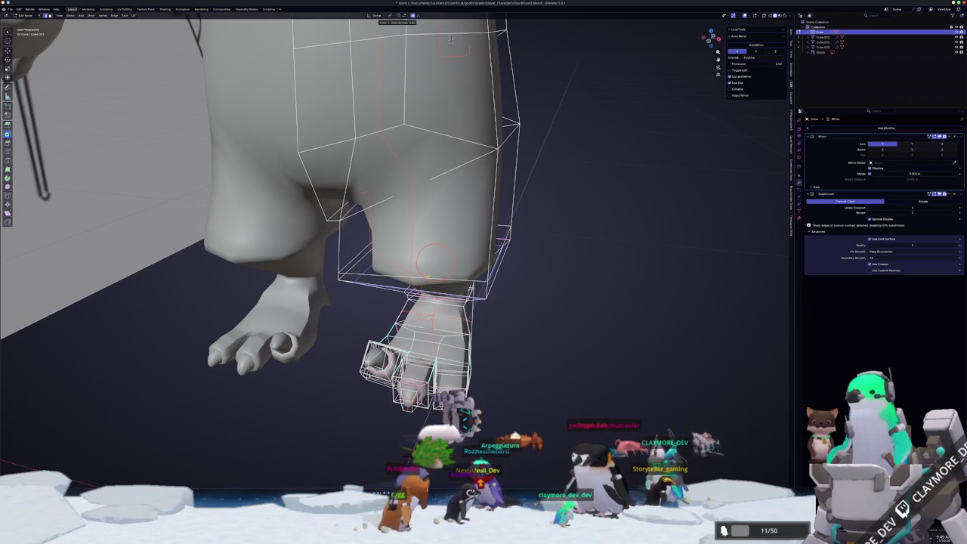
middle_drag(451, 40, 471, 83)
scroll(491, 125, up, 3)
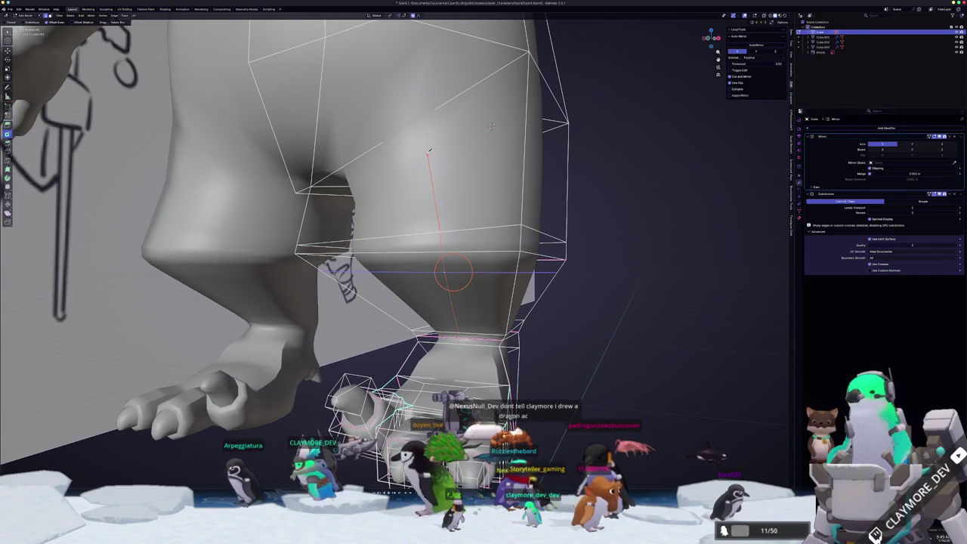
shift+middle_drag(426, 114, 422, 226)
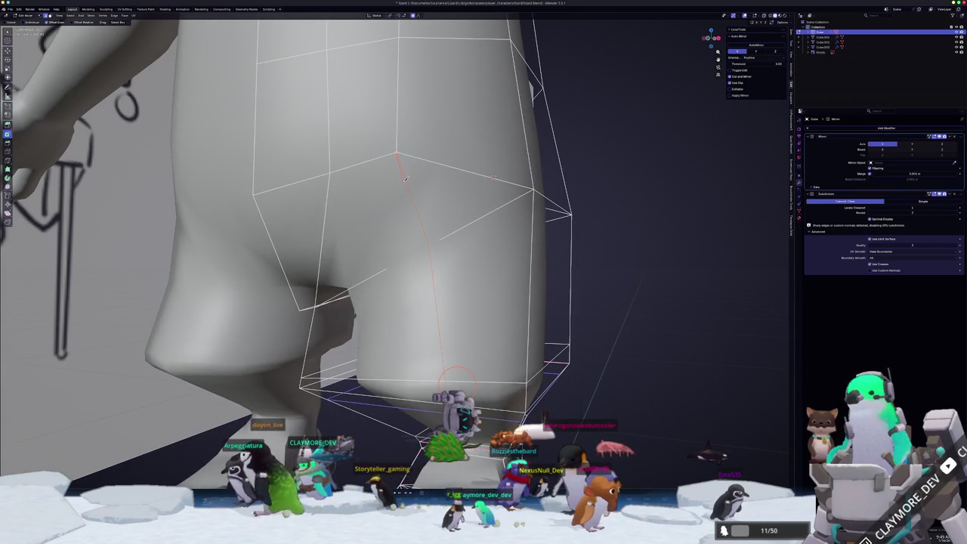
middle_drag(406, 178, 355, 196)
middle_drag(417, 321, 389, 287)
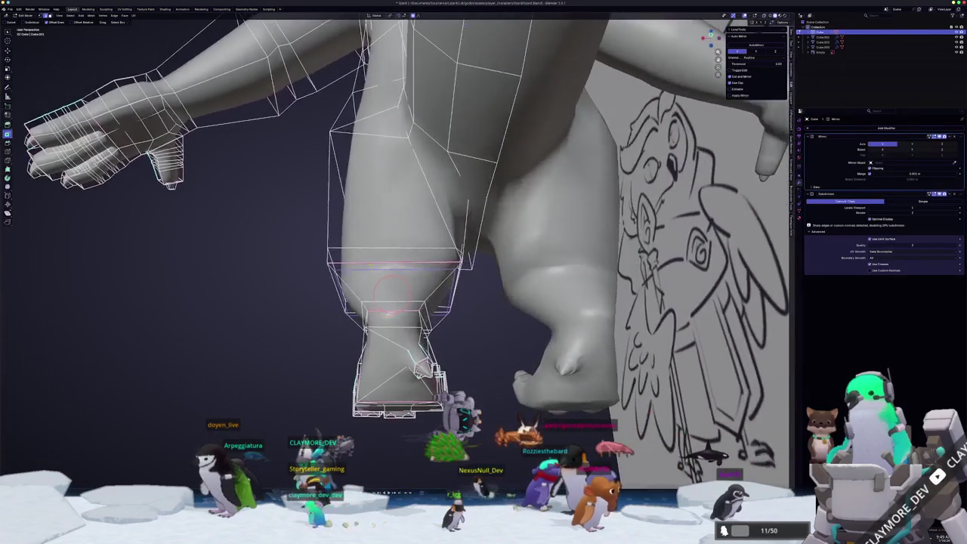
scroll(392, 303, up, 2)
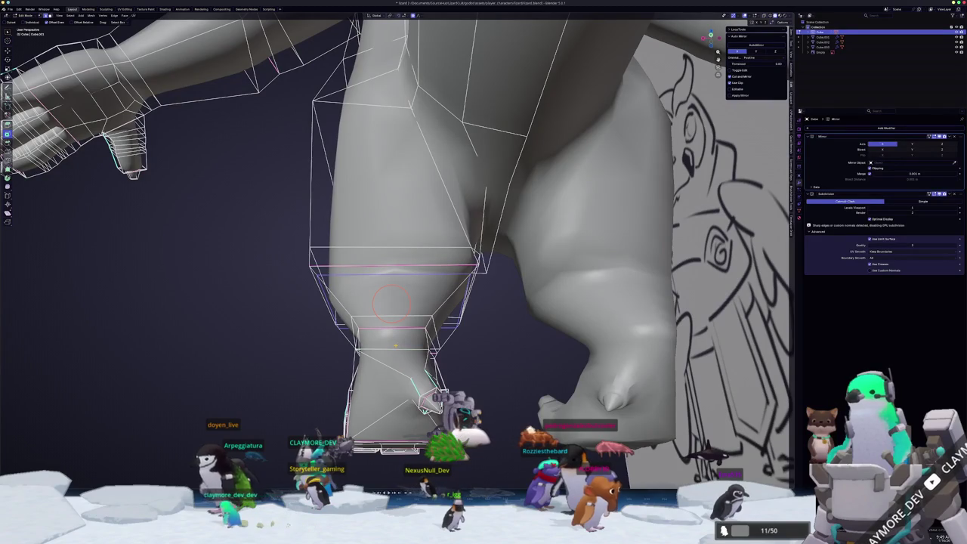
mouse_move(395, 337)
middle_down()
mouse_move(390, 382)
mouse_move(401, 368)
middle_up()
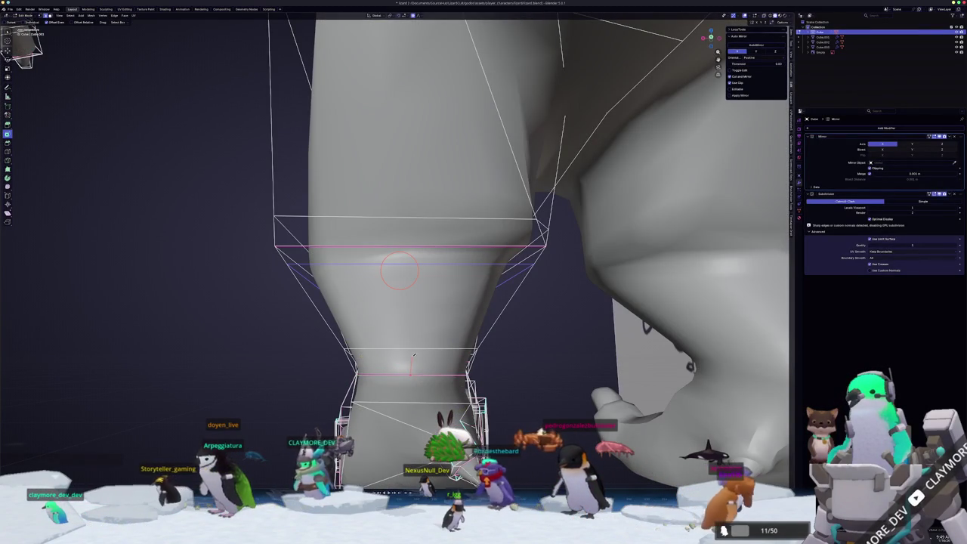
middle_drag(412, 347, 505, 355)
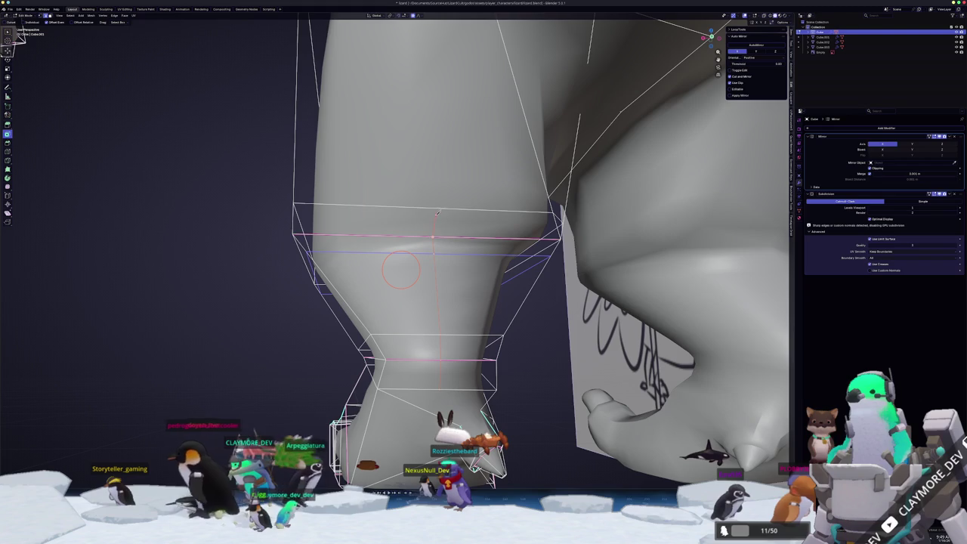
mouse_move(436, 205)
middle_down()
mouse_move(431, 172)
mouse_move(438, 220)
mouse_move(407, 227)
middle_up()
right_click(404, 227)
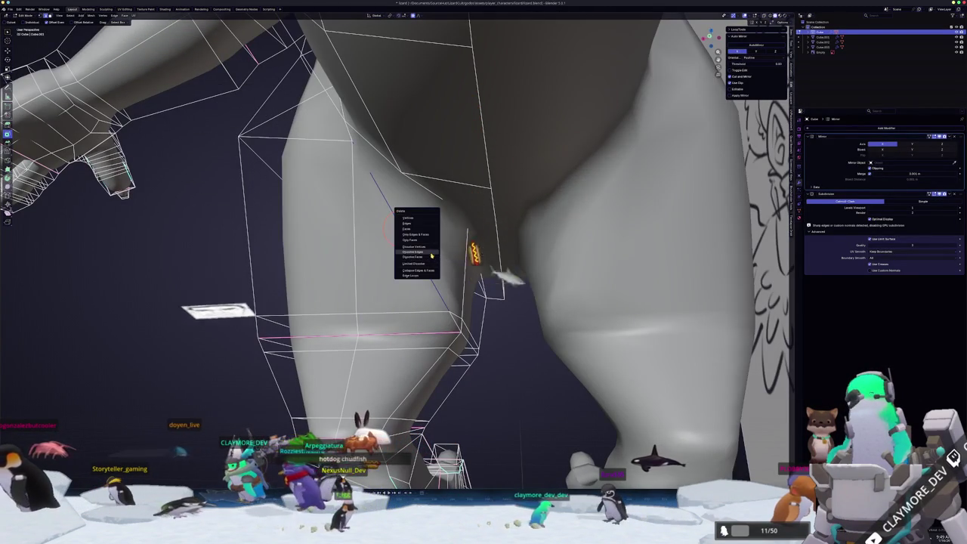
key(Escape)
right_click(449, 316)
key(Escape)
mouse_move(453, 324)
middle_down()
mouse_move(374, 332)
mouse_move(380, 343)
middle_up()
alt+click(379, 345)
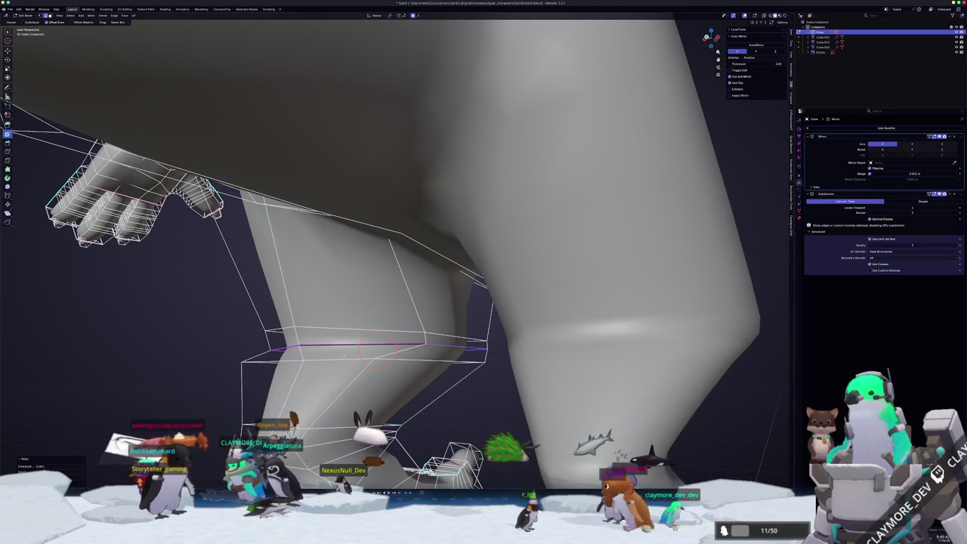
scroll(343, 355, down, 3)
mouse_move(343, 355)
middle_down()
mouse_move(349, 362)
mouse_move(358, 92)
middle_up()
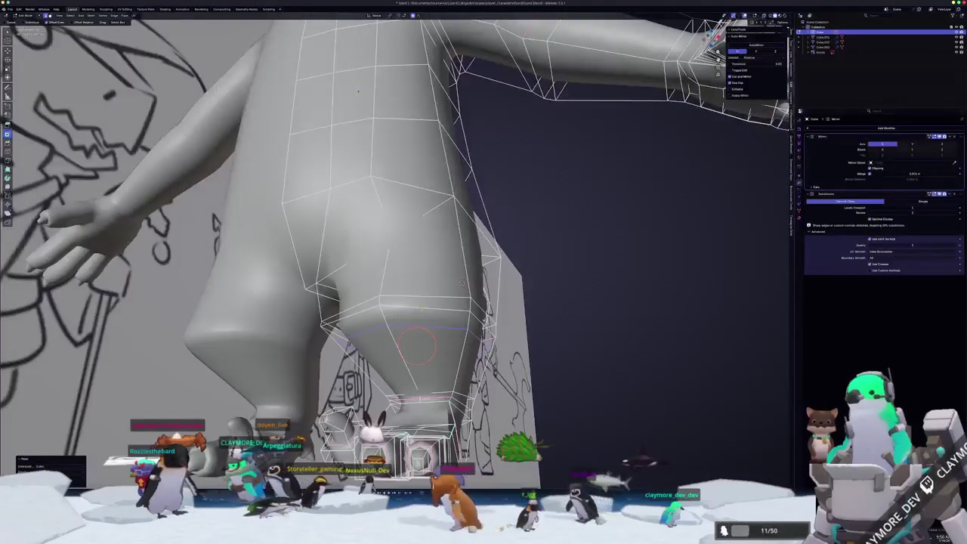
mouse_move(358, 92)
middle_down()
mouse_move(363, 182)
mouse_move(220, 313)
mouse_move(325, 306)
middle_up()
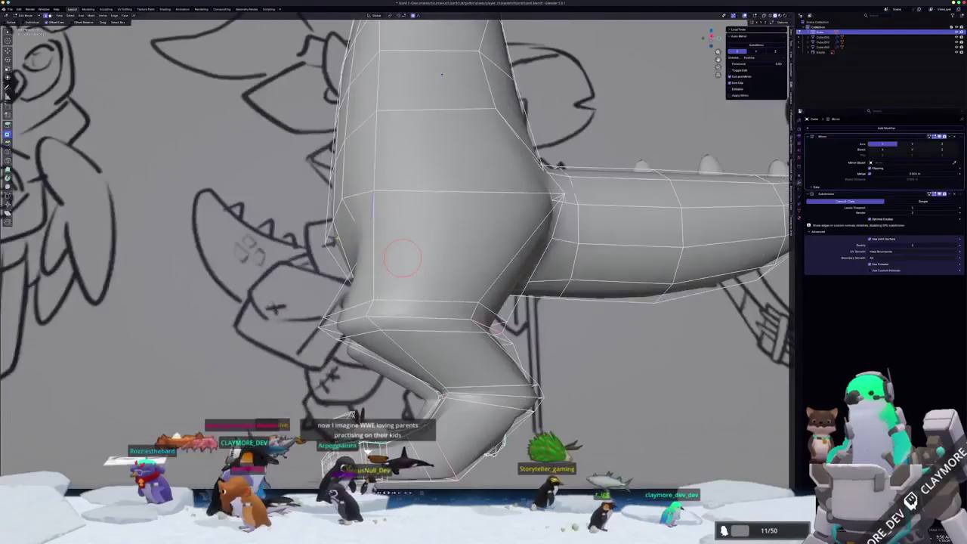
mouse_move(432, 246)
middle_down()
mouse_move(415, 236)
mouse_move(426, 225)
mouse_move(347, 252)
middle_up()
mouse_move(535, 222)
middle_down()
mouse_move(109, 161)
mouse_move(383, 323)
middle_up()
mouse_move(9, 242)
middle_down()
mouse_move(378, 278)
mouse_move(82, 148)
mouse_move(396, 218)
middle_up()
scroll(395, 219, down, 3)
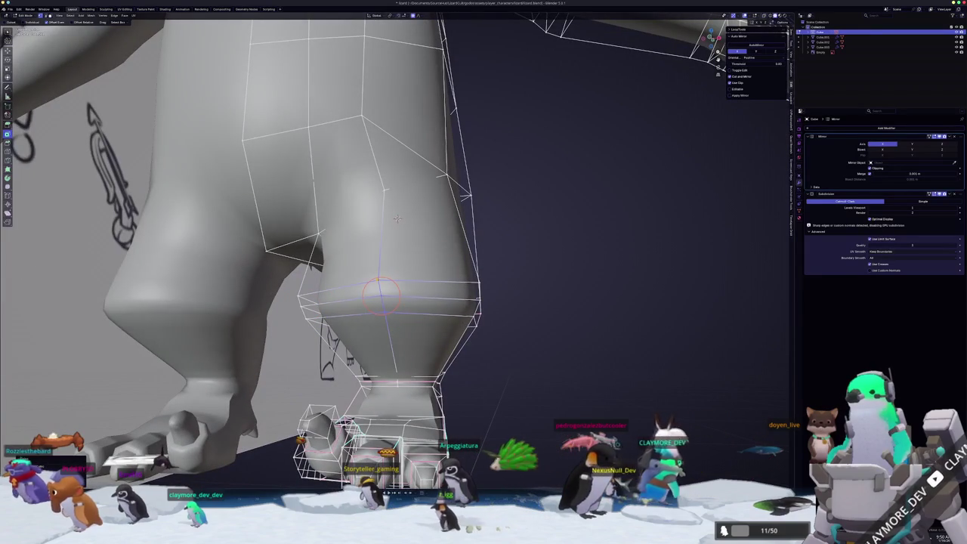
Set the 3D cursor on the lizard's leg and orbit around it to a tilted side view
middle_drag(395, 218, 368, 312)
scroll(367, 312, up, 2)
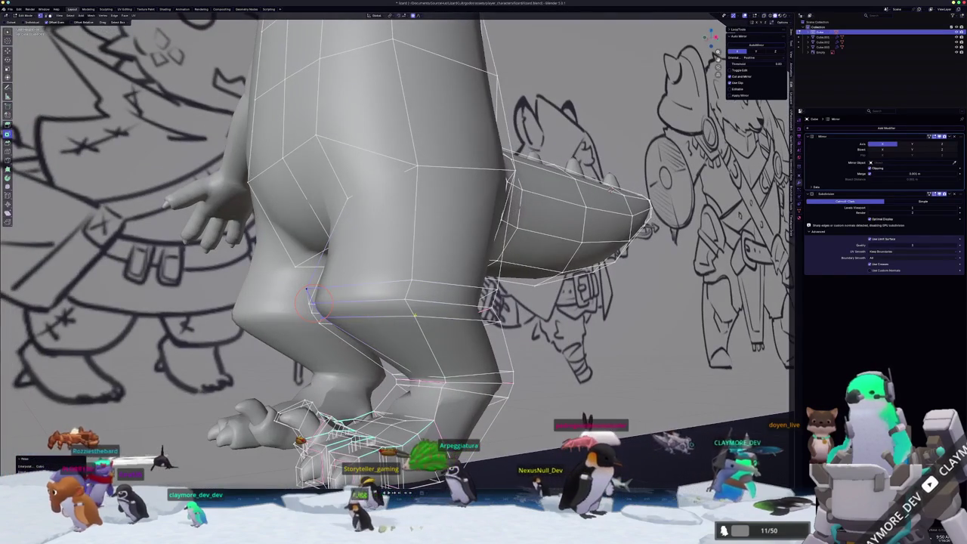
shift+right_click(411, 294)
mouse_move(412, 295)
middle_down()
mouse_move(483, 317)
mouse_move(464, 301)
mouse_move(446, 309)
middle_up()
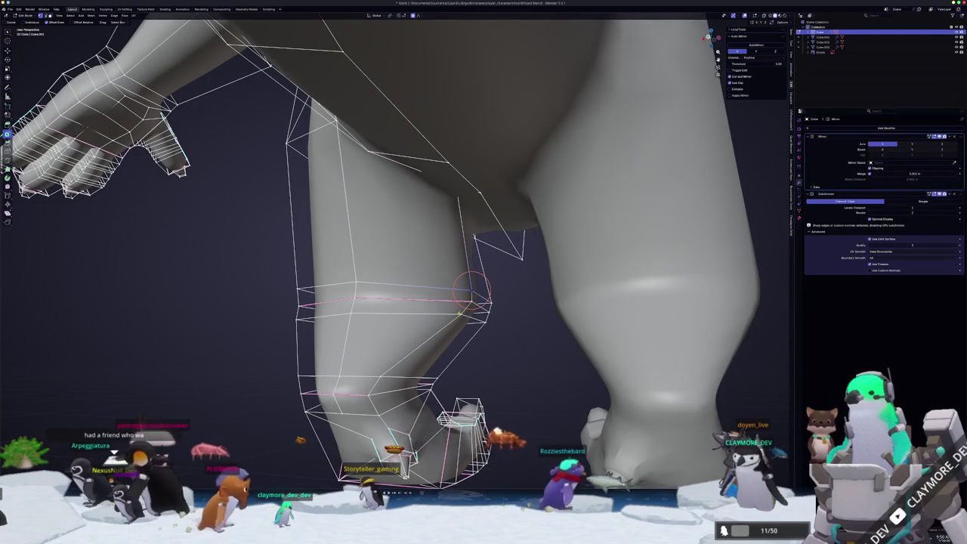
mouse_move(468, 299)
middle_down()
mouse_move(419, 298)
mouse_move(356, 173)
mouse_move(412, 214)
mouse_move(393, 151)
mouse_move(400, 73)
mouse_move(385, 266)
middle_up()
scroll(419, 298, down, 5)
Check the whole character in Object Mode, then back in Edit Mode start sliding the leg edge
key(Tab)
key(Tab)
scroll(356, 172, up, 3)
scroll(413, 215, up, 2)
key(Tab)
key(Tab)
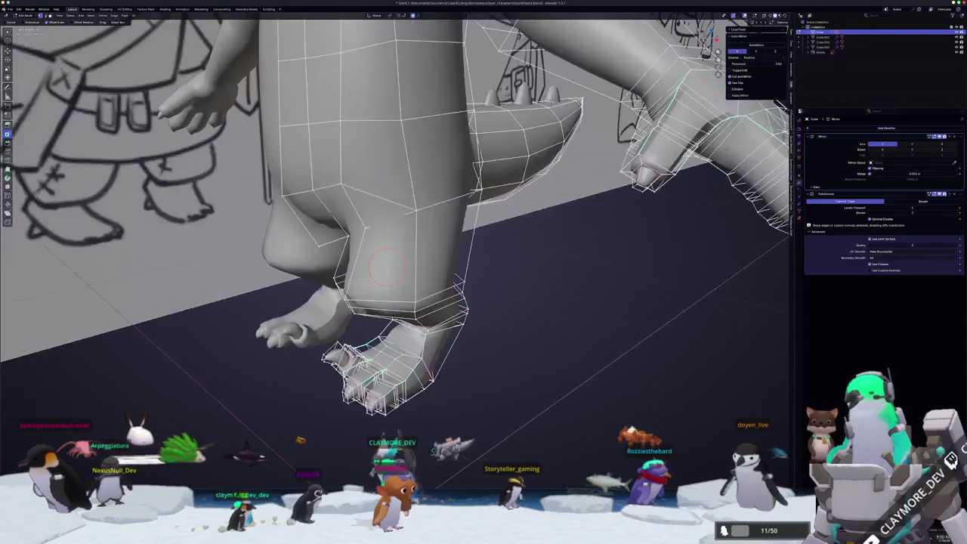
mouse_move(436, 202)
middle_down()
mouse_move(427, 197)
mouse_move(385, 220)
middle_up()
key(g)
key(g)
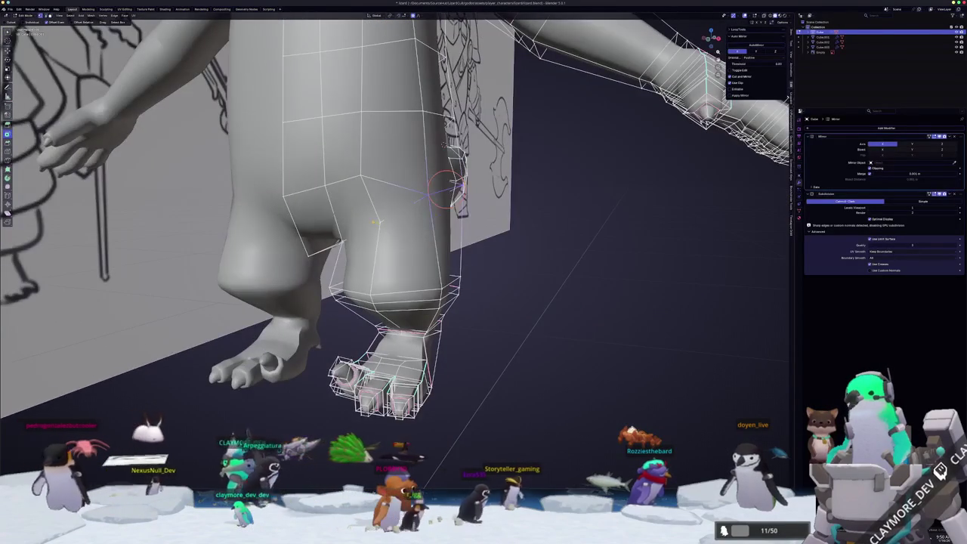
scroll(385, 221, up, 2)
key(KP_1)
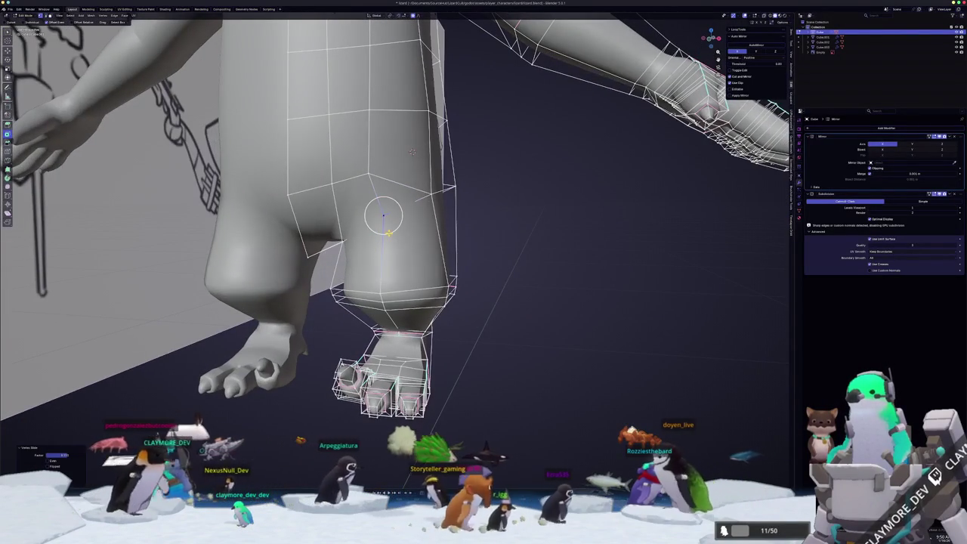
Confirm the vertex slide, then try narrowing the shin and undo that move
click(396, 214)
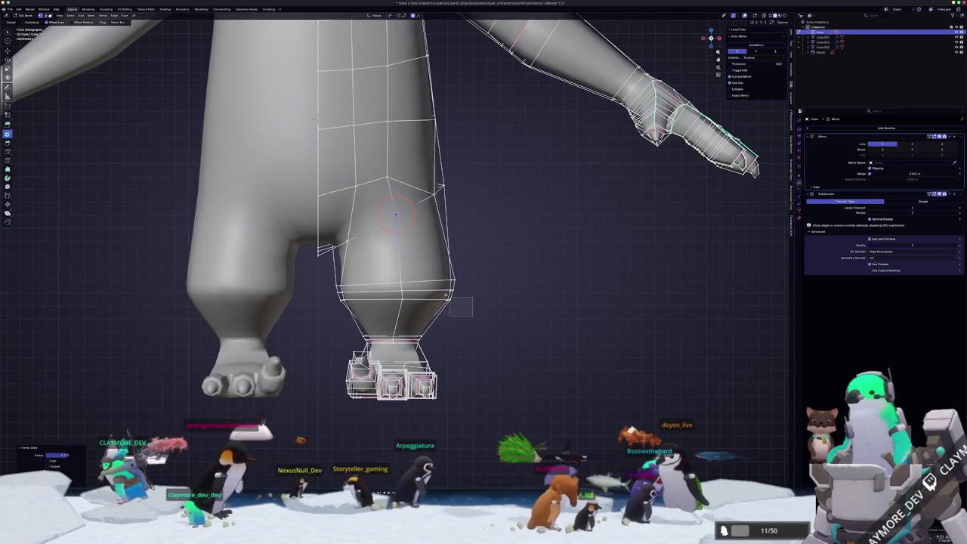
shift+right_click(453, 289)
scroll(529, 293, up, 1)
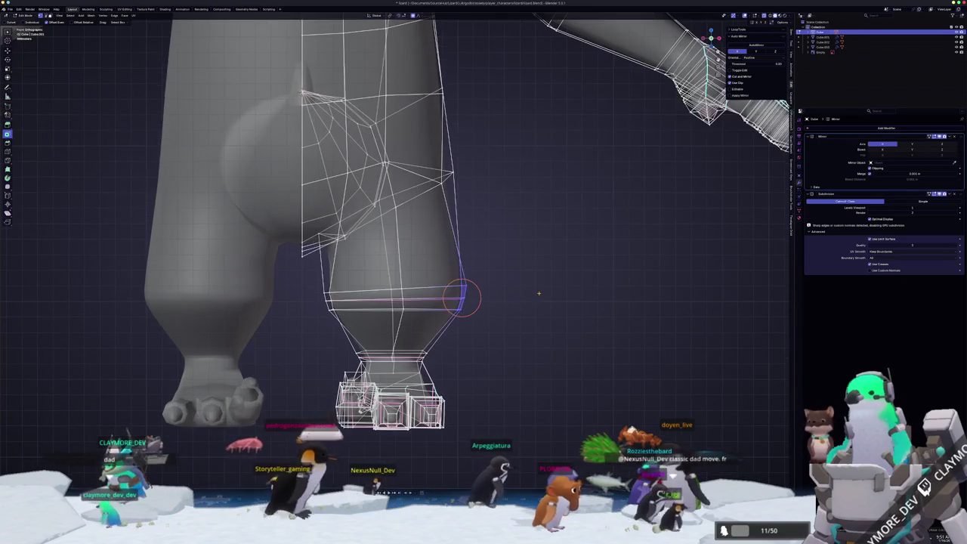
key(g)
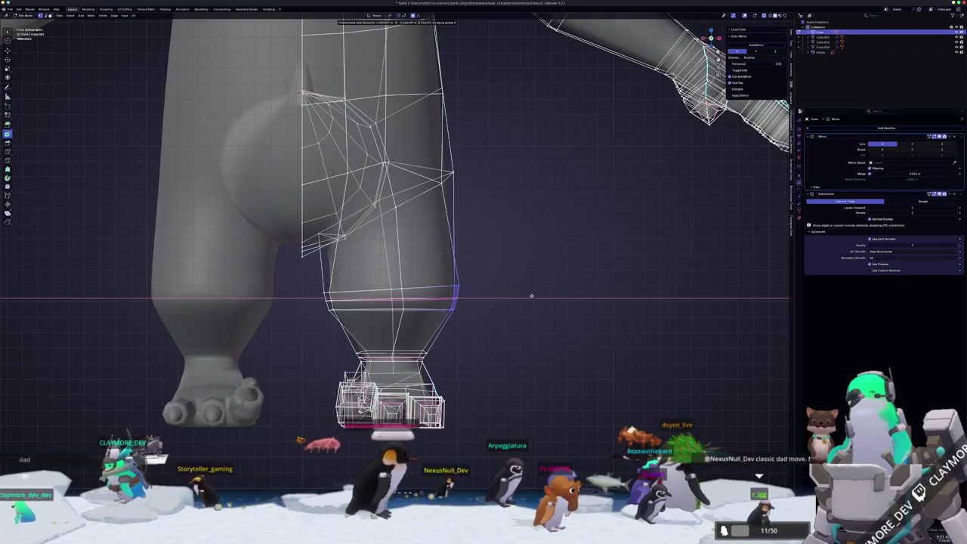
click(531, 295)
key(ctrl+z)
Shift the shin vertices sideways along the X axis
key(x)
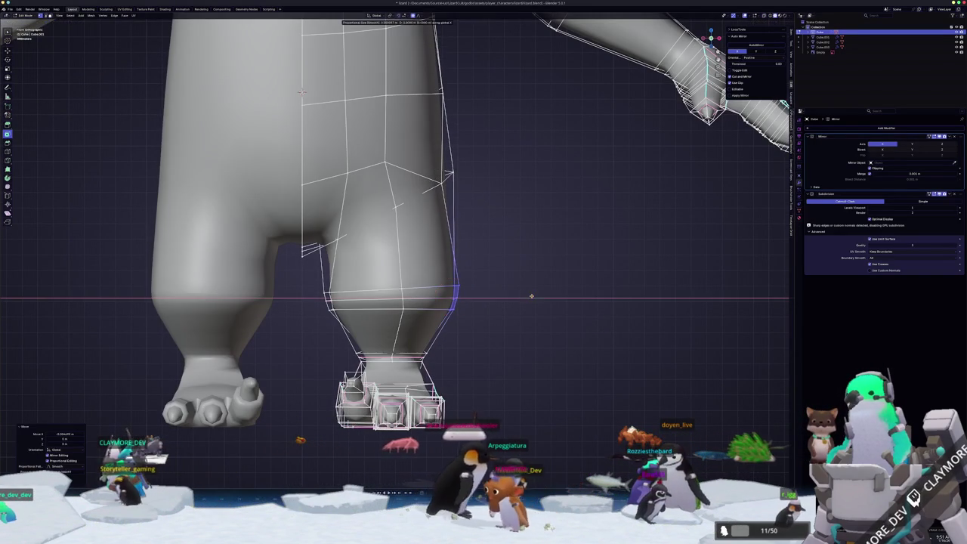
scroll(530, 298, up, 3)
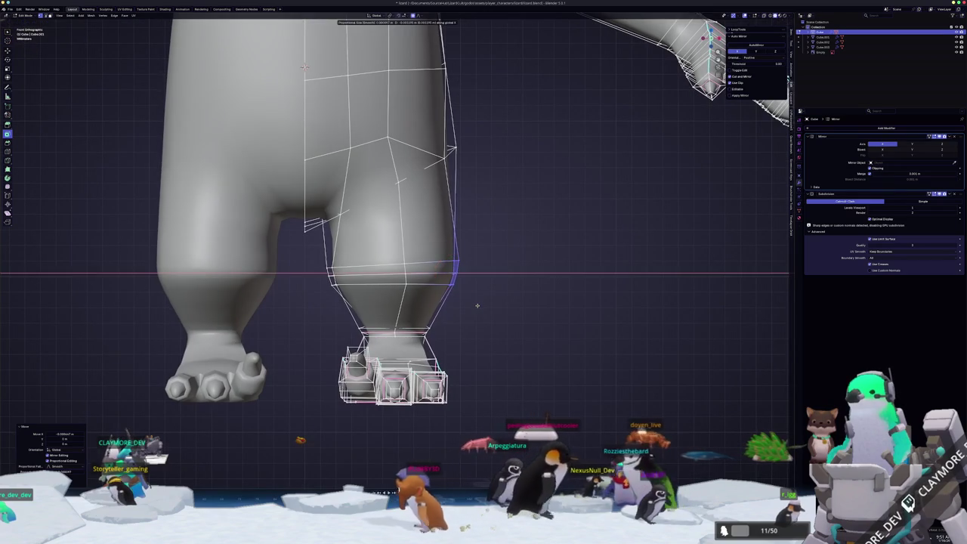
click(479, 306)
key(ctrl+shift+z)
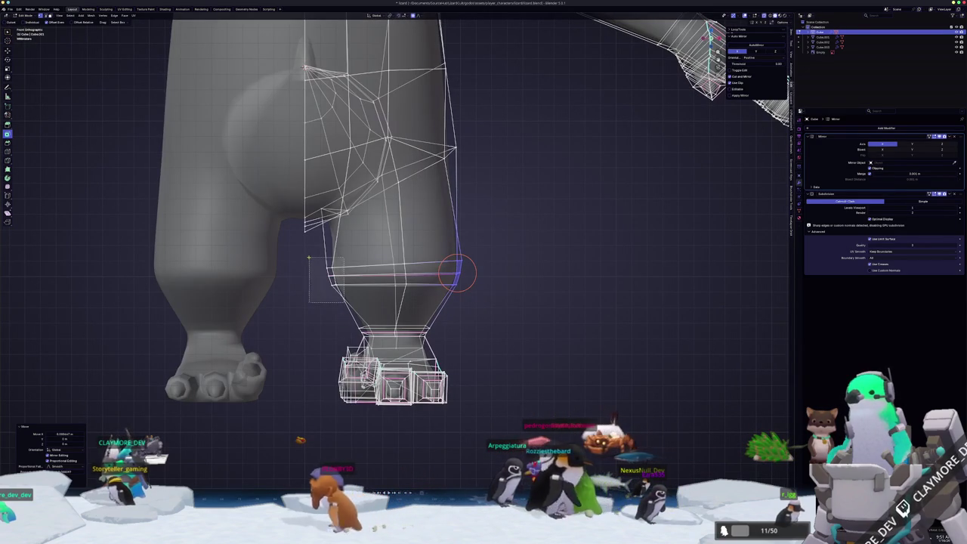
key(g)
key(x)
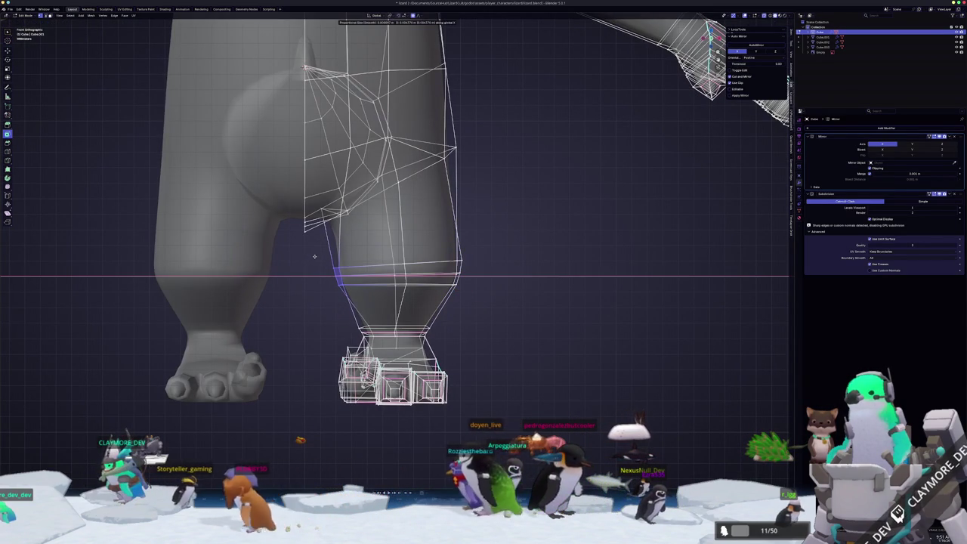
click(315, 256)
scroll(321, 262, down, 1)
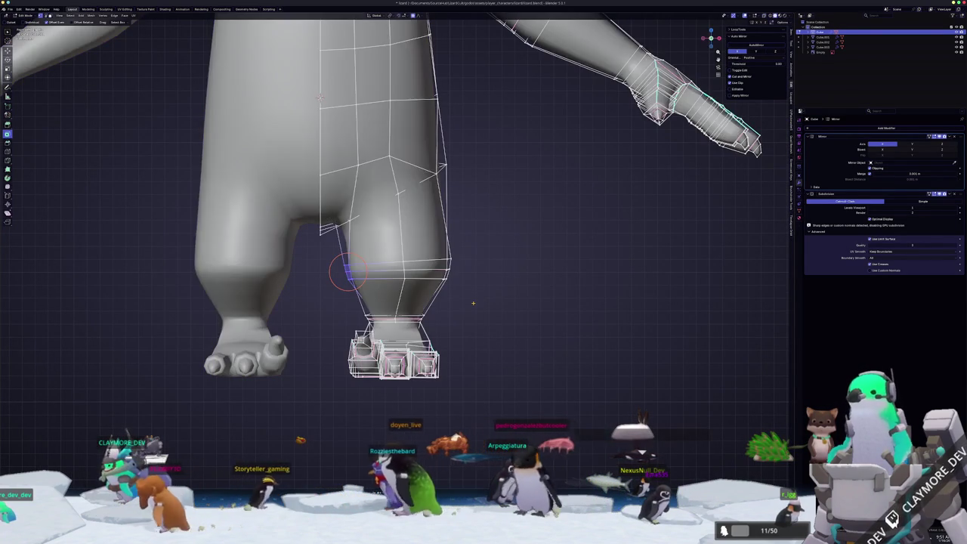
Select the lower-leg loop, snap the cursor to it, and nudge the foot block slightly
alt+click(443, 262)
key(shift+s)
key(2)
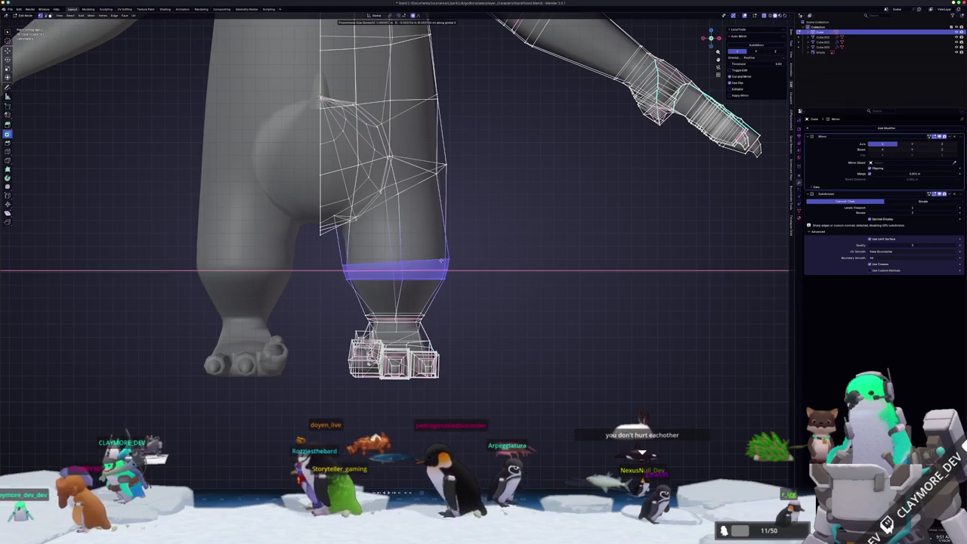
click(392, 355)
key(g)
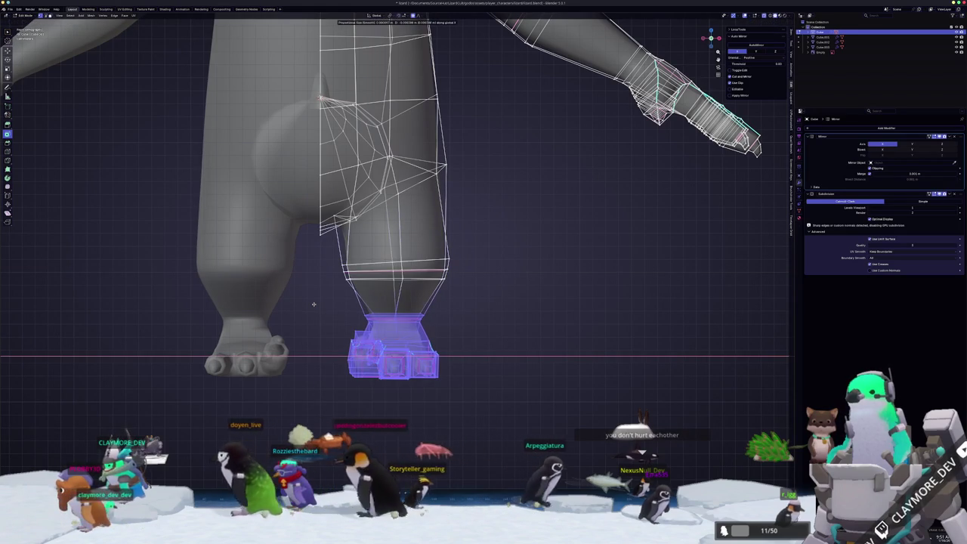
click(408, 291)
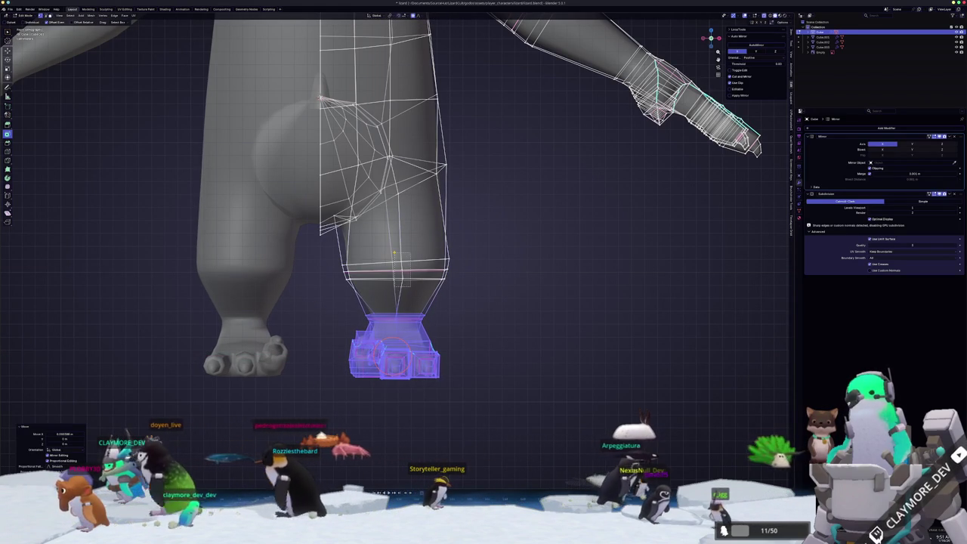
In front view, slide the selected leg vertices along the leg edges
key(KP_1)
alt+click(441, 265)
key(g)
key(x)
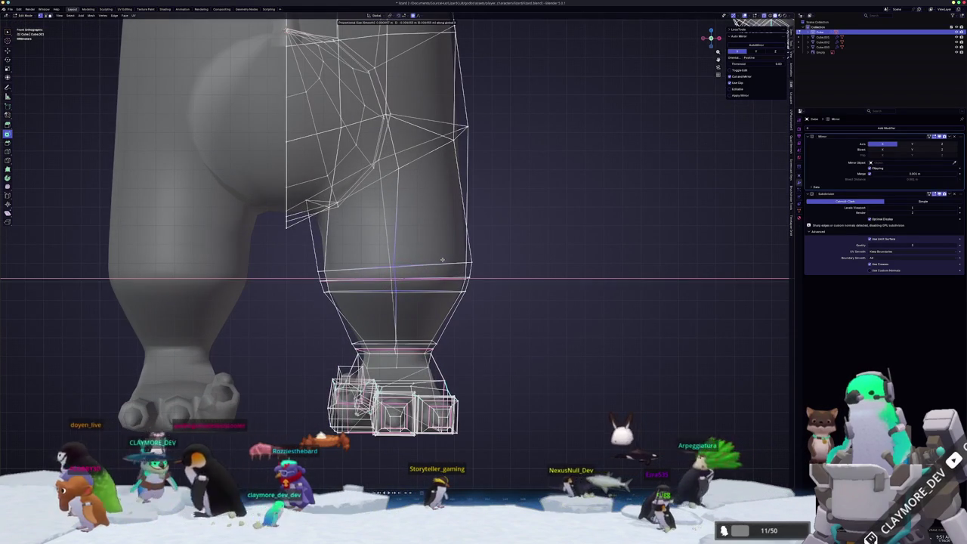
key(g)
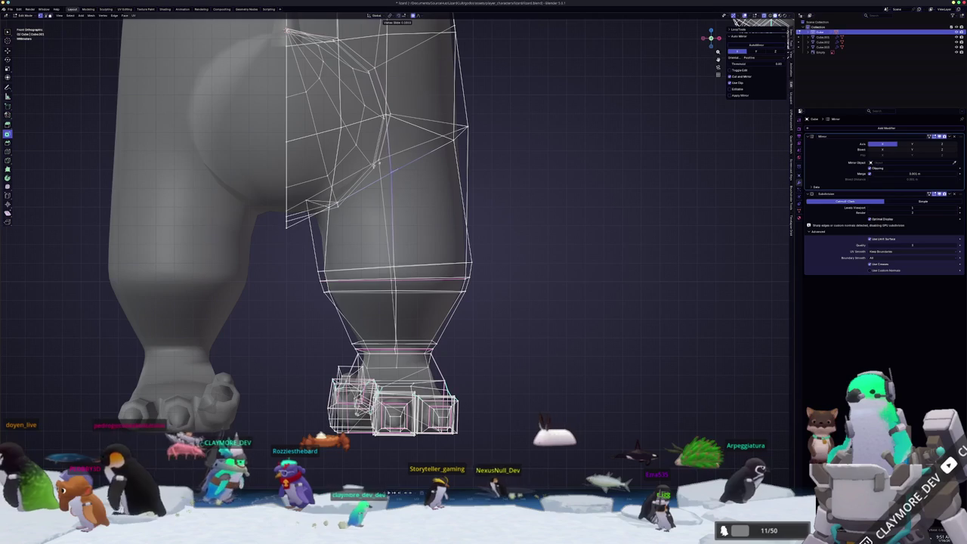
click(390, 174)
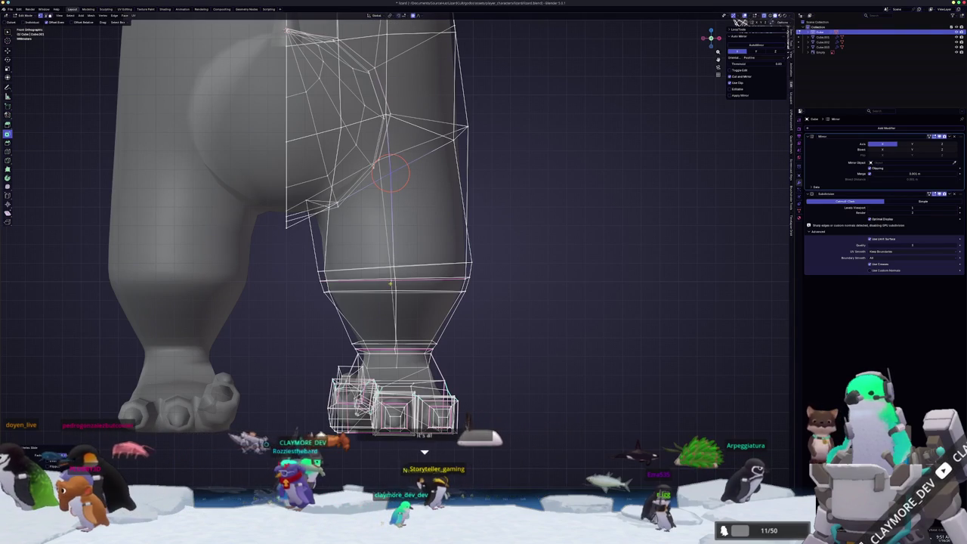
From behind with X-ray on, move the leg vertices along X, then return to Object Mode
middle_drag(390, 226, 423, 227)
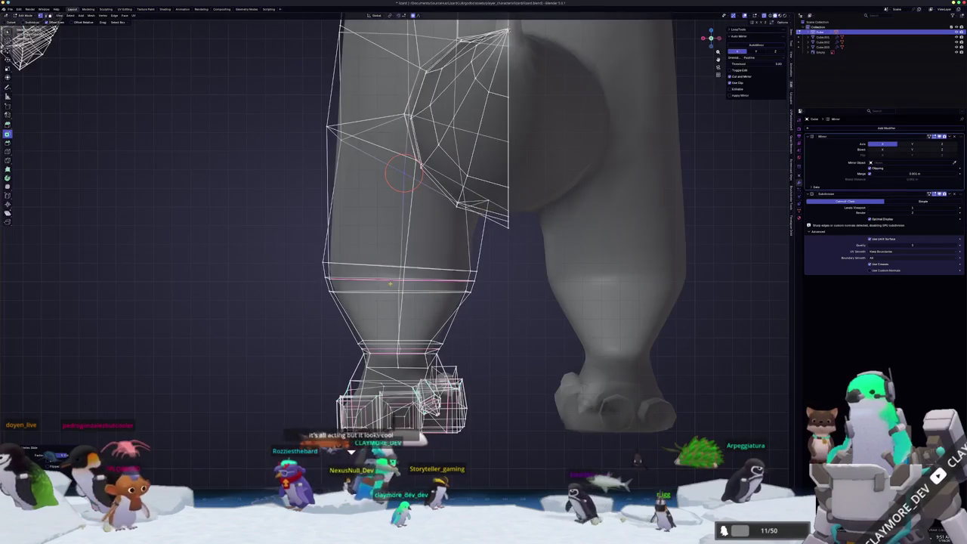
middle_drag(387, 314, 392, 310)
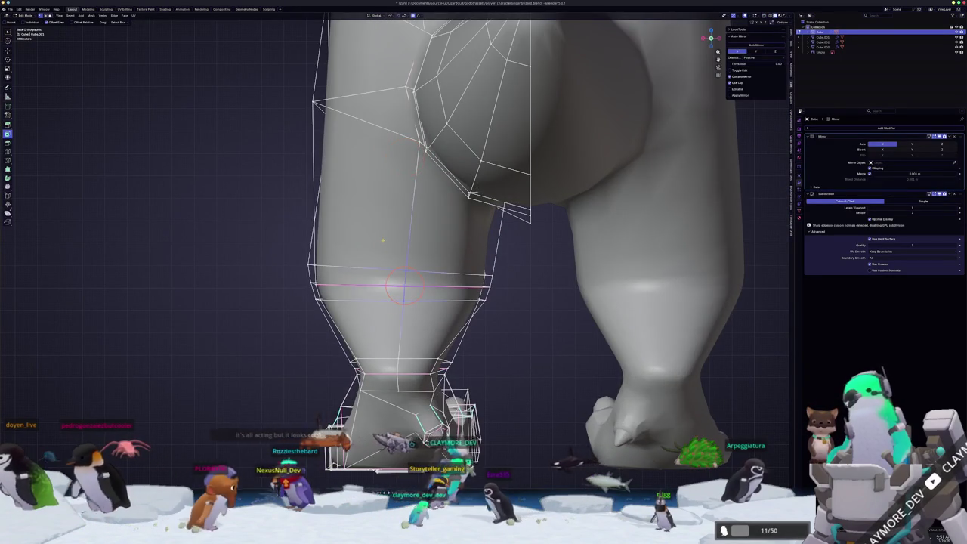
key(alt+z)
key(g)
key(x)
click(412, 241)
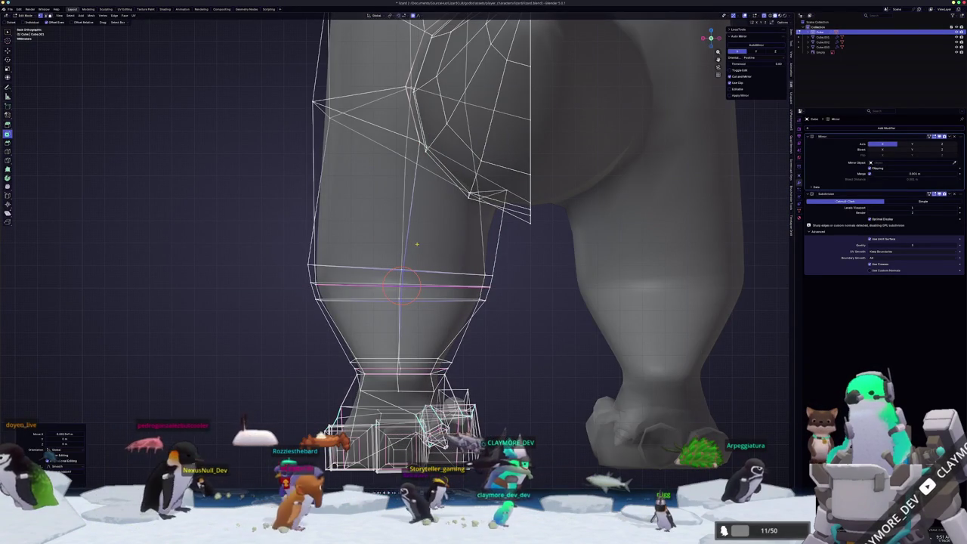
key(alt+z)
key(Tab)
scroll(345, 265, down, 3)
middle_drag(345, 265, 437, 315)
In Edit Mode, insert a new edge loop around the lizard's ankle
key(Tab)
scroll(437, 316, up, 2)
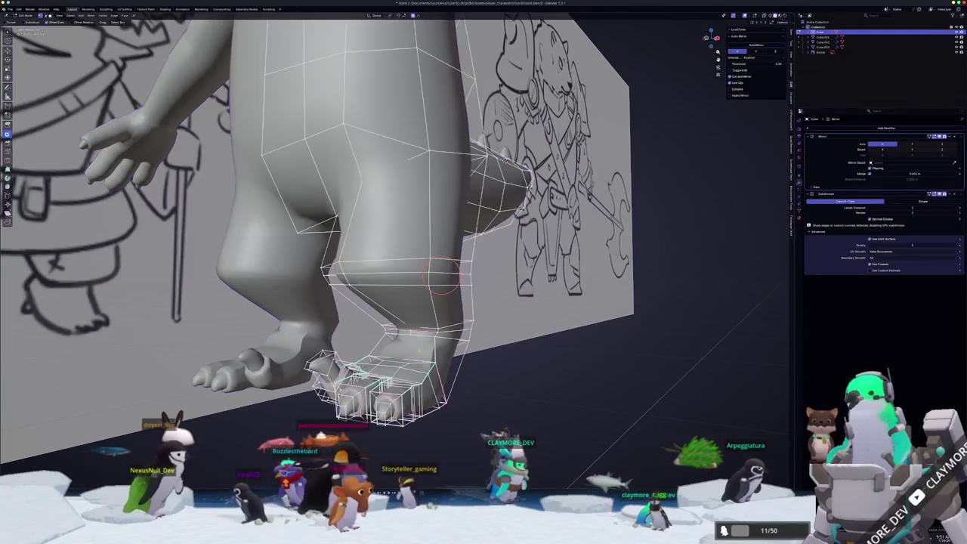
scroll(437, 302, up, 2)
scroll(438, 264, up, 3)
middle_drag(440, 224, 420, 169)
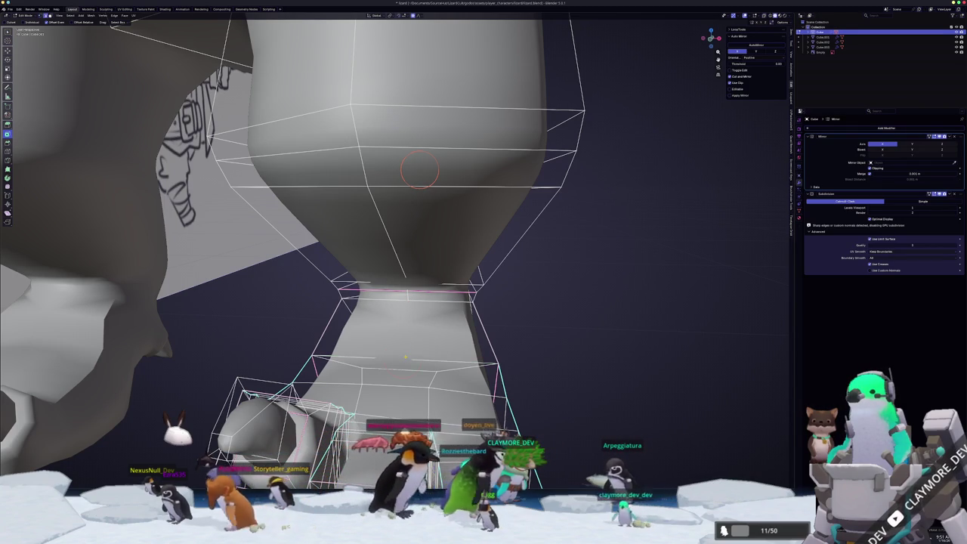
mouse_move(420, 169)
middle_down()
mouse_move(317, 181)
mouse_move(362, 190)
middle_up()
scroll(363, 191, up, 1)
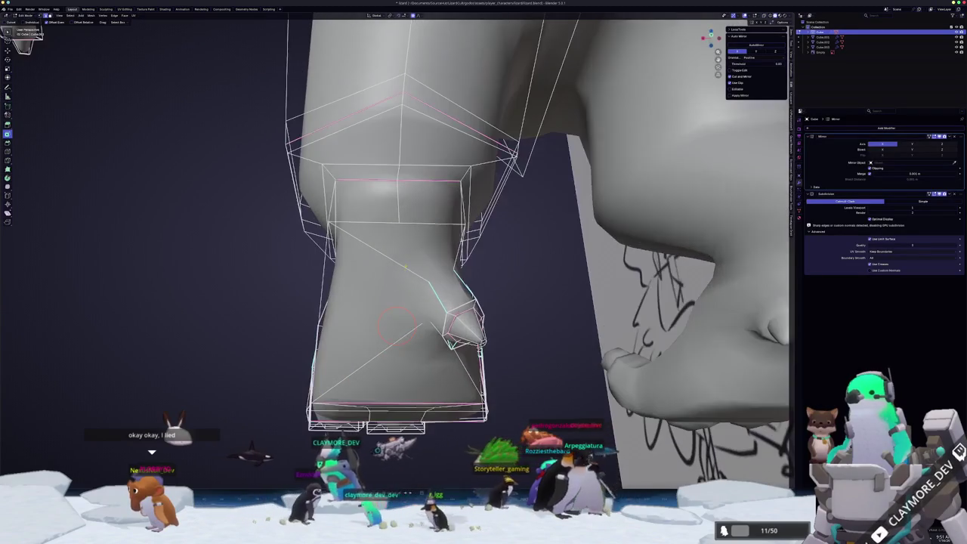
middle_drag(394, 325, 392, 350)
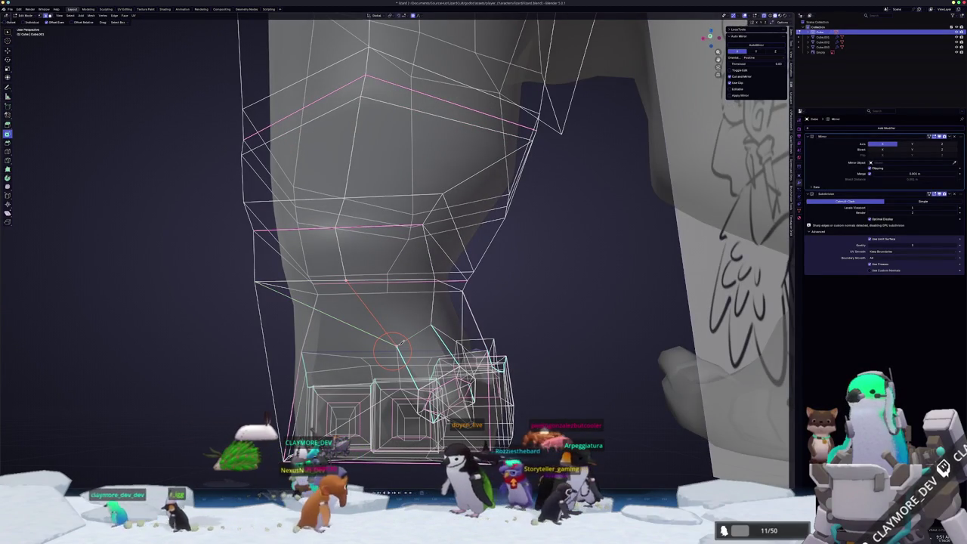
mouse_move(398, 342)
middle_down()
mouse_move(385, 316)
mouse_move(497, 318)
mouse_move(457, 292)
mouse_move(431, 291)
mouse_move(483, 347)
middle_up()
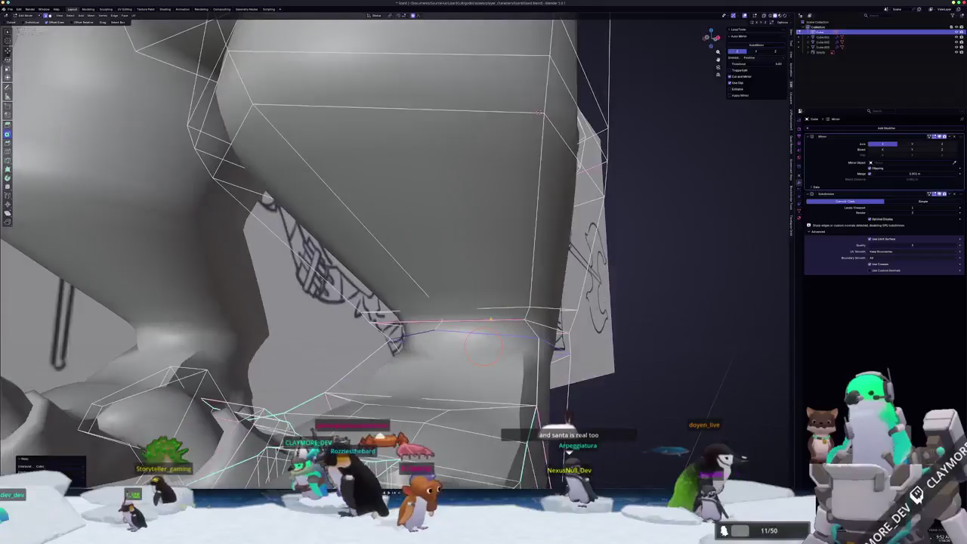
click(489, 320)
click(478, 308)
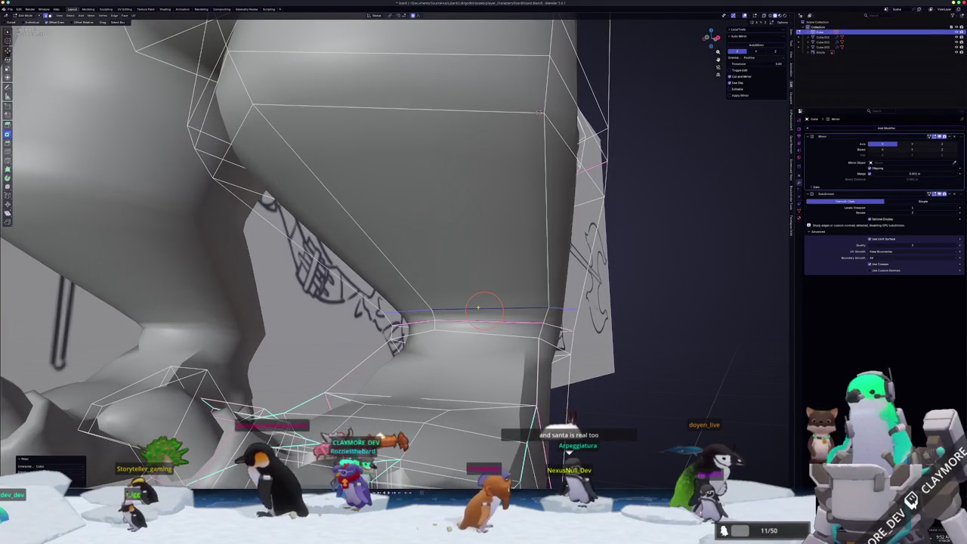
Orbit to check the new ankle loop, then switch to the quad topology image search
mouse_move(483, 306)
middle_down()
mouse_move(453, 302)
mouse_move(458, 270)
mouse_move(433, 209)
middle_up()
scroll(426, 215, down, 2)
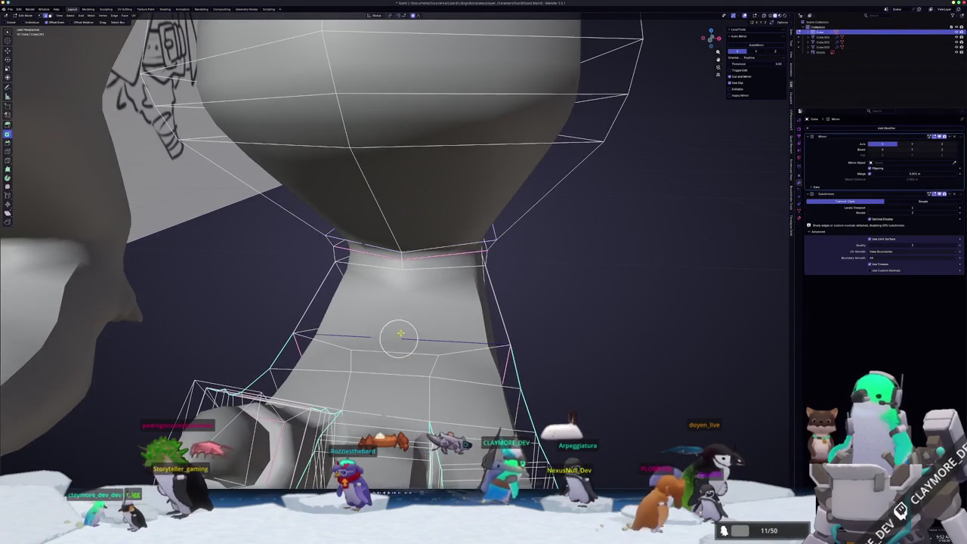
scroll(398, 331, up, 4)
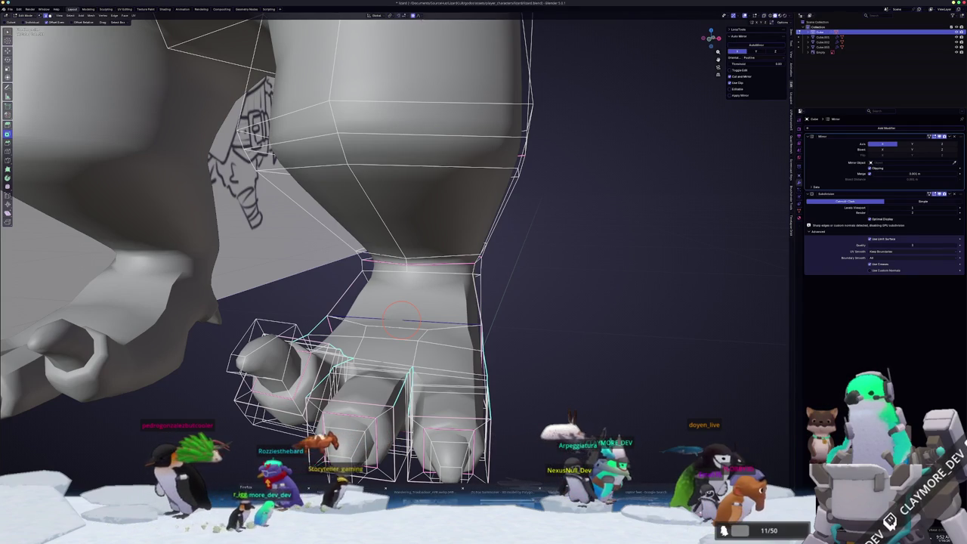
key(alt+Tab)
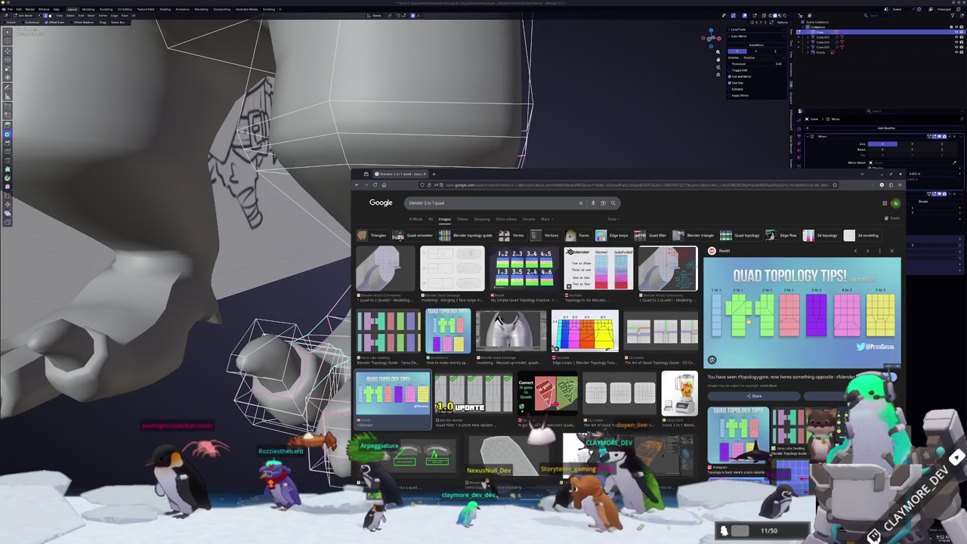
Alternate between the quad topology search results and the ankle mesh to compare them
mouse_move(528, 174)
mouse_down()
mouse_move(747, 182)
mouse_move(539, 167)
mouse_up()
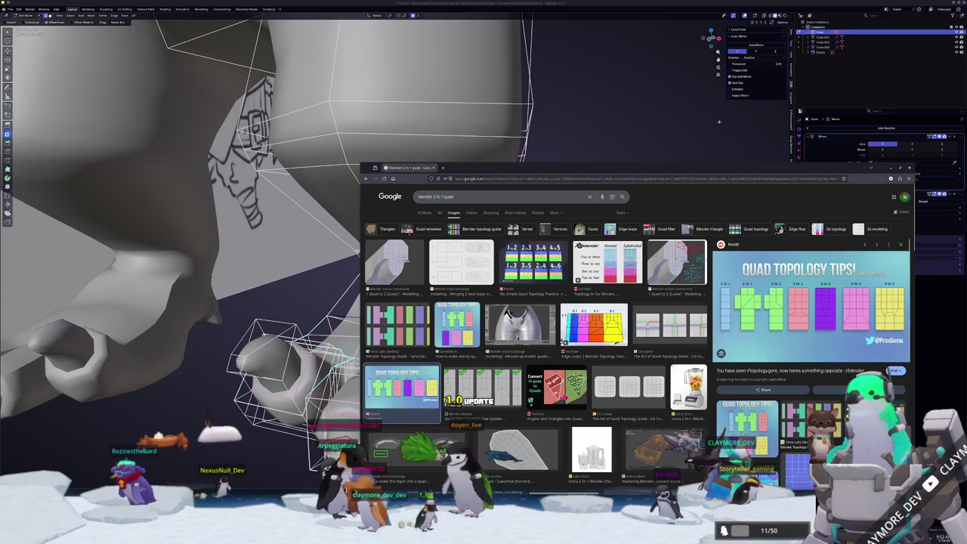
click(703, 138)
middle_drag(519, 327, 429, 325)
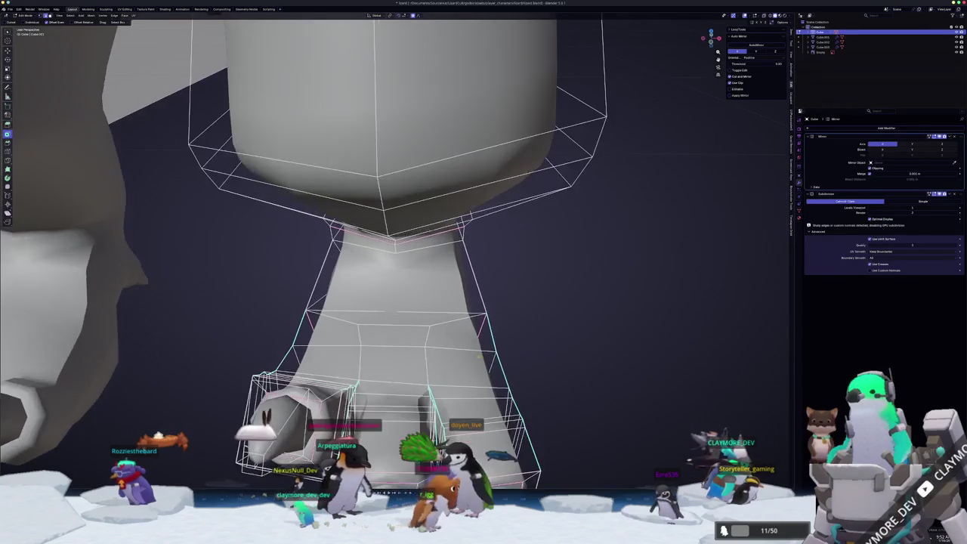
key(alt+Tab)
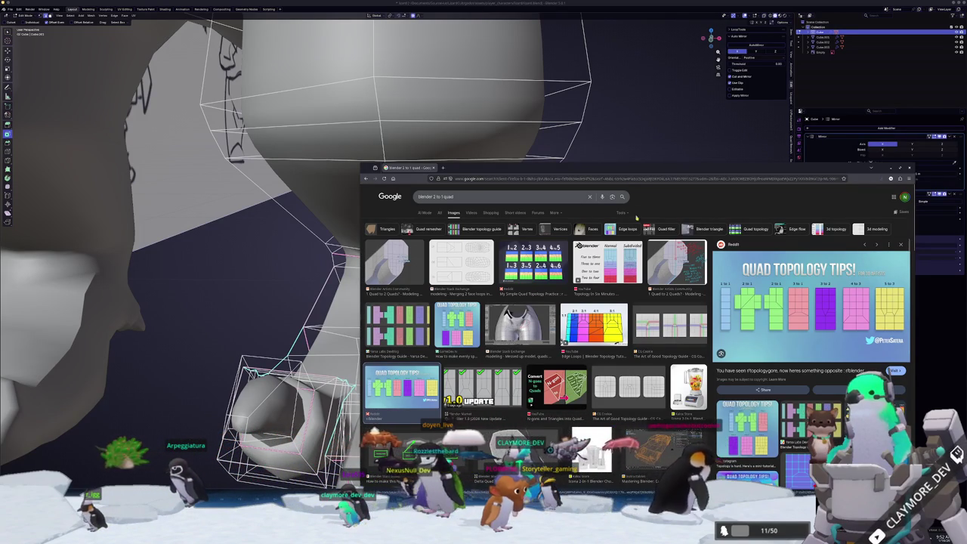
click(626, 118)
middle_drag(626, 117, 413, 330)
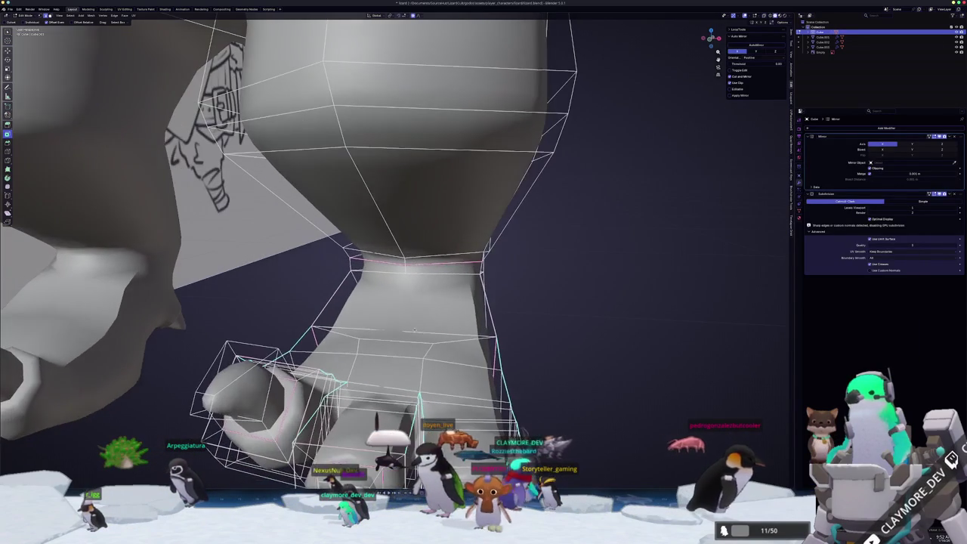
key(alt+Tab)
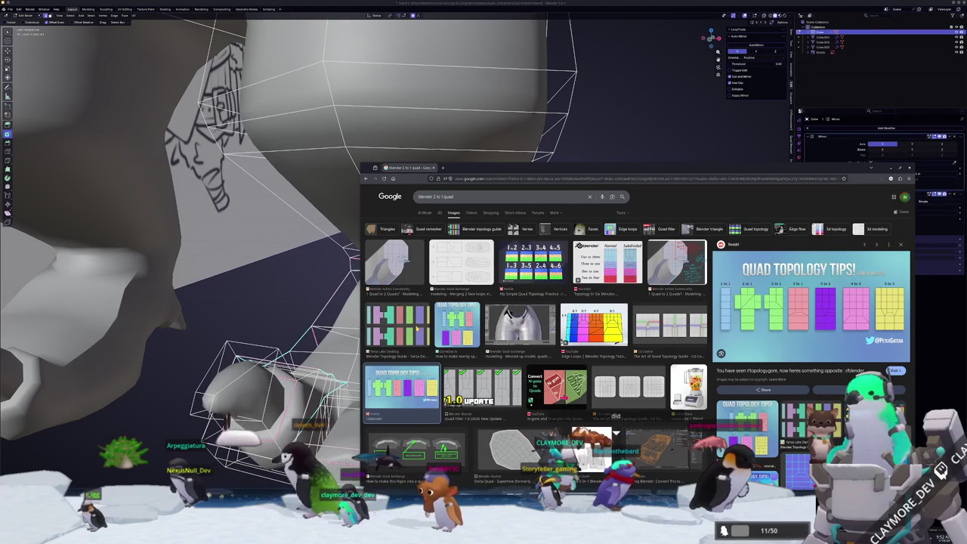
key(alt+Tab)
mouse_move(416, 321)
middle_down()
mouse_move(398, 344)
mouse_move(408, 351)
middle_up()
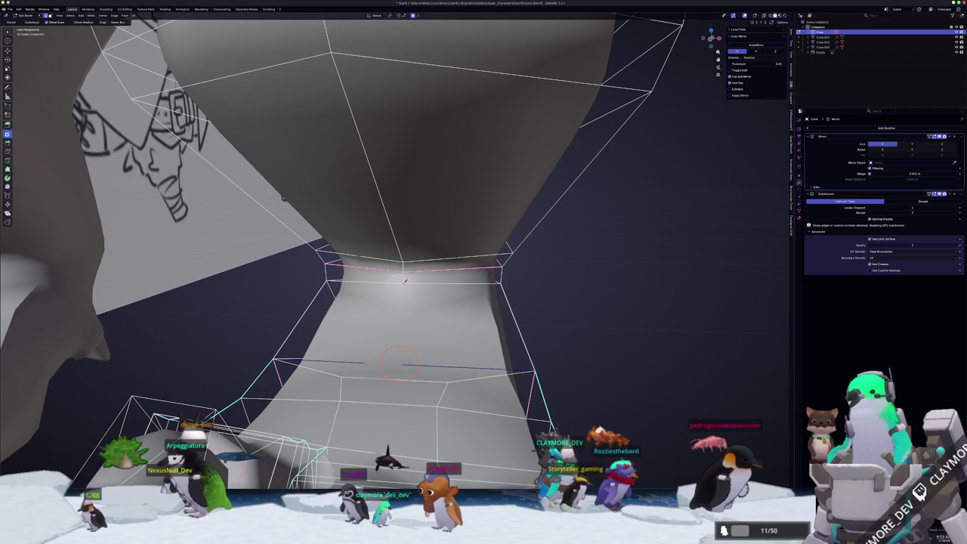
middle_drag(403, 284, 407, 330)
key(alt+Tab)
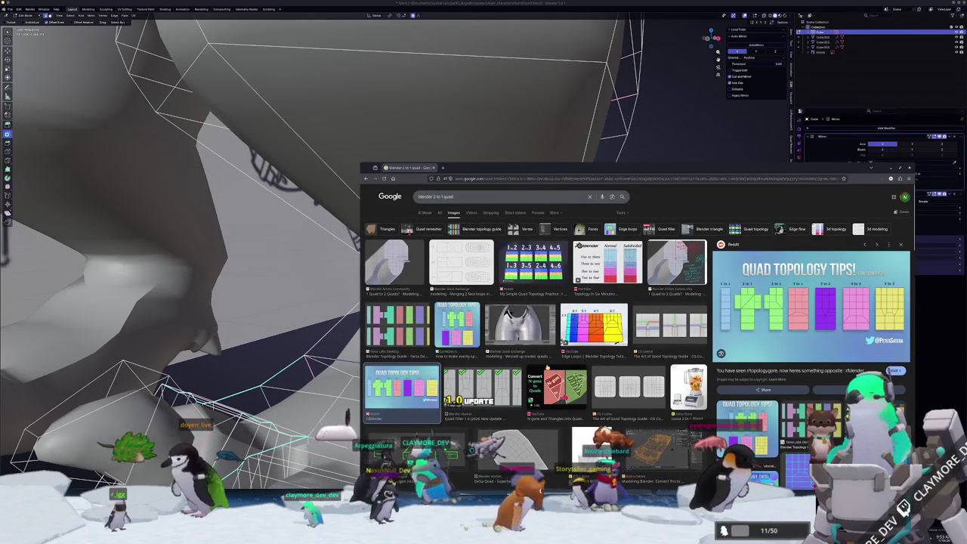
Browse the image previews and open the Ngon-to-quad example
scroll(537, 339, down, 1)
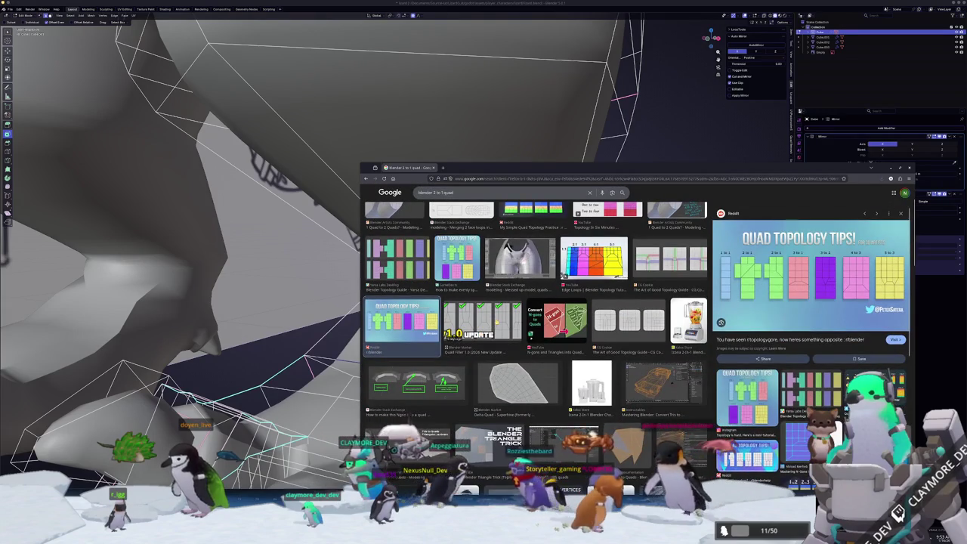
key(Right)
key(Left)
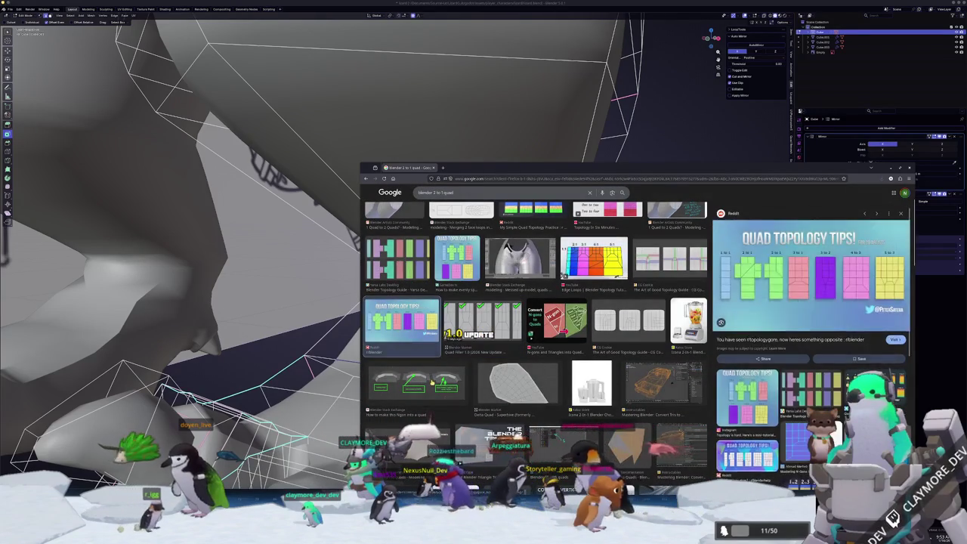
click(417, 381)
Scroll through the results, open the Triangles vs ngons diagram, then return to the ankle mesh
scroll(446, 378, down, 1)
scroll(453, 374, down, 1)
scroll(460, 372, down, 1)
scroll(468, 370, down, 1)
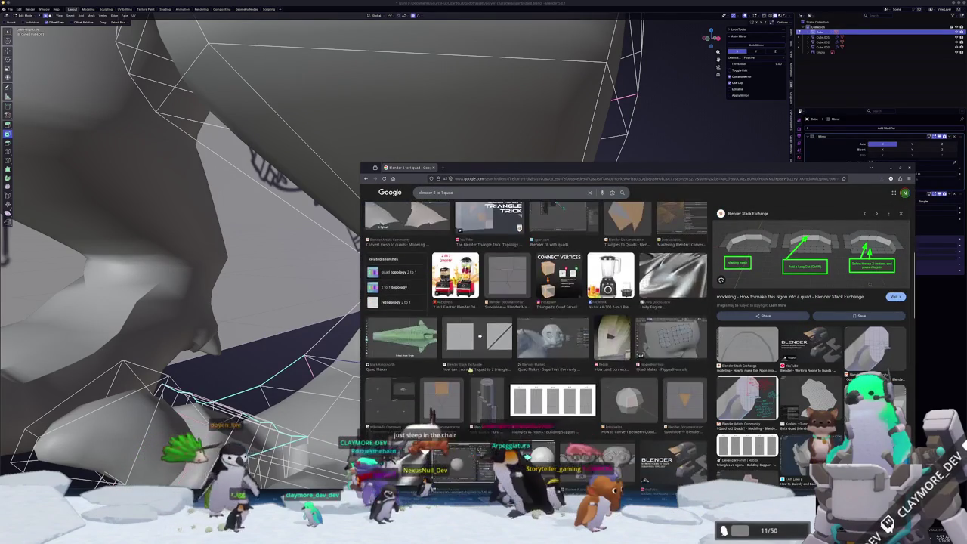
scroll(469, 370, down, 2)
scroll(491, 370, down, 2)
scroll(521, 368, down, 2)
scroll(557, 366, down, 2)
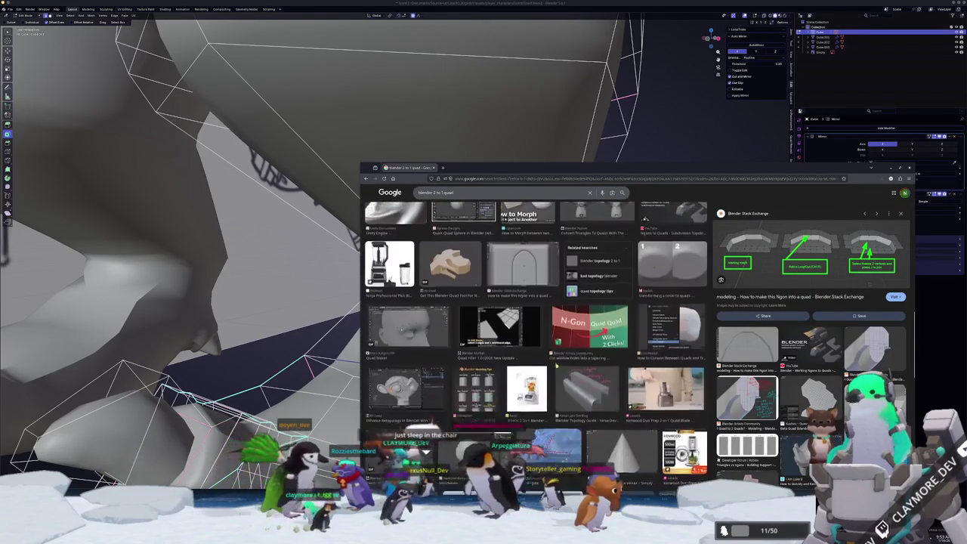
scroll(551, 359, down, 2)
scroll(543, 349, down, 1)
scroll(536, 337, down, 1)
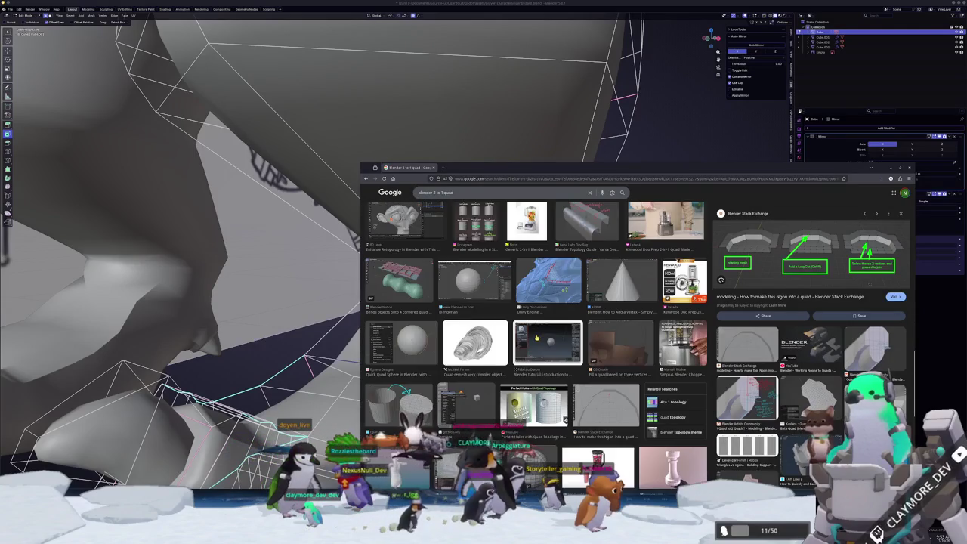
scroll(536, 338, down, 1)
scroll(536, 338, down, 1)
scroll(537, 338, down, 2)
scroll(536, 337, down, 1)
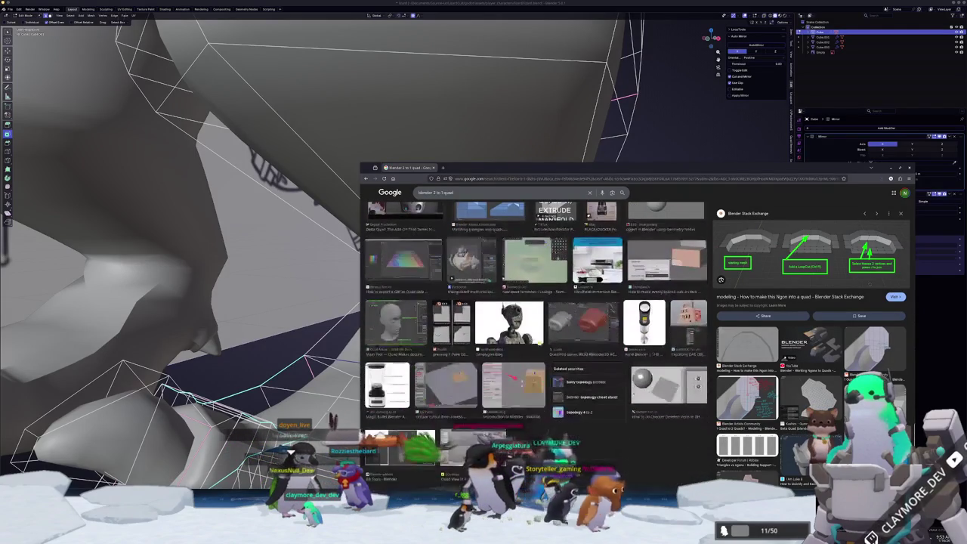
scroll(555, 334, down, 3)
scroll(552, 337, down, 4)
scroll(548, 338, up, 4)
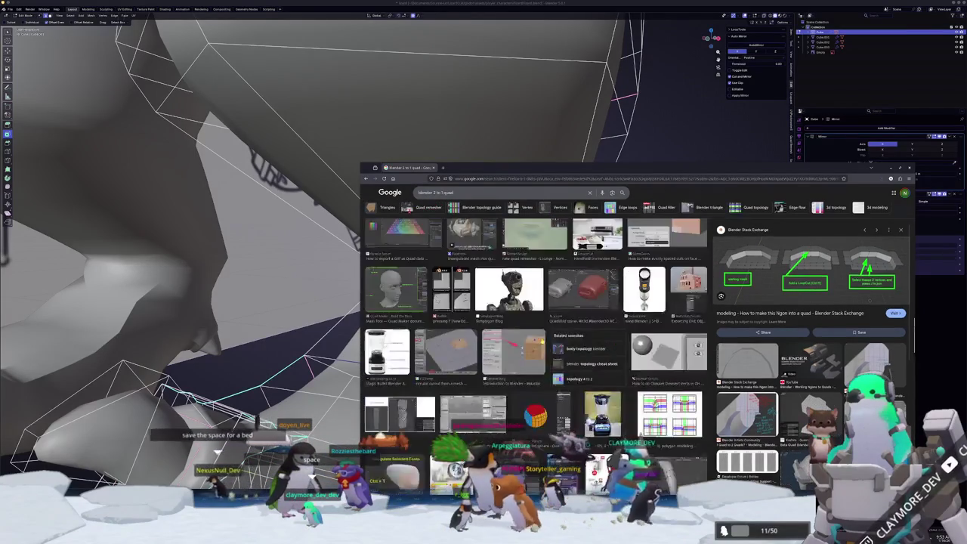
scroll(542, 341, up, 6)
scroll(546, 325, down, 3)
scroll(555, 283, down, 3)
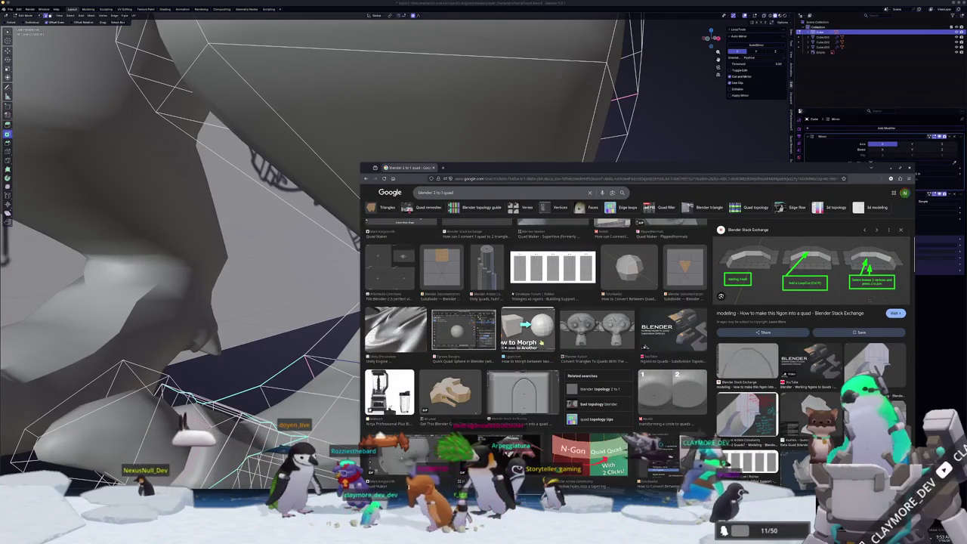
click(557, 275)
scroll(604, 302, up, 2)
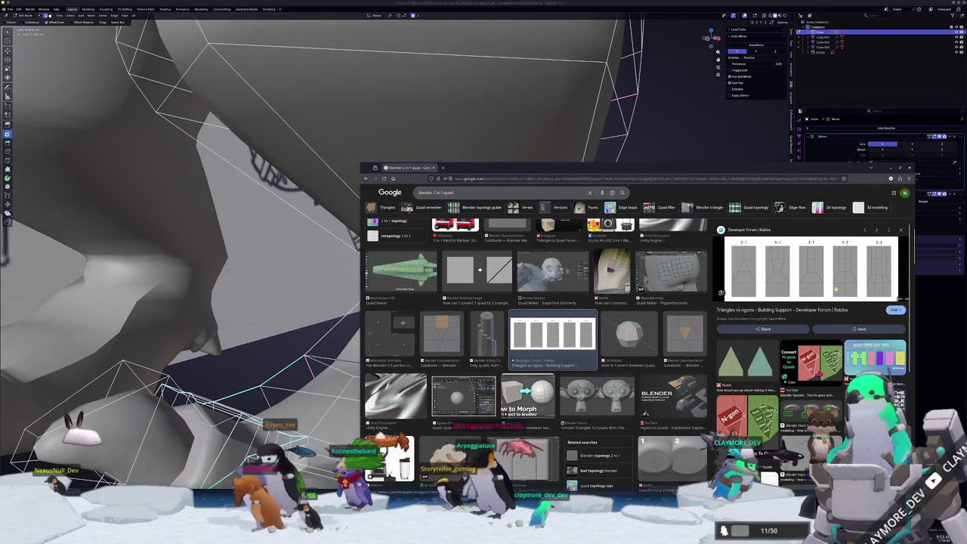
middle_drag(302, 317, 404, 367)
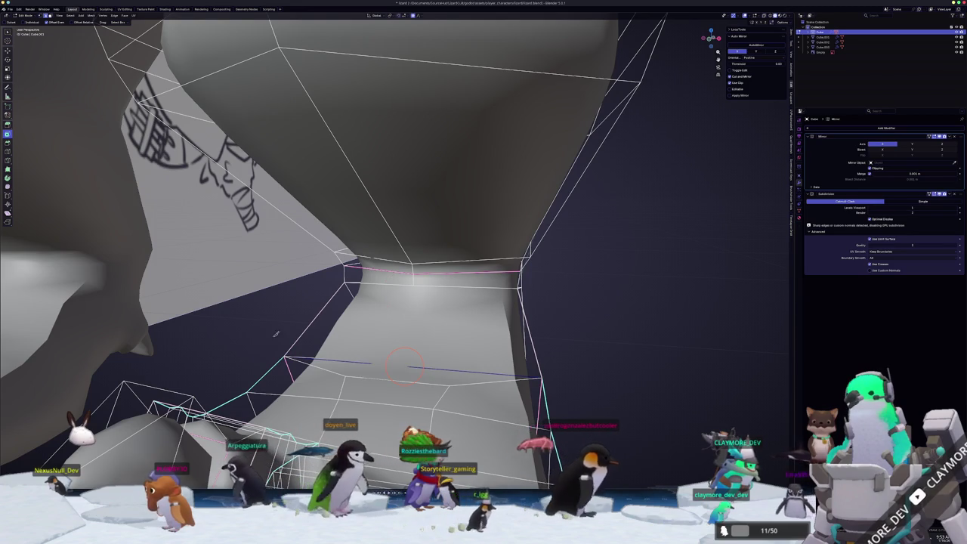
Knife-cut a triangular face into the lizard's lower leg near the ankle
middle_drag(276, 333, 346, 347)
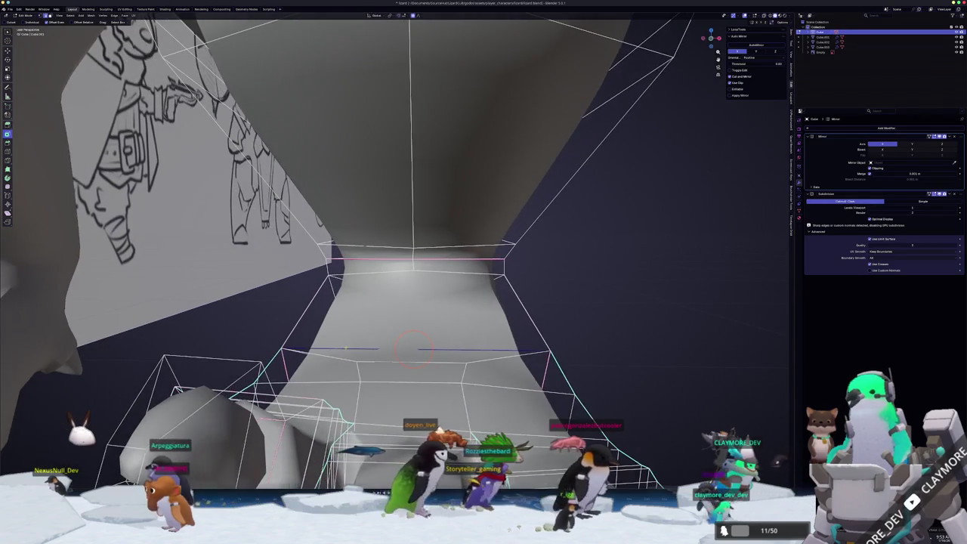
click(412, 268)
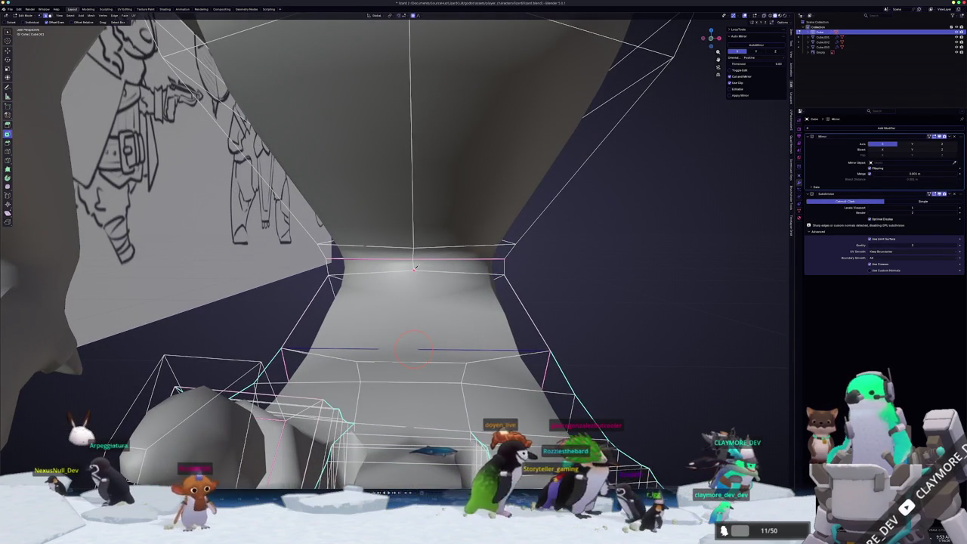
click(366, 356)
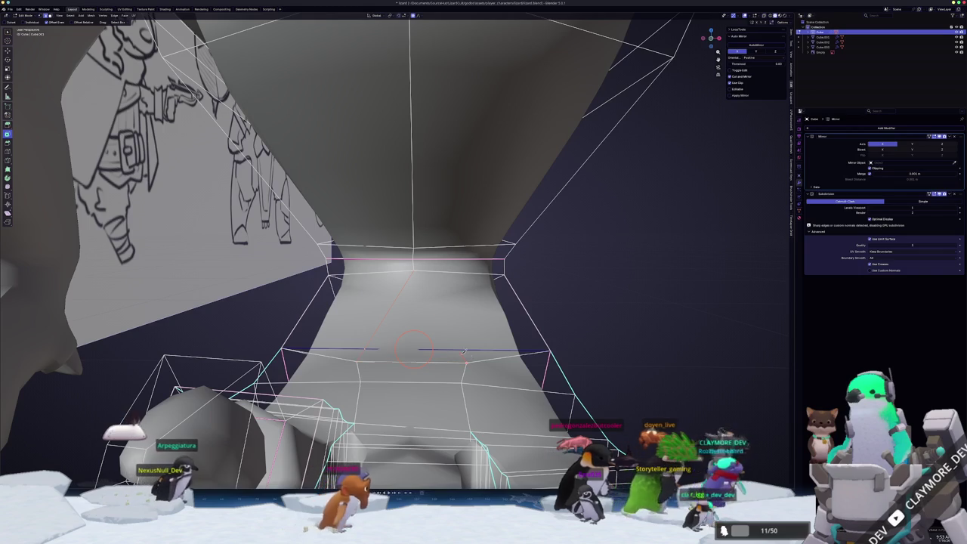
click(463, 360)
click(416, 268)
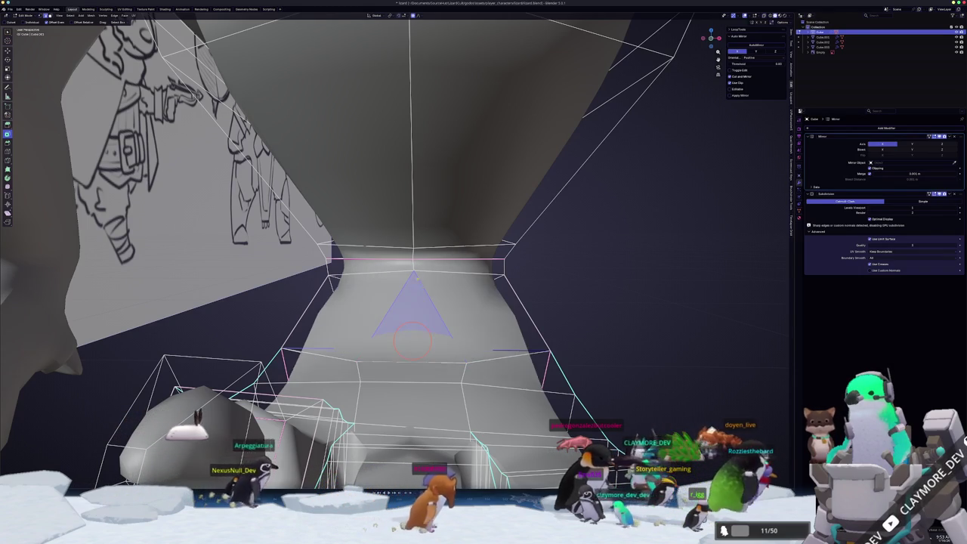
mouse_move(425, 341)
middle_down()
mouse_move(470, 339)
mouse_move(420, 317)
middle_up()
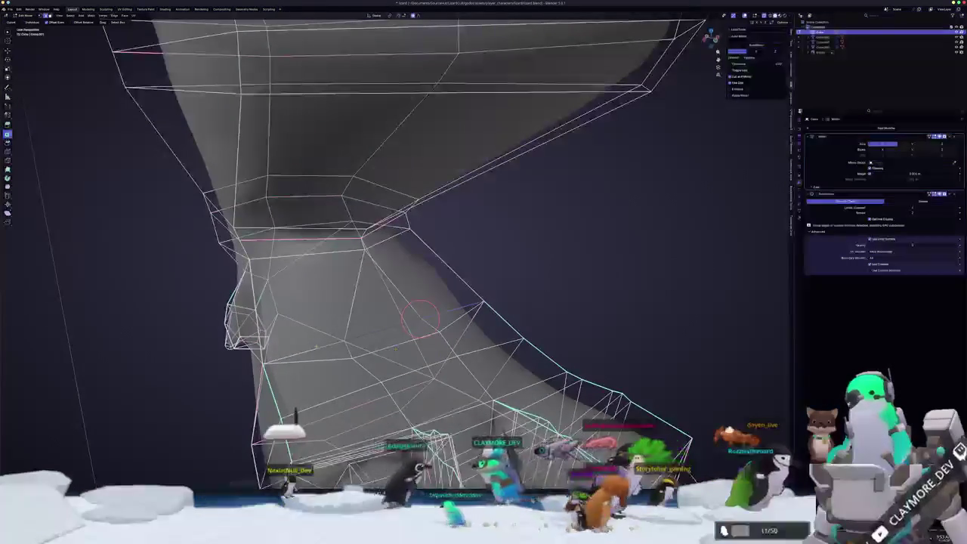
Dissolve the leftover edges around the cut and orbit to check the foot against the reference
click(318, 349)
scroll(393, 355, up, 3)
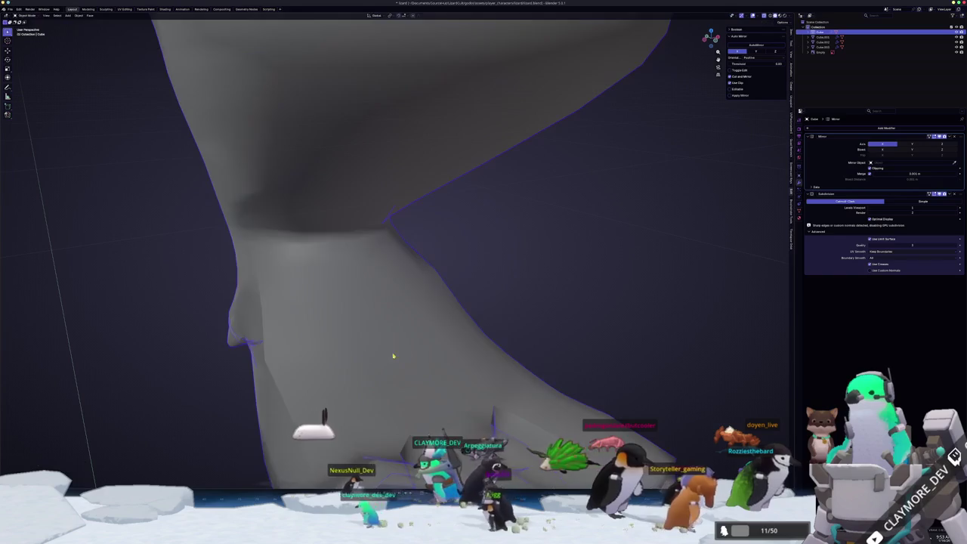
scroll(393, 355, up, 3)
scroll(423, 343, up, 2)
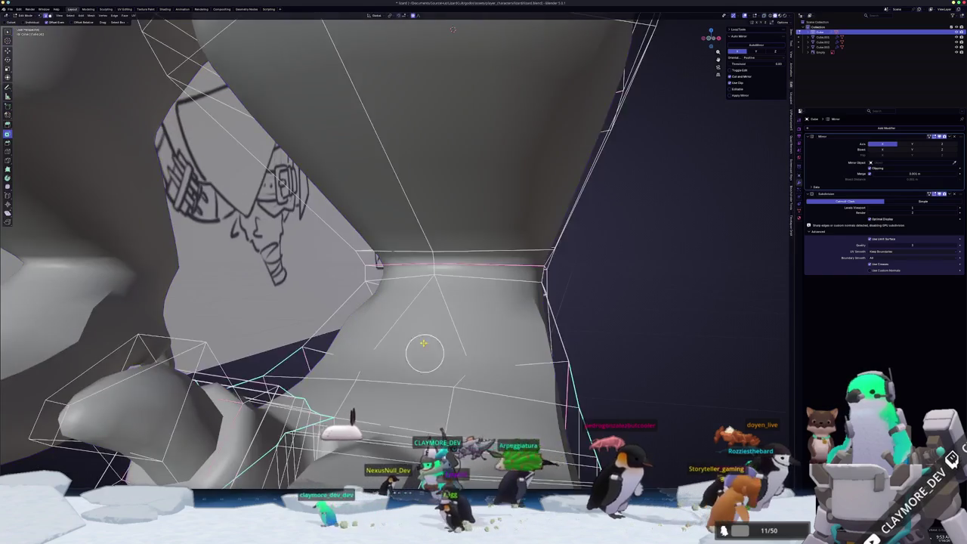
scroll(424, 343, down, 4)
mouse_move(424, 343)
middle_down()
mouse_move(454, 276)
mouse_move(484, 268)
mouse_move(453, 264)
mouse_move(501, 261)
middle_up()
mouse_move(308, 282)
middle_down()
mouse_move(513, 252)
mouse_move(541, 268)
middle_up()
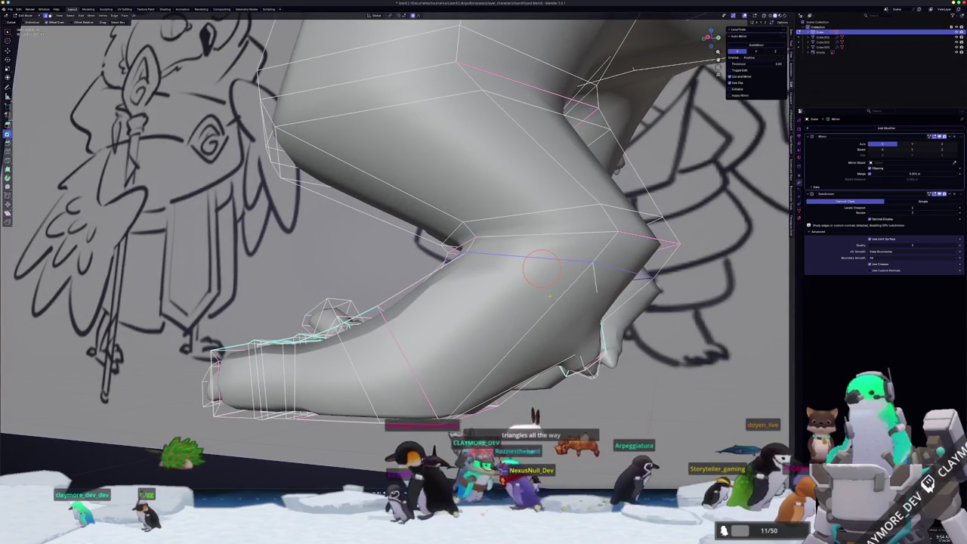
Nudge a foot vertex left, then view the leg in Right Ortho with X-ray on
key(g)
click(558, 298)
key(KP_3)
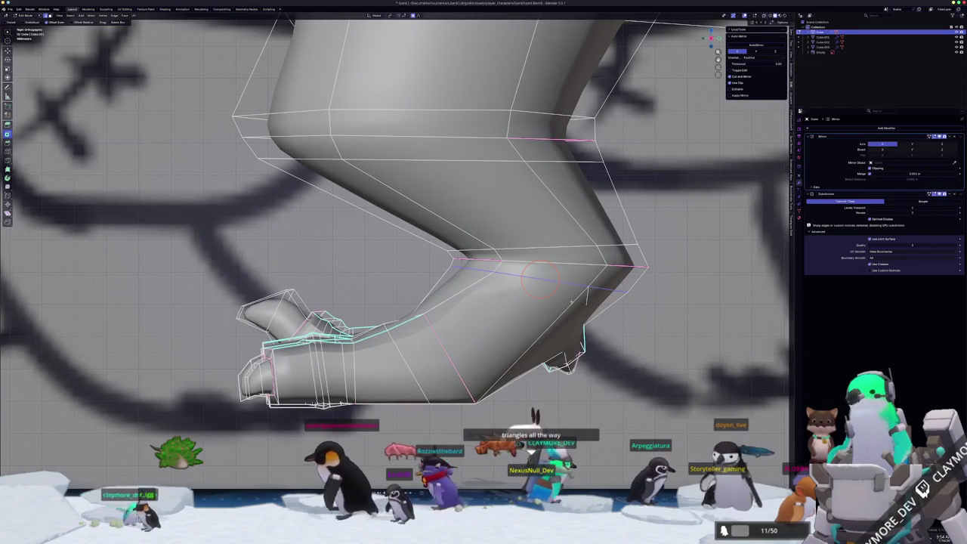
right_click(637, 309)
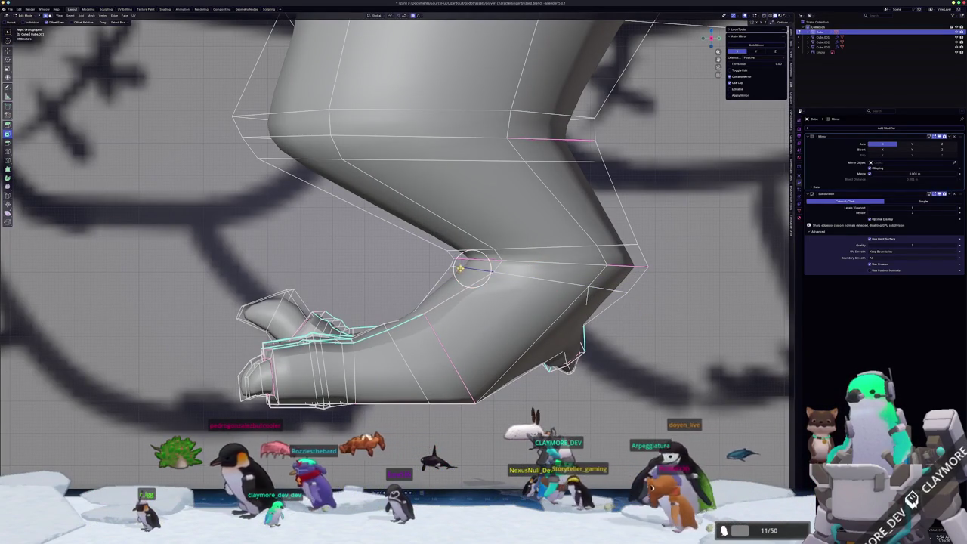
key(alt+z)
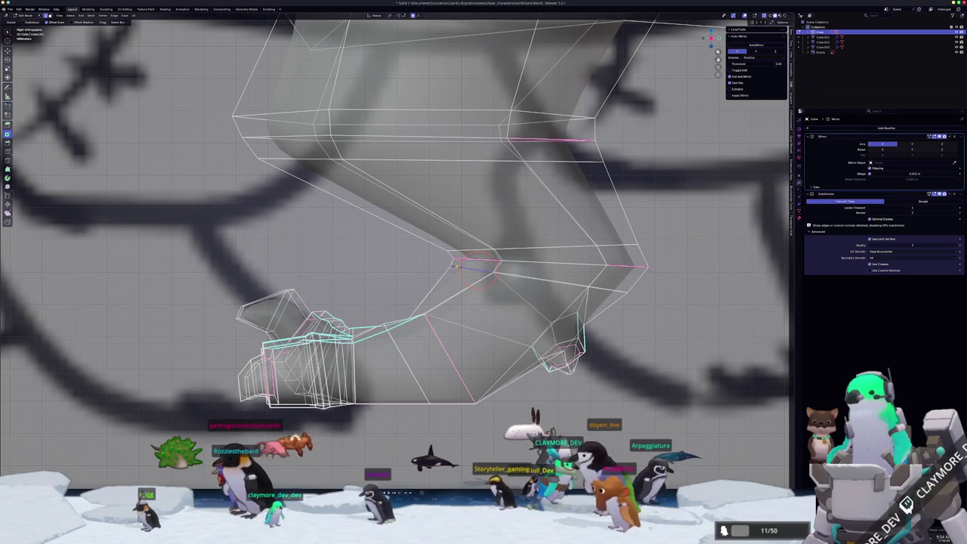
Slide the ankle and back-of-heel edges along the heel to match the reference
key(g)
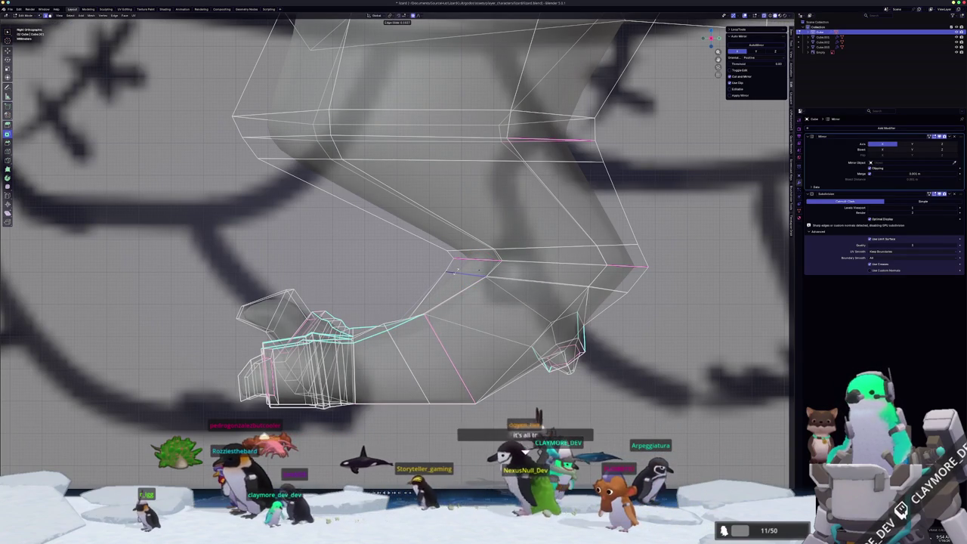
click(455, 270)
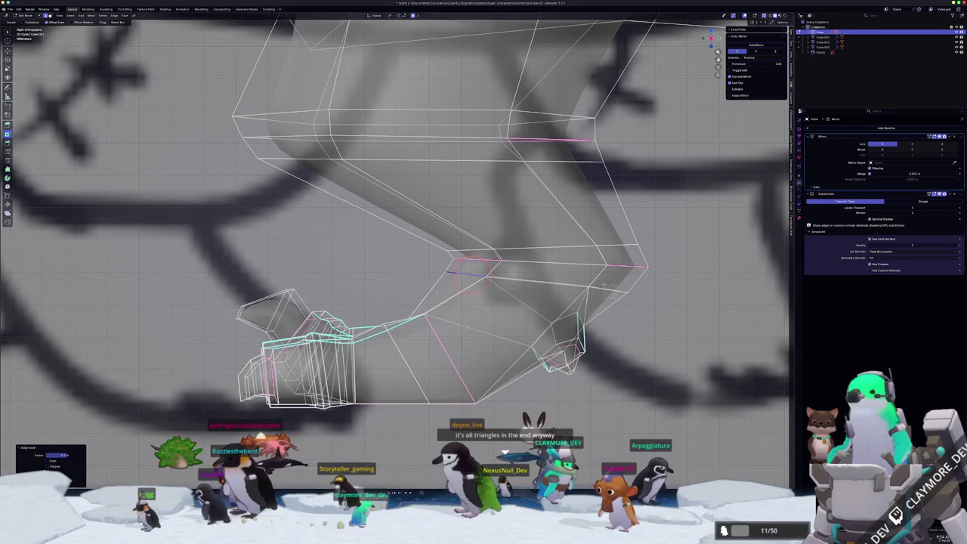
click(604, 290)
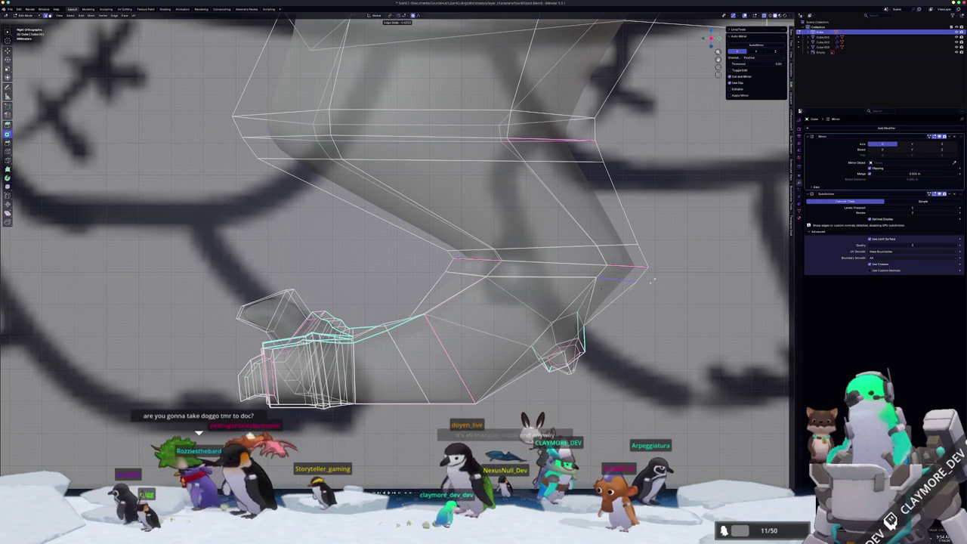
click(652, 281)
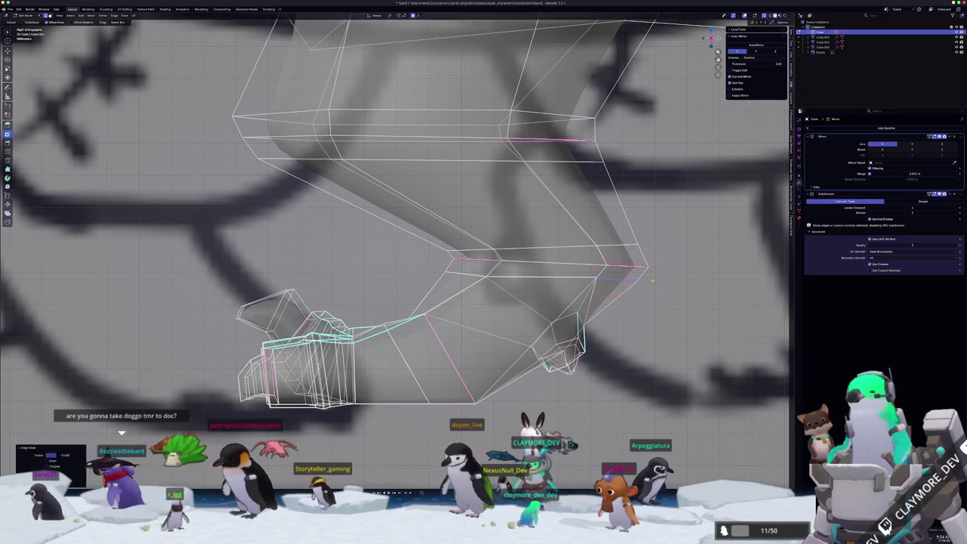
scroll(652, 281, up, 1)
key(g)
key(g)
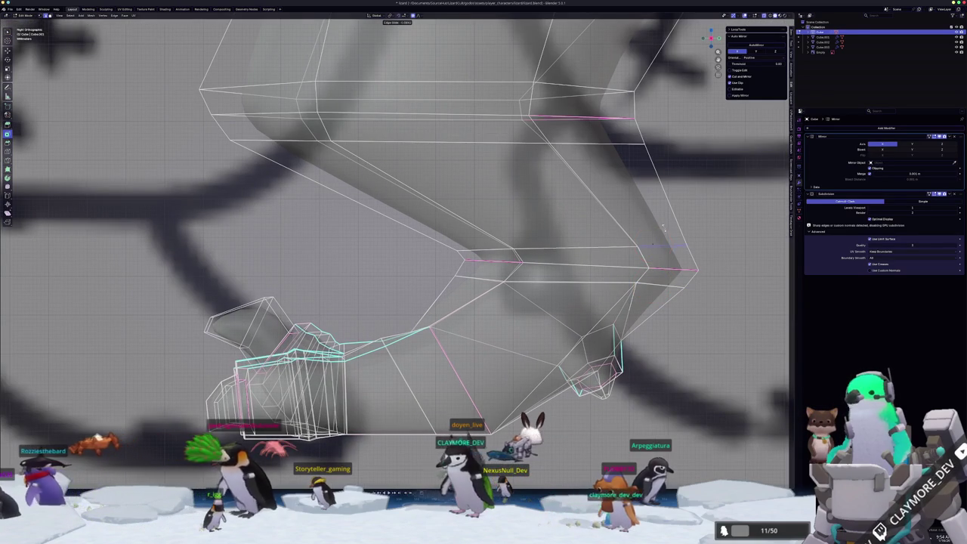
click(668, 245)
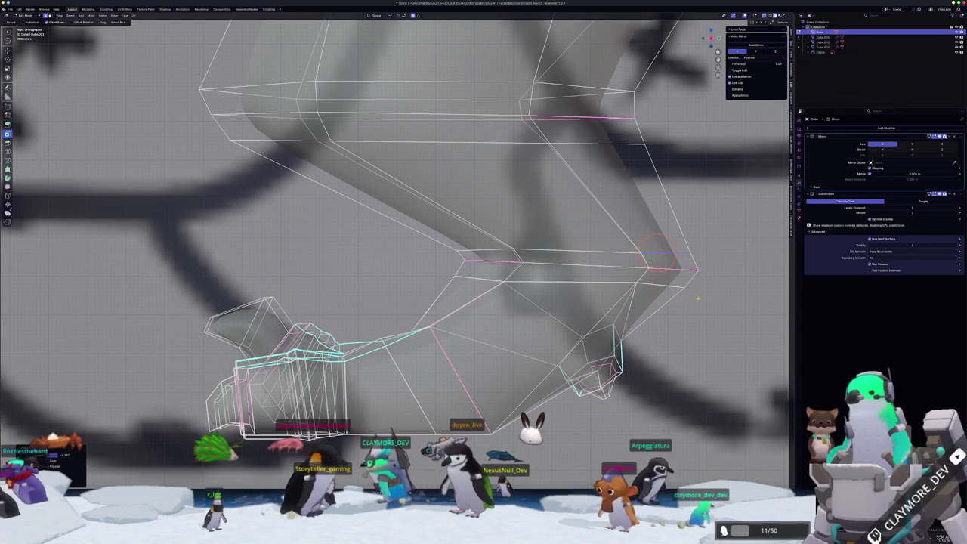
Slide several ankle vertices along their edges to reshape the heel curve
key(g)
key(g)
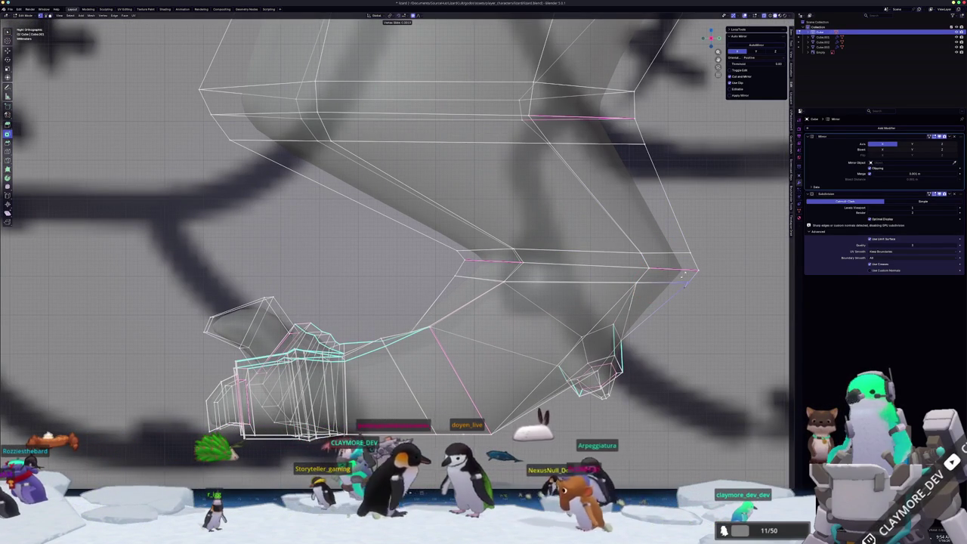
click(680, 278)
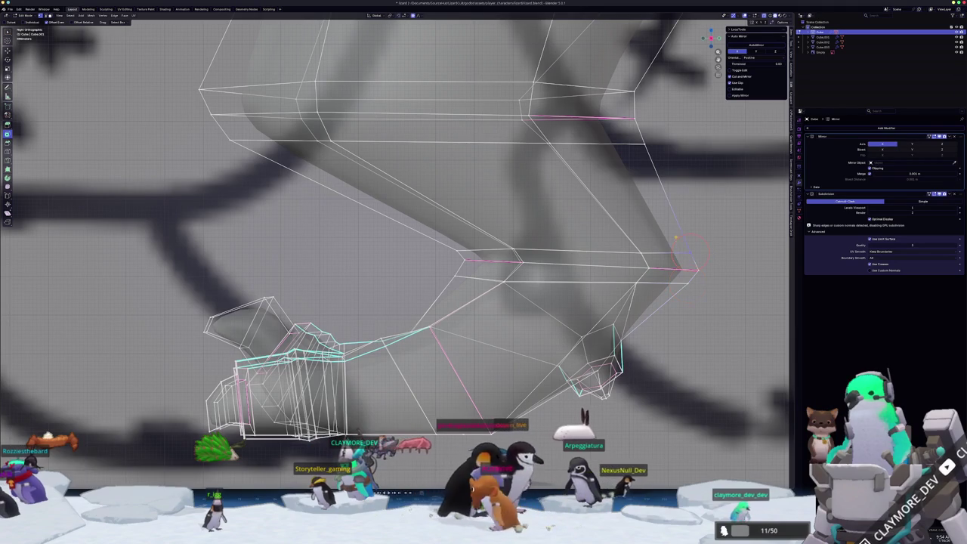
key(g)
key(g)
click(678, 239)
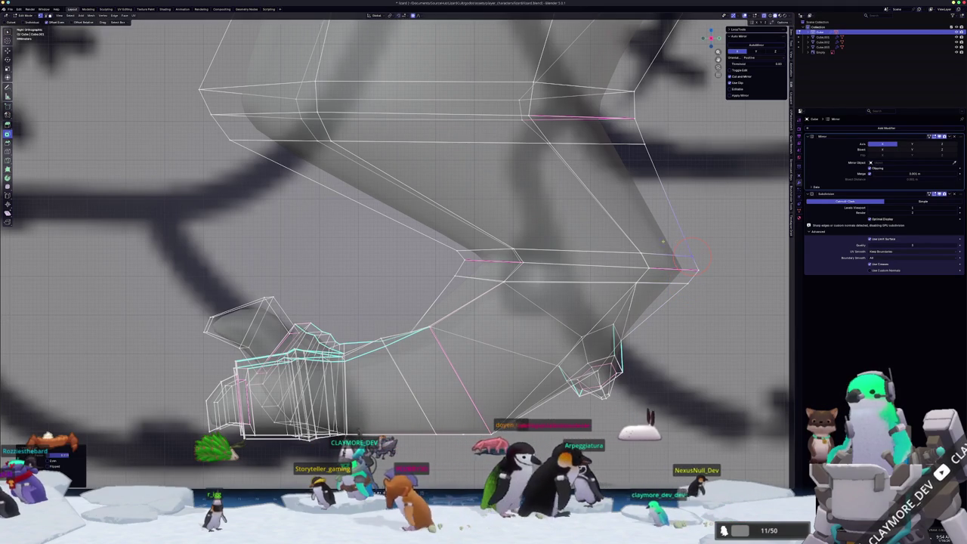
key(g)
key(g)
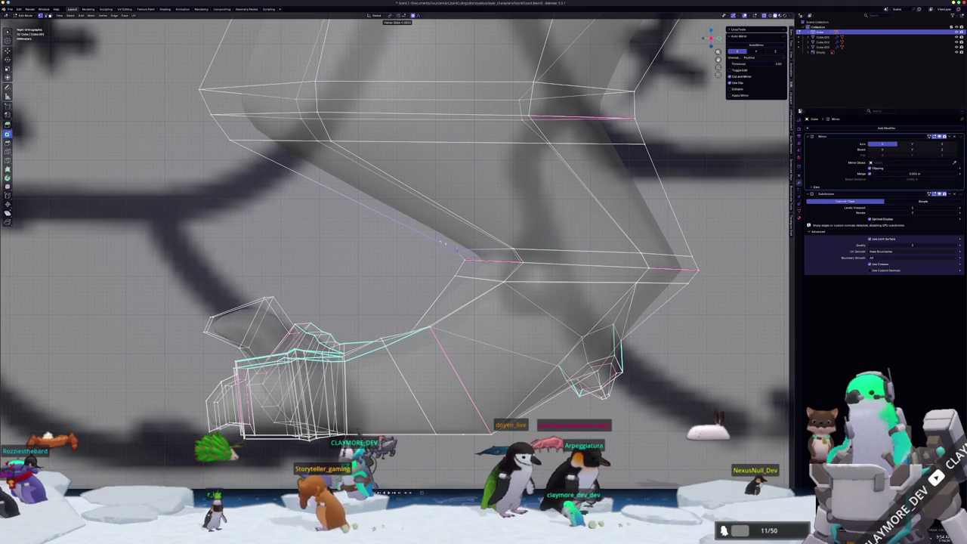
click(449, 243)
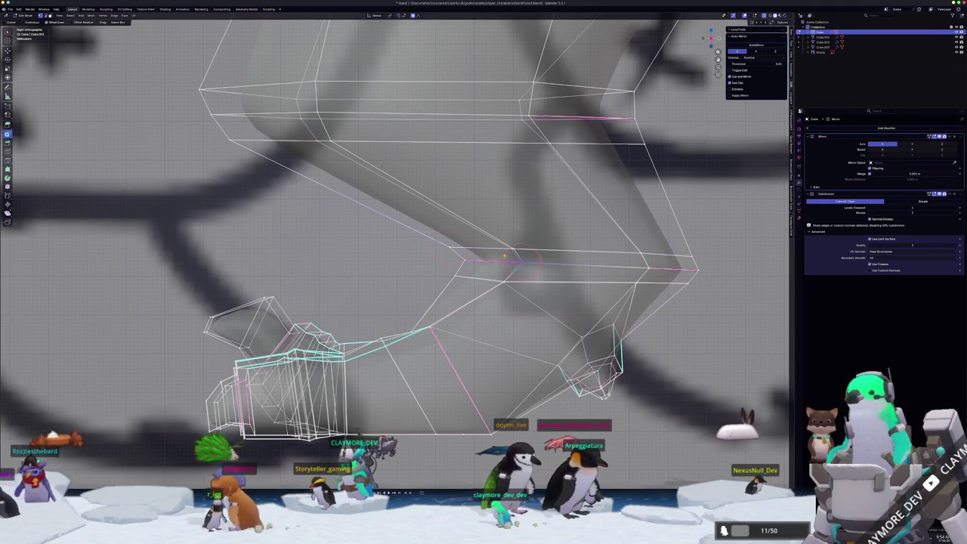
key(g)
key(g)
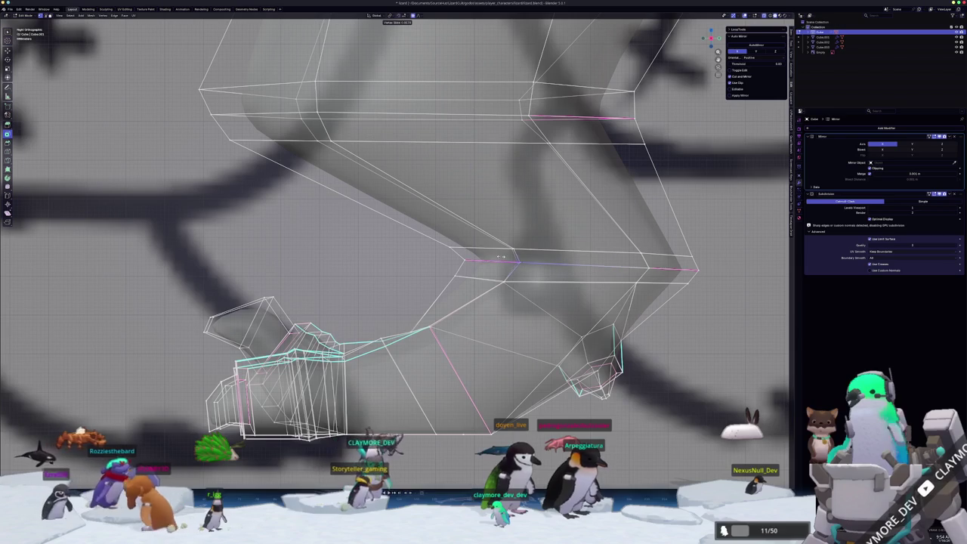
click(512, 246)
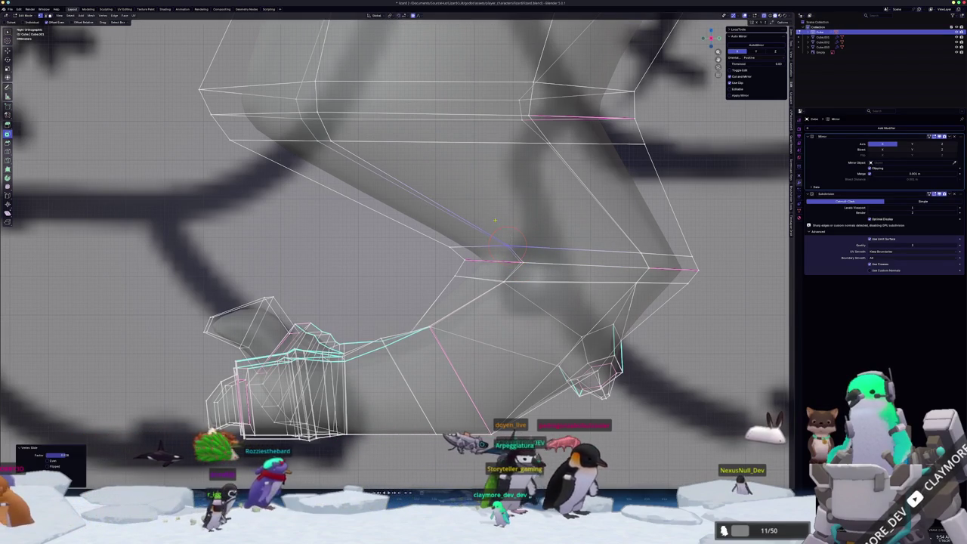
Move an ankle vertex, scale the selection, and preview the smoothed leg in Object Mode
key(g)
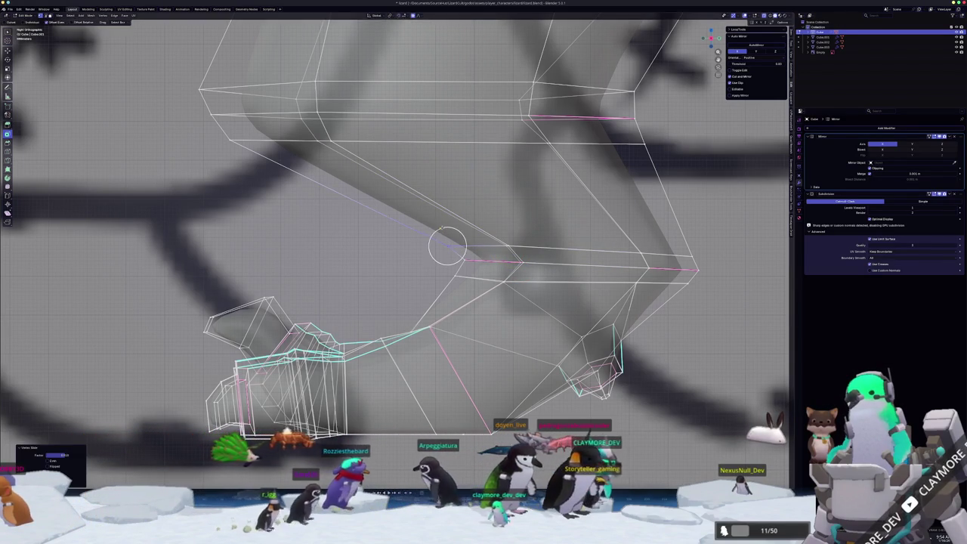
click(442, 239)
scroll(507, 270, down, 1)
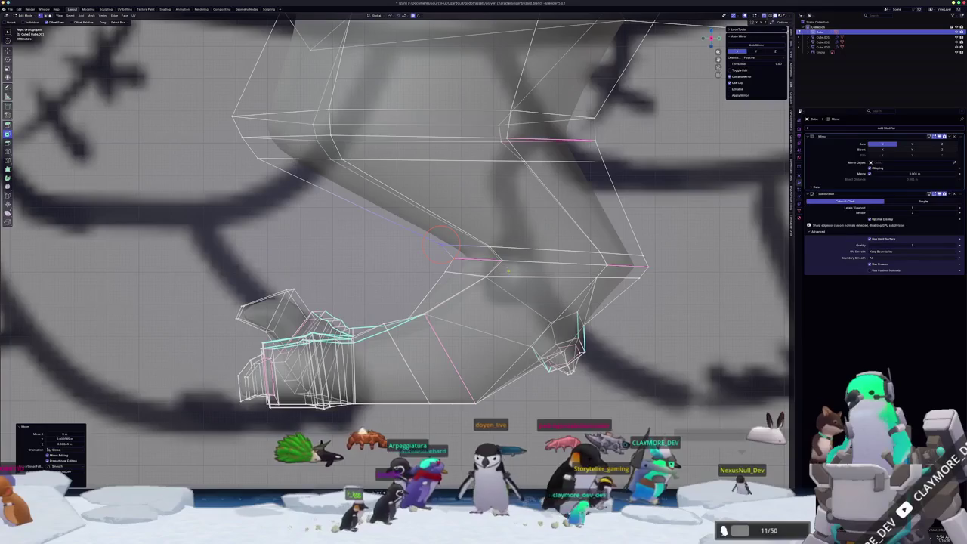
scroll(492, 254, up, 2)
key(s)
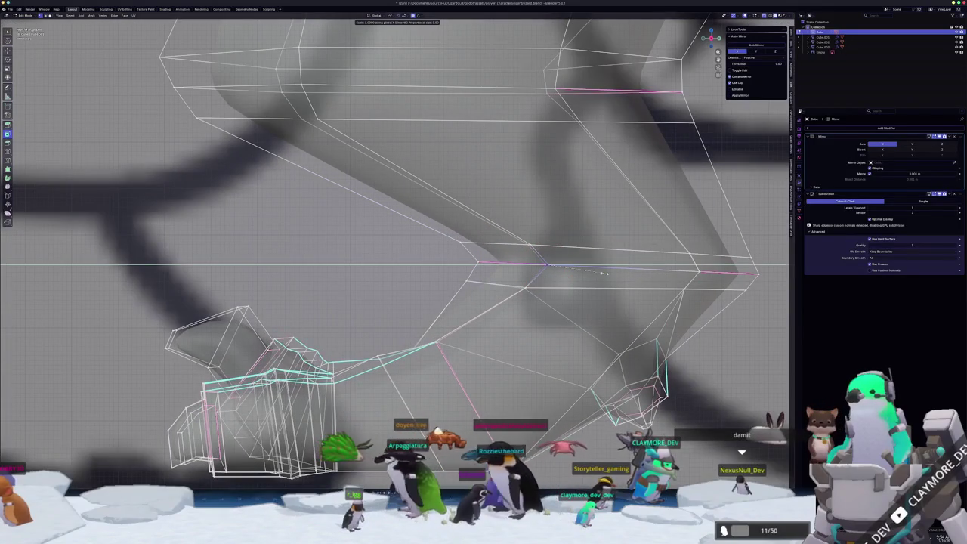
click(604, 274)
scroll(529, 287, down, 1)
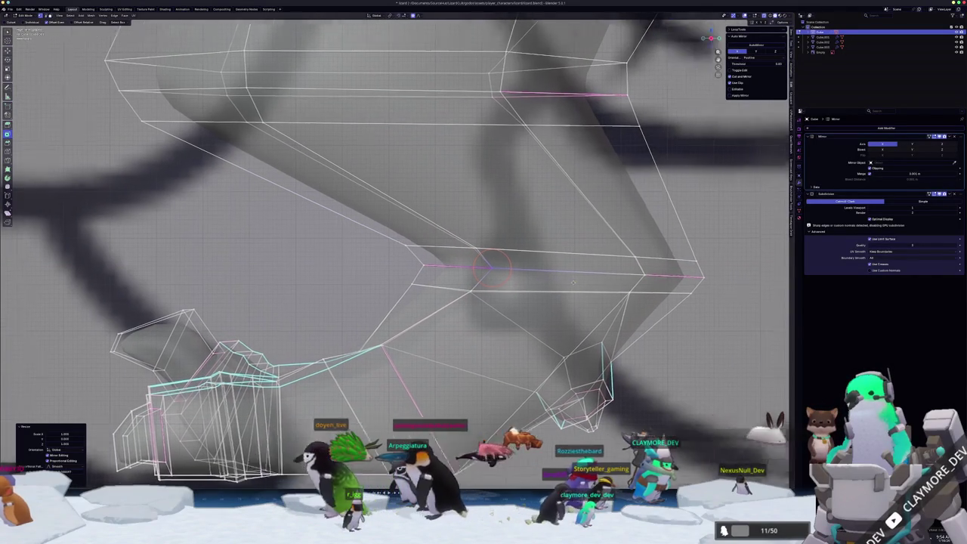
key(Tab)
scroll(510, 298, up, 1)
scroll(511, 299, down, 2)
mouse_move(510, 298)
middle_down()
mouse_move(422, 291)
mouse_move(488, 279)
mouse_move(500, 288)
mouse_move(360, 286)
mouse_move(426, 283)
mouse_move(459, 299)
mouse_move(414, 320)
middle_up()
Clear the seam from the selected edge on the lizard's leg
key(Tab)
key(Tab)
scroll(453, 285, down, 3)
key(Tab)
scroll(459, 299, up, 3)
scroll(423, 298, up, 3)
right_click(414, 320)
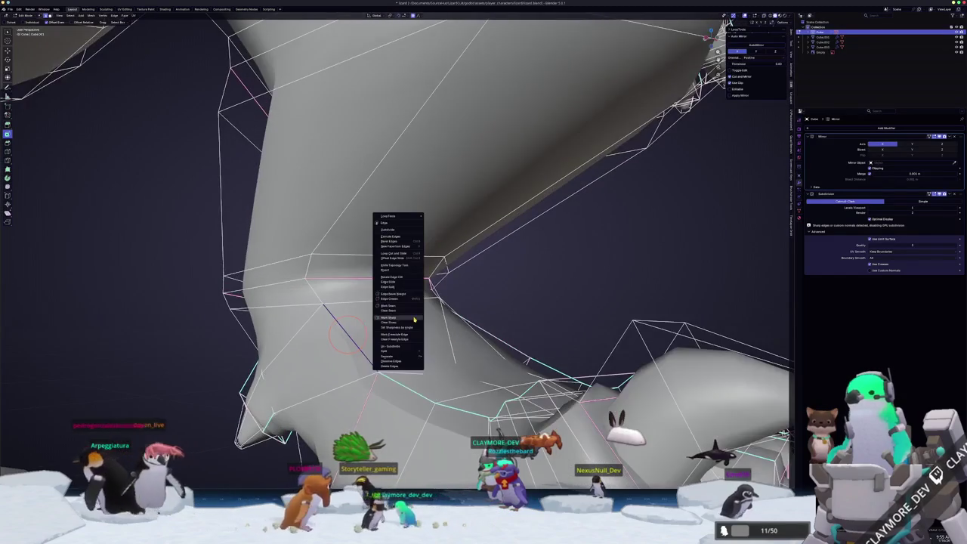
click(407, 310)
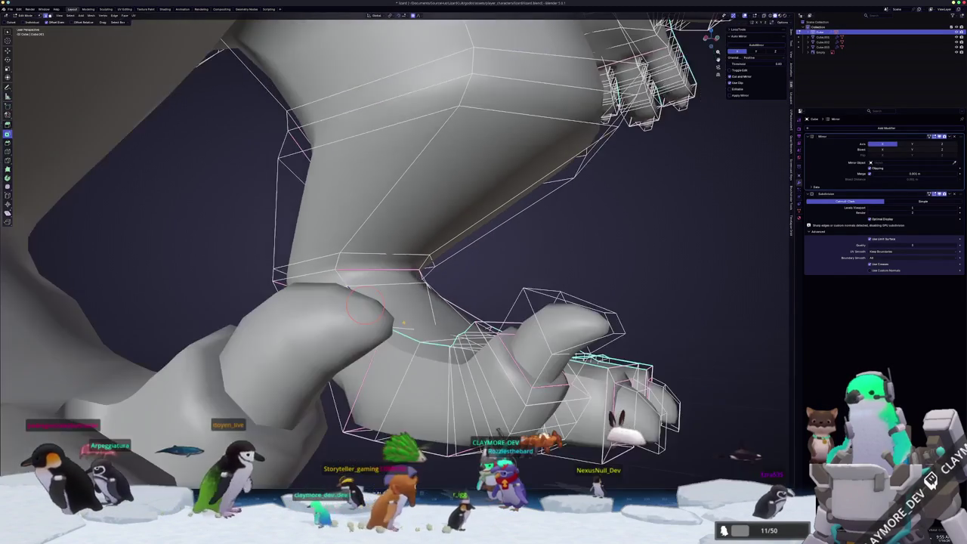
Inspect both feet from the front and below, finishing in Right Ortho view
scroll(408, 310, down, 3)
mouse_move(423, 309)
middle_down()
mouse_move(455, 305)
mouse_move(400, 324)
mouse_move(413, 306)
middle_up()
key(Tab)
scroll(400, 325, up, 3)
scroll(404, 321, down, 3)
key(Tab)
key(Tab)
middle_drag(483, 283, 428, 304)
key(Tab)
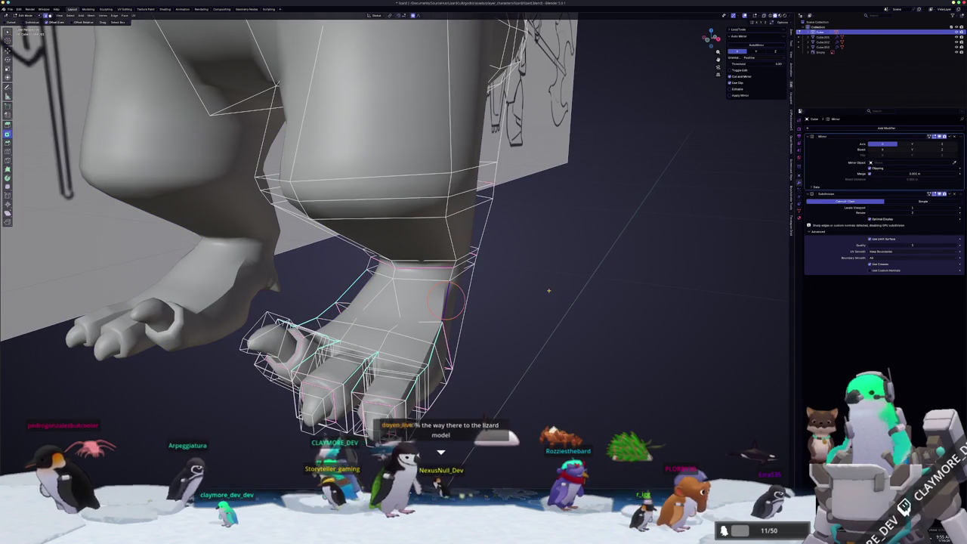
key(Tab)
mouse_move(511, 296)
middle_down()
mouse_move(475, 302)
mouse_move(484, 246)
mouse_move(484, 280)
mouse_move(464, 275)
mouse_move(464, 298)
mouse_move(453, 286)
mouse_move(531, 70)
mouse_move(456, 78)
mouse_move(430, 210)
mouse_move(562, 105)
middle_up()
key(Tab)
key(KP_3)
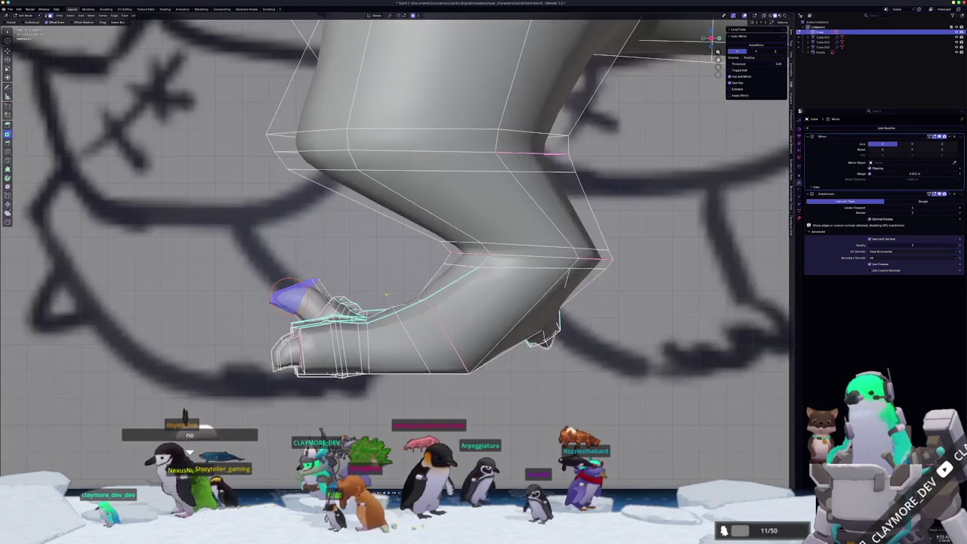
scroll(562, 106, up, 1)
key(e)
shift+middle_drag(380, 277, 432, 265)
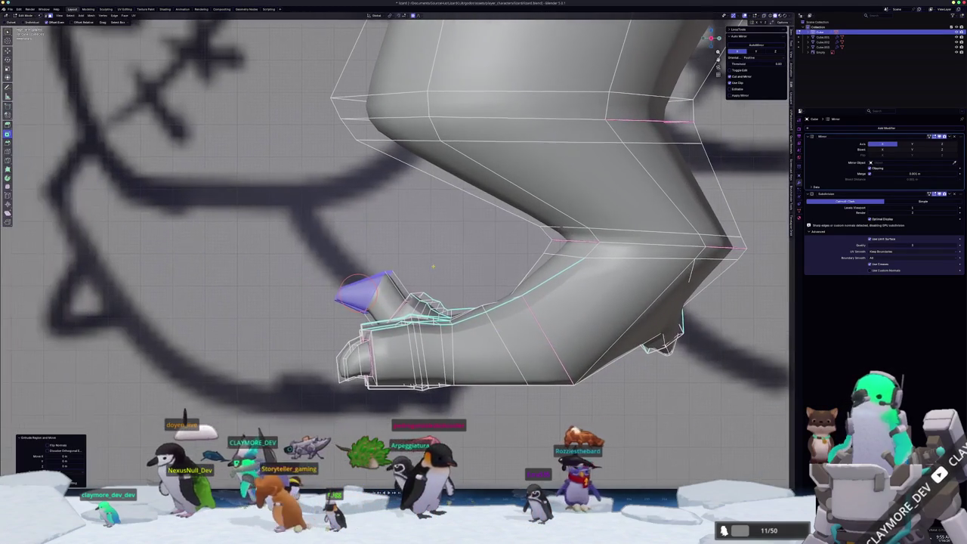
click(448, 261)
key(r)
mouse_move(448, 257)
middle_down()
mouse_move(409, 209)
mouse_move(412, 308)
mouse_move(393, 311)
mouse_move(389, 333)
mouse_move(423, 311)
mouse_move(398, 311)
mouse_move(425, 351)
mouse_move(427, 391)
middle_up()
key(g)
key(z)
click(397, 311)
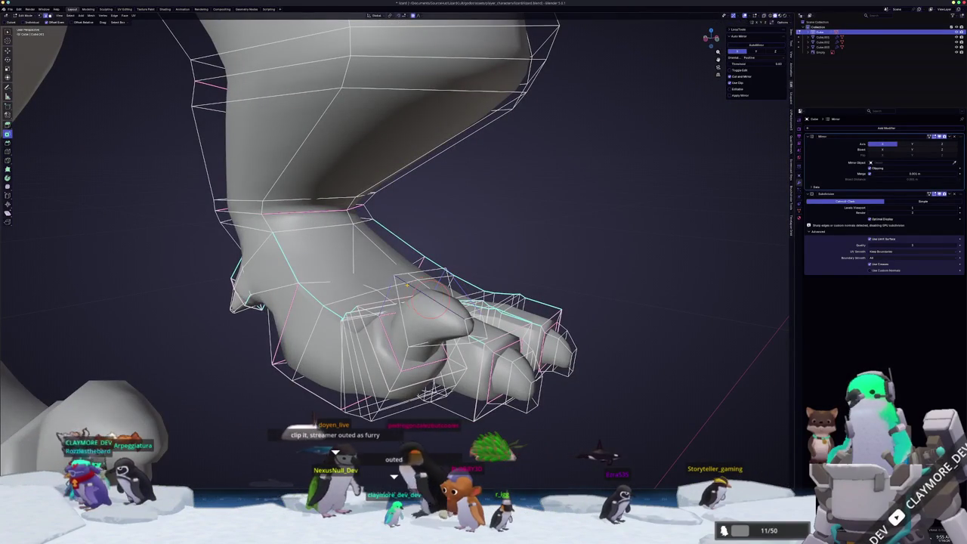
key(Escape)
middle_drag(407, 291, 434, 304)
key(Tab)
key(Tab)
key(Tab)
mouse_move(397, 340)
middle_down()
mouse_move(385, 315)
mouse_move(411, 283)
mouse_move(361, 287)
mouse_move(435, 338)
mouse_move(453, 317)
middle_up()
key(Tab)
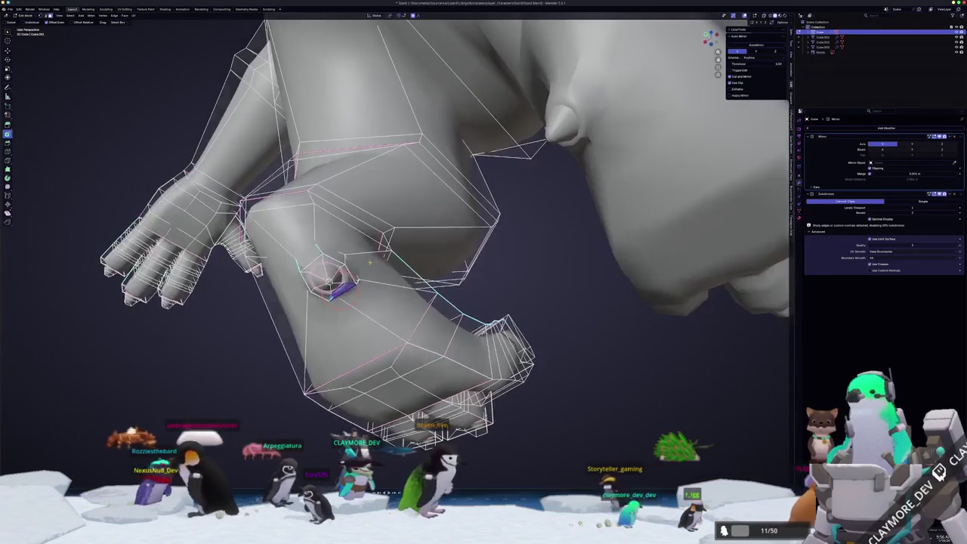
Zoom in on the foot and select two faces of the rear heel spur
mouse_move(369, 262)
middle_down()
mouse_move(356, 277)
mouse_move(423, 269)
middle_up()
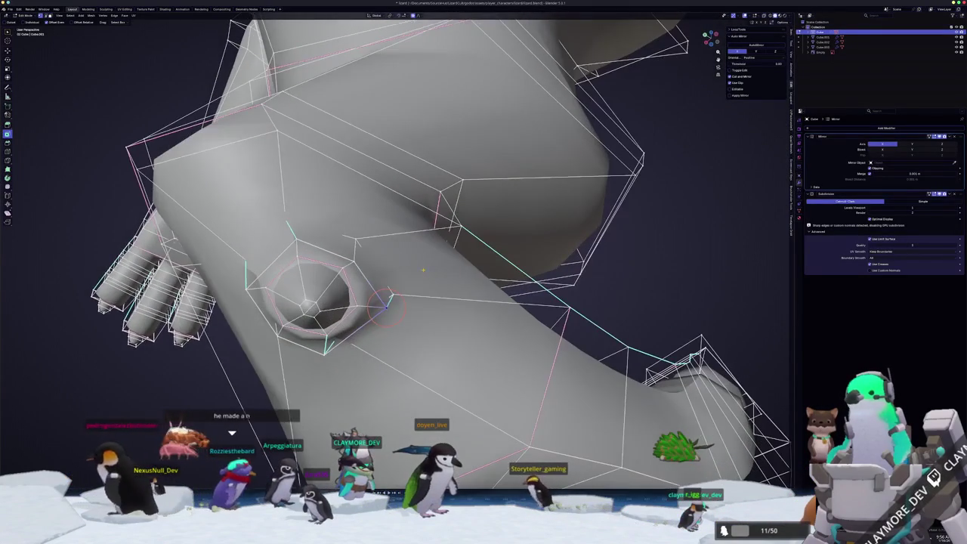
mouse_move(381, 300)
middle_down()
mouse_move(432, 263)
mouse_move(643, 323)
mouse_move(423, 332)
middle_up()
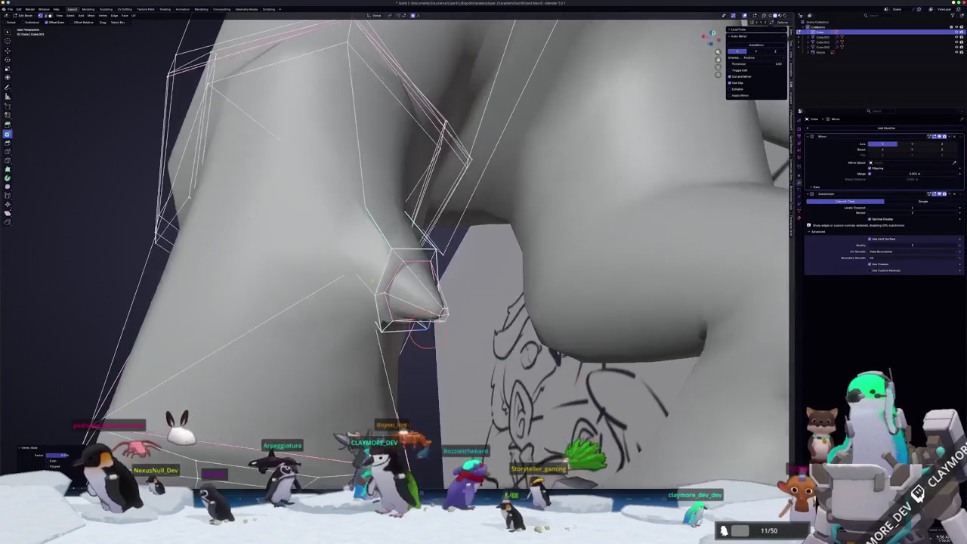
click(384, 298)
shift+click(400, 276)
In Back Ortho view, grab the heel spur faces to a new position
middle_drag(401, 275, 274, 320)
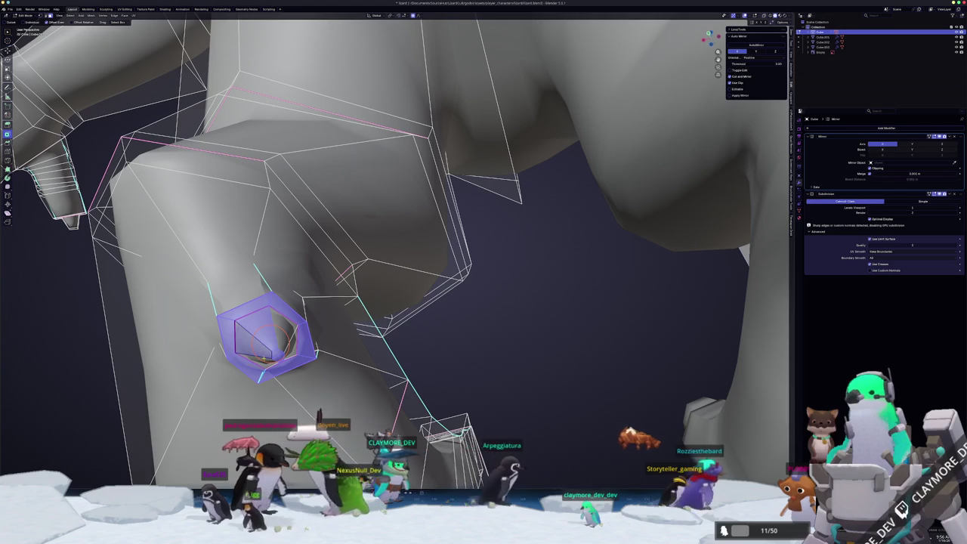
middle_drag(316, 352, 286, 276)
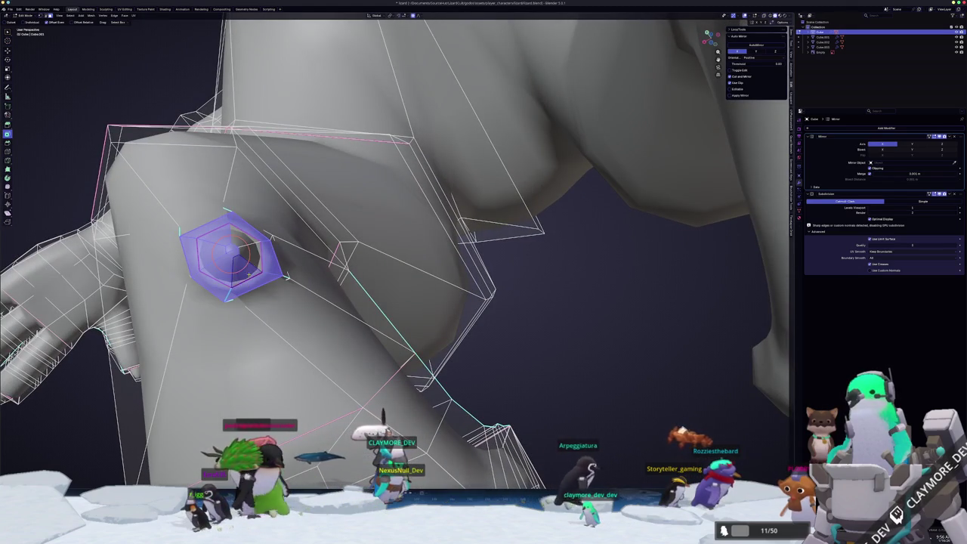
middle_drag(246, 247, 292, 290)
key(ctrl+KP_1)
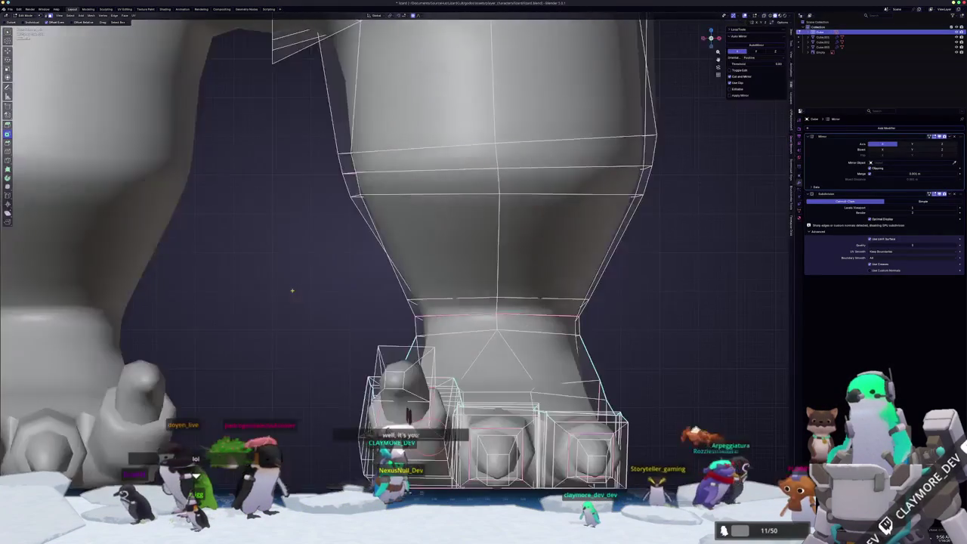
scroll(349, 307, up, 3)
shift+middle_drag(349, 308, 360, 253)
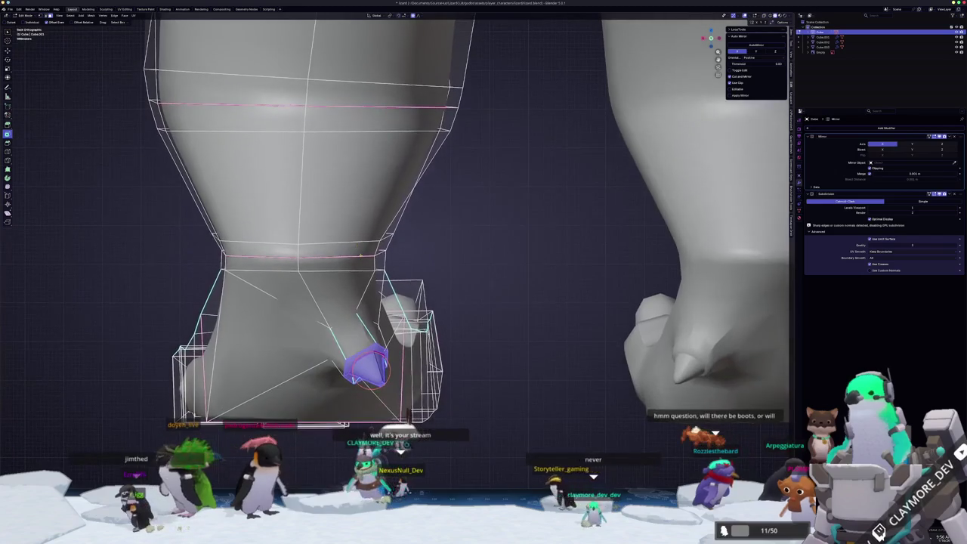
key(g)
click(469, 373)
Rotate the heel spur faces, then compare the lizard against the reference sheet from several angles
key(r)
key(Tab)
scroll(465, 381, down, 4)
middle_drag(453, 384, 265, 319)
scroll(464, 352, down, 2)
scroll(463, 352, down, 2)
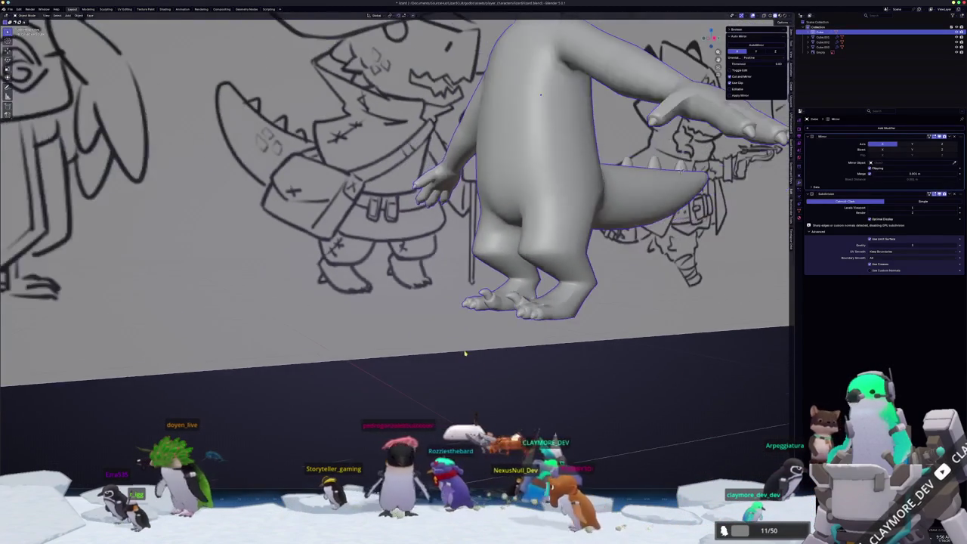
scroll(459, 352, down, 2)
scroll(458, 316, down, 1)
mouse_move(458, 315)
middle_down()
mouse_move(365, 391)
mouse_move(435, 362)
mouse_move(177, 318)
middle_up()
scroll(444, 355, up, 1)
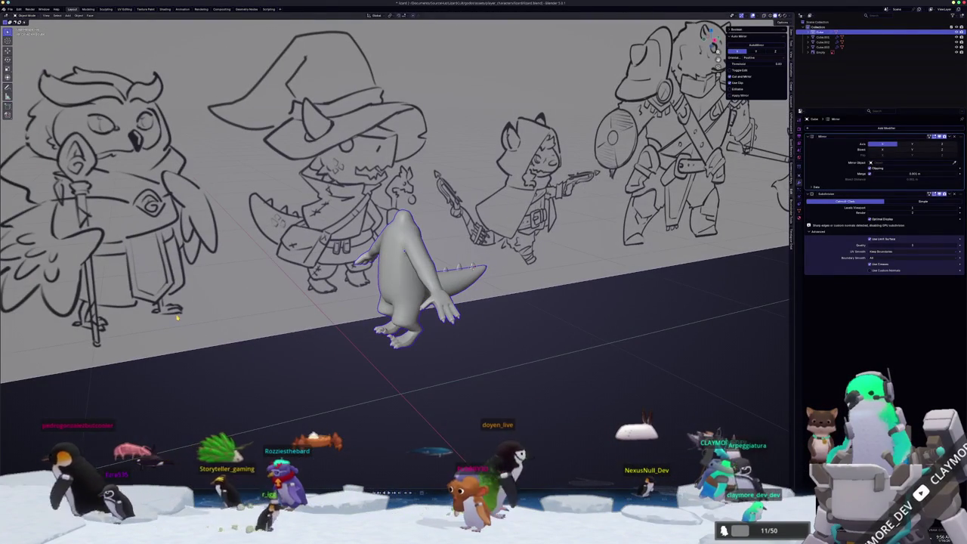
mouse_move(540, 320)
middle_down()
mouse_move(324, 364)
mouse_move(535, 340)
middle_up()
scroll(462, 355, up, 3)
mouse_move(359, 388)
middle_down()
mouse_move(437, 361)
mouse_move(443, 324)
mouse_move(442, 388)
mouse_move(438, 382)
middle_up()
Softly pull the selected body vertices up along Z with proportional editing, then begin a vertex slide
key(Tab)
scroll(436, 359, up, 3)
key(g)
key(z)
mouse_move(436, 227)
middle_down()
mouse_move(437, 367)
mouse_move(345, 345)
mouse_move(408, 306)
middle_up()
click(336, 349)
key(shift+v)
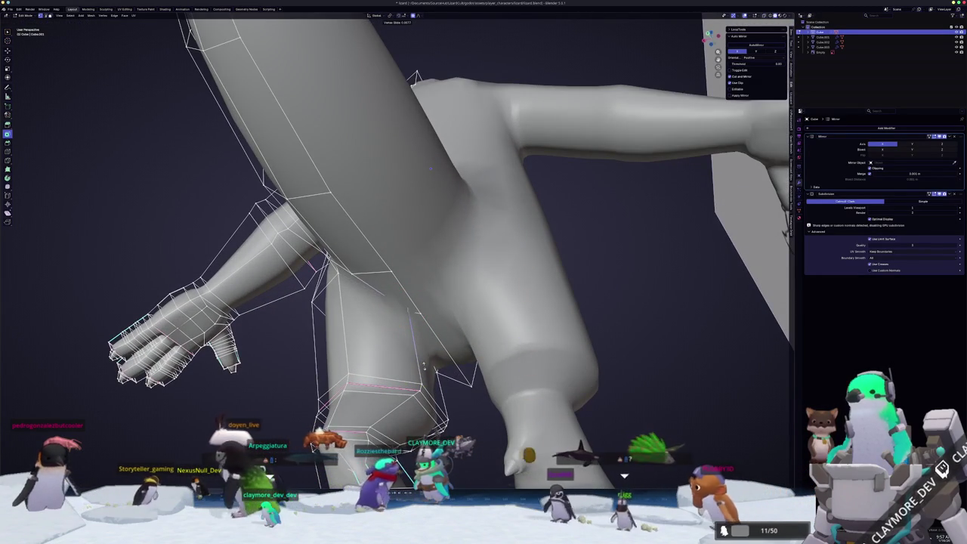
Slide the leg vertices near the hip into their new positions
middle_drag(408, 312, 423, 281)
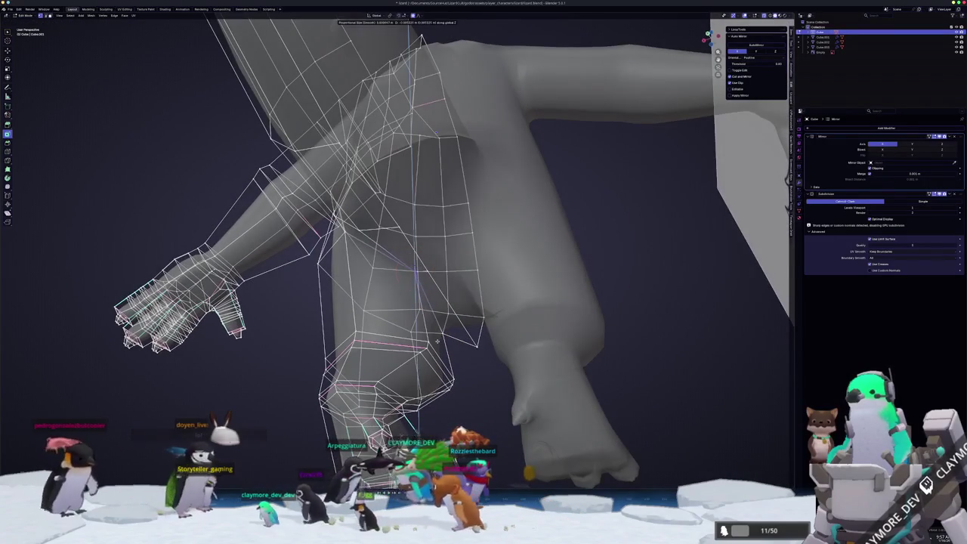
click(437, 342)
mouse_move(437, 341)
middle_down()
mouse_move(459, 363)
mouse_move(352, 312)
mouse_move(401, 201)
middle_up()
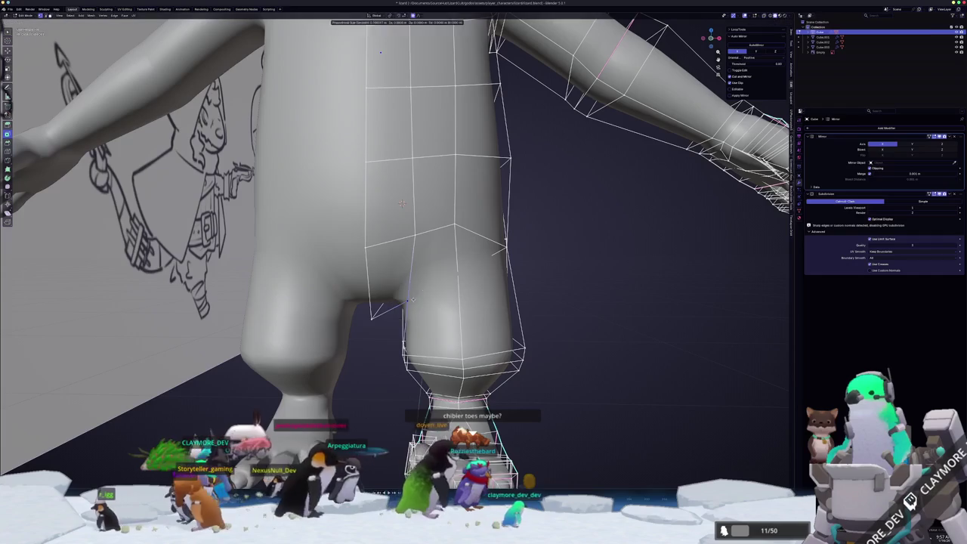
scroll(402, 202, down, 3)
scroll(402, 202, down, 3)
scroll(423, 302, down, 3)
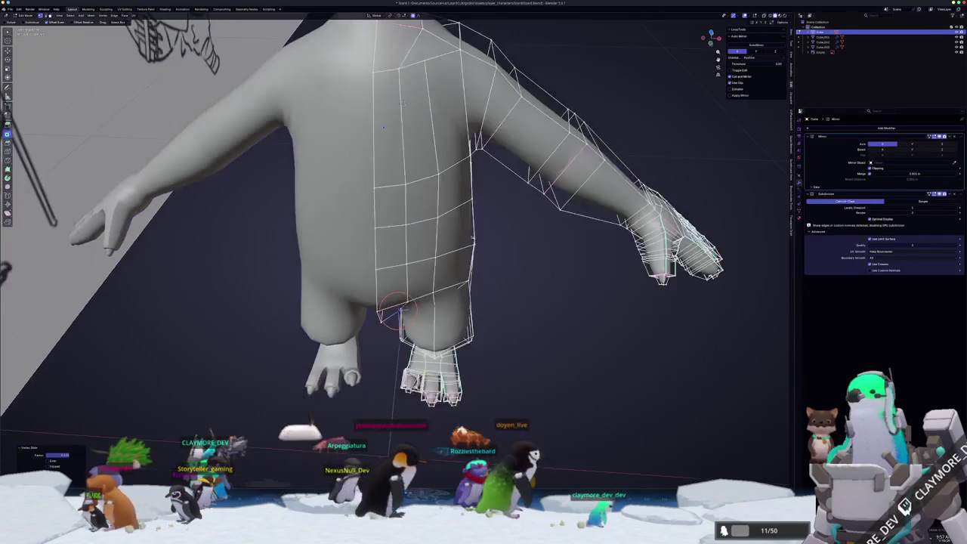
Look over the whole lizard with its tail, then return to editing the leg
key(Tab)
middle_drag(445, 389, 407, 384)
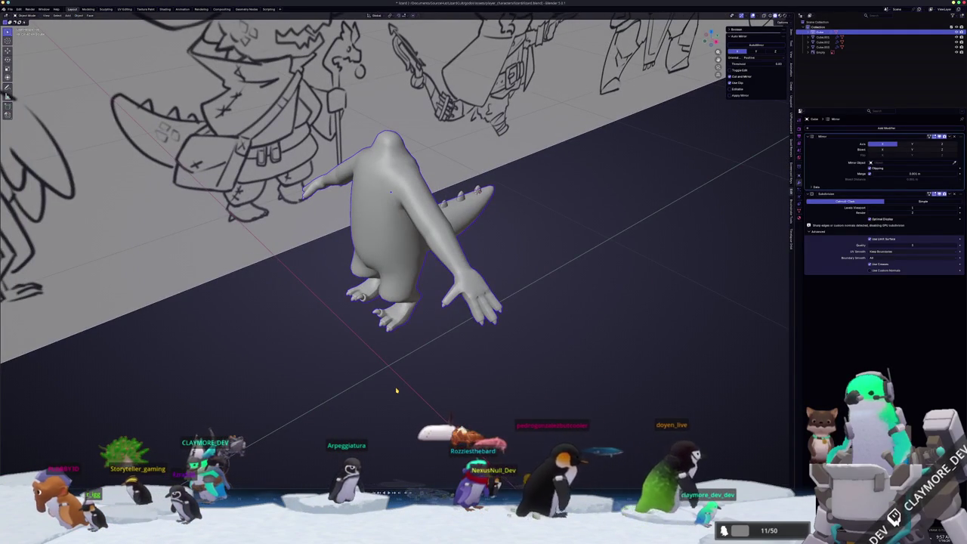
scroll(395, 391, up, 1)
scroll(398, 347, up, 3)
scroll(400, 310, up, 2)
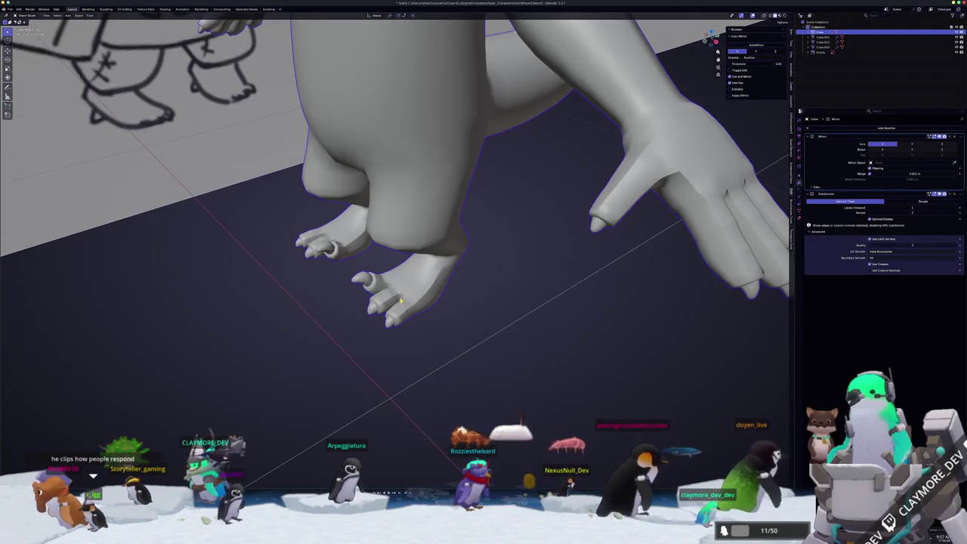
scroll(401, 300, up, 2)
middle_drag(402, 311, 385, 287)
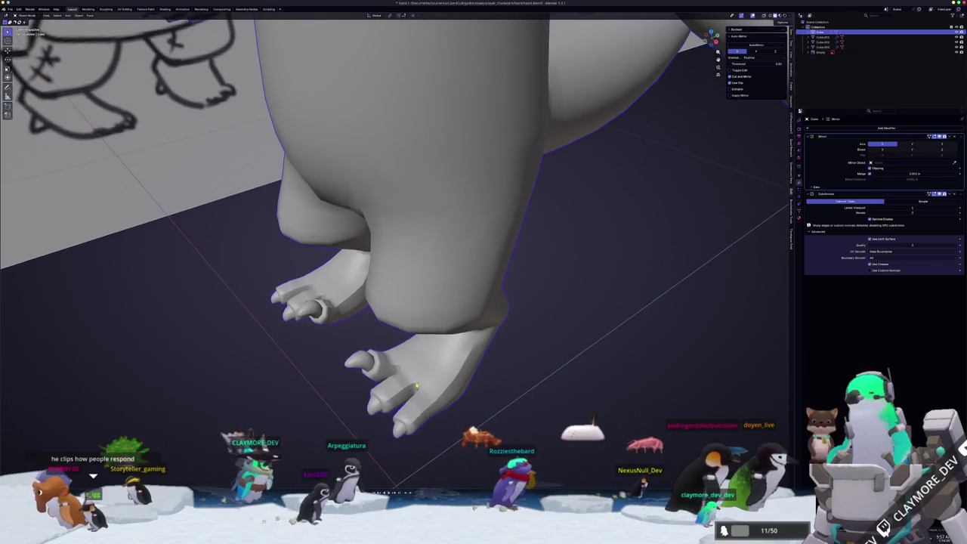
key(Tab)
scroll(359, 382, up, 3)
middle_drag(370, 223, 392, 196)
scroll(392, 196, down, 2)
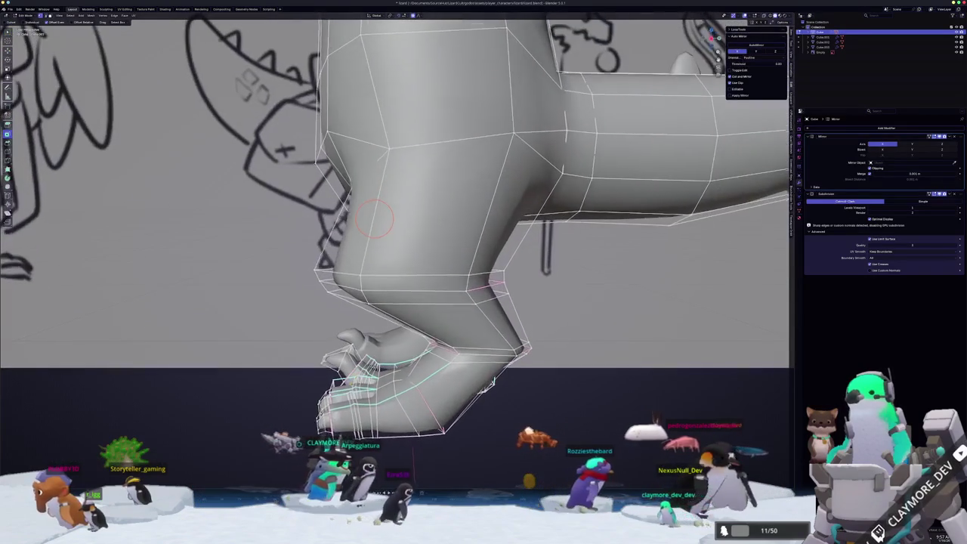
scroll(408, 174, up, 2)
scroll(419, 161, up, 1)
mouse_move(419, 160)
middle_down()
mouse_move(426, 117)
mouse_move(441, 412)
middle_up()
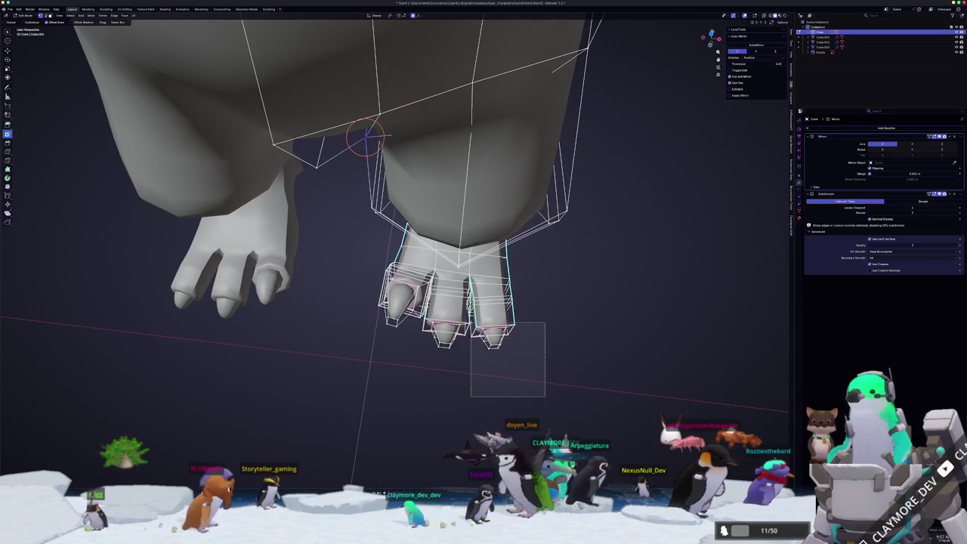
Box-select the toe-tip vertices in X-ray, then preview both clawed feet in Object Mode
drag(545, 315, 544, 316)
middle_drag(545, 316, 513, 332)
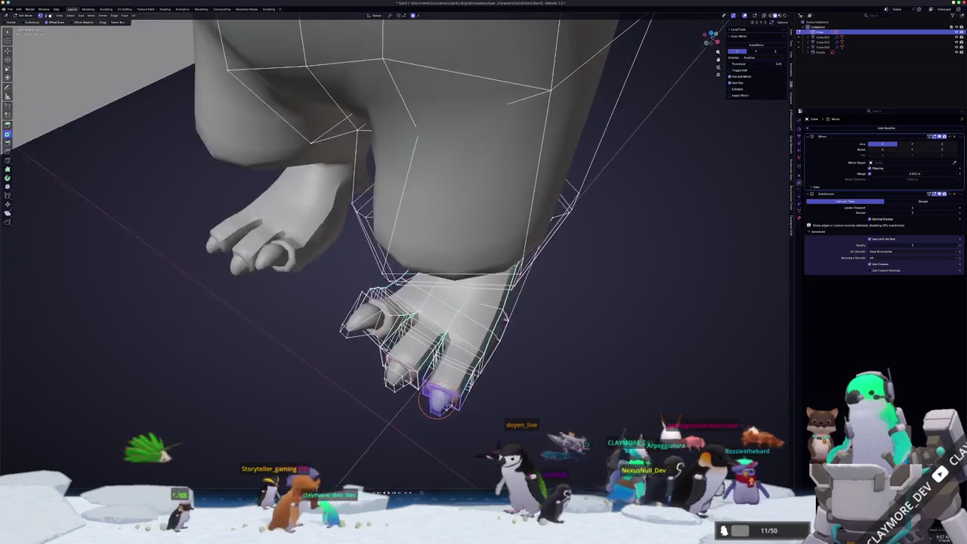
middle_drag(411, 398, 391, 400)
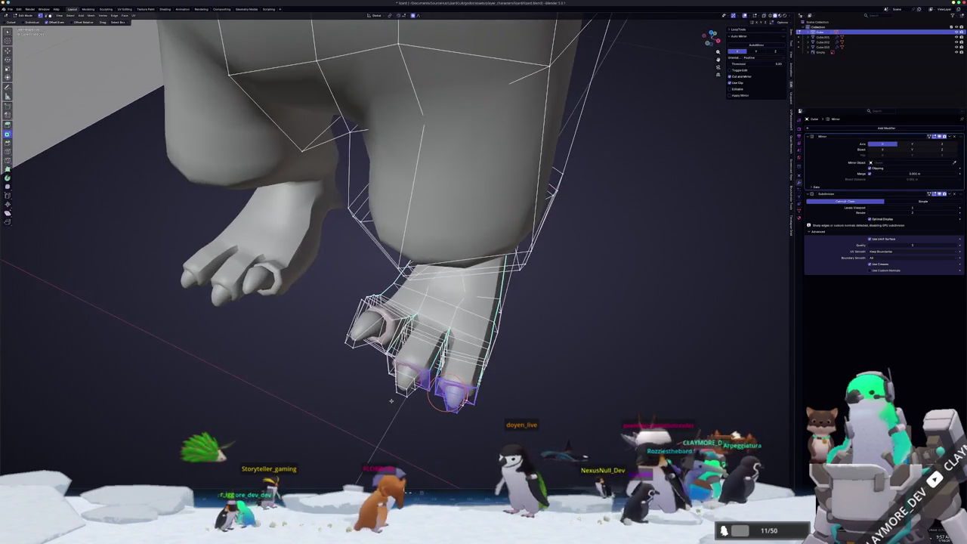
key(alt+z)
middle_drag(501, 438, 520, 412)
drag(520, 413, 479, 387)
drag(431, 333, 431, 333)
middle_drag(431, 333, 458, 409)
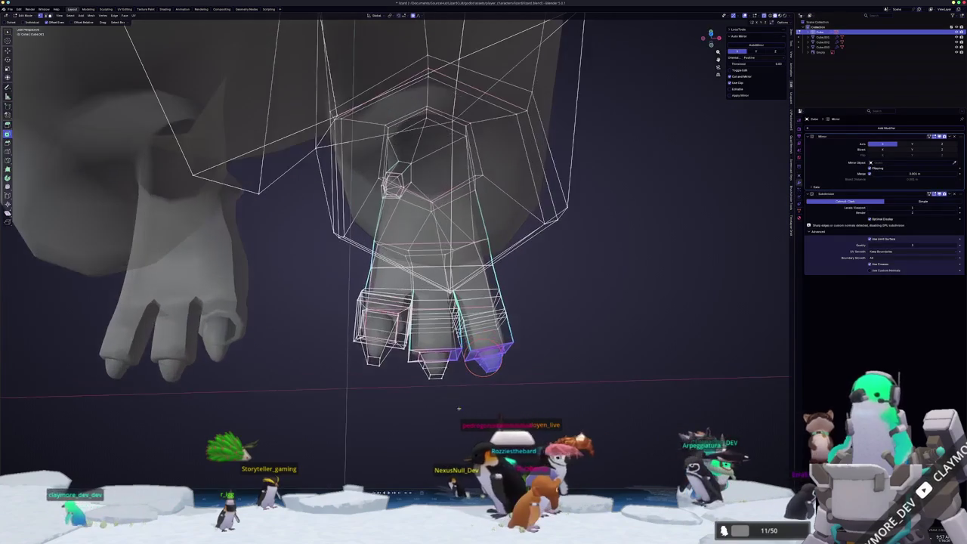
key(Tab)
key(alt+z)
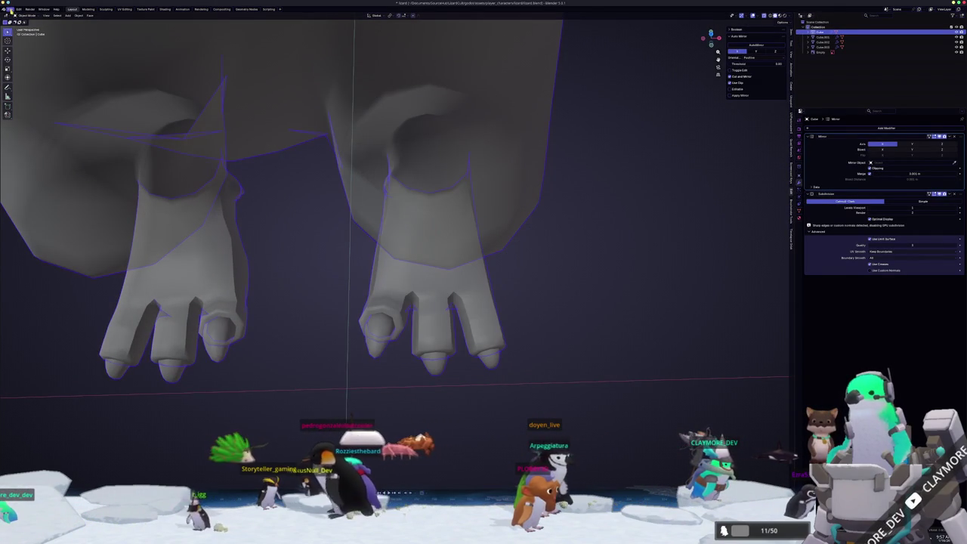
Push the selected toe tips outward along Y with proportional falloff
click(10, 9)
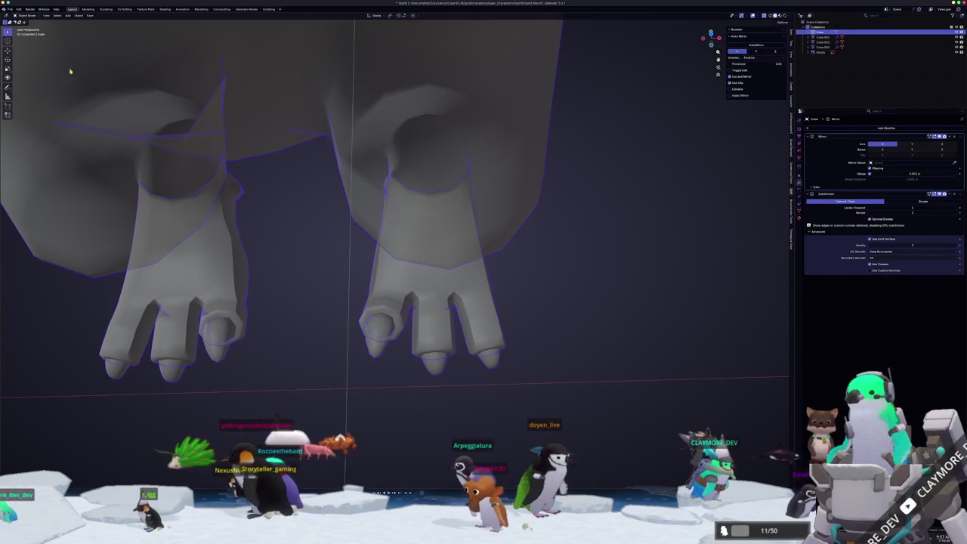
key(Tab)
key(alt+z)
scroll(472, 402, up, 4)
key(g)
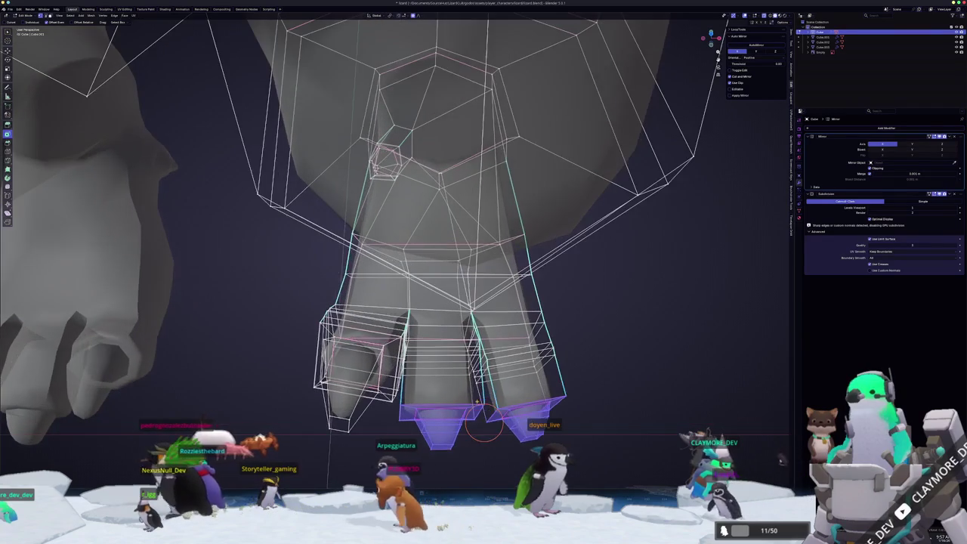
key(y)
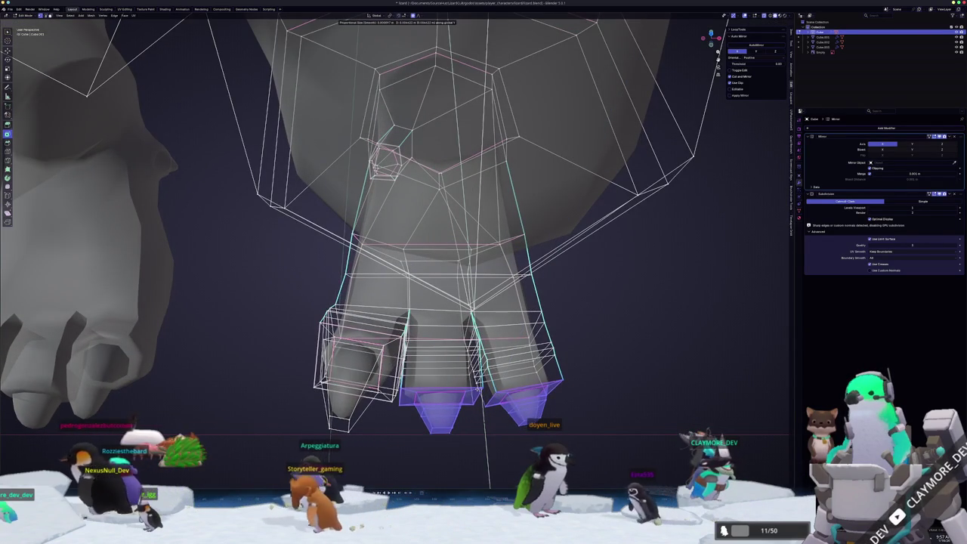
click(475, 396)
key(alt+z)
Move the toe tips along X, then check both feet from below
middle_drag(475, 396, 446, 324)
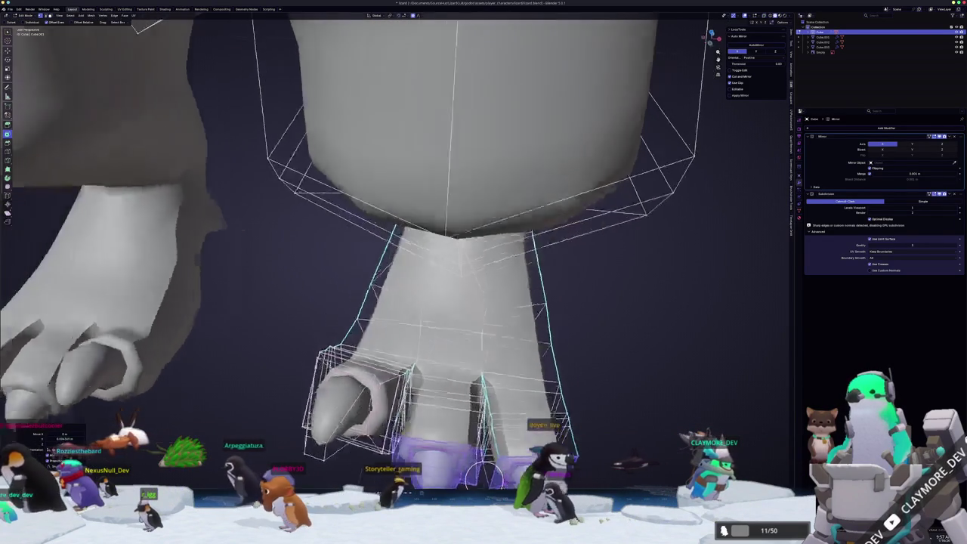
key(g)
key(x)
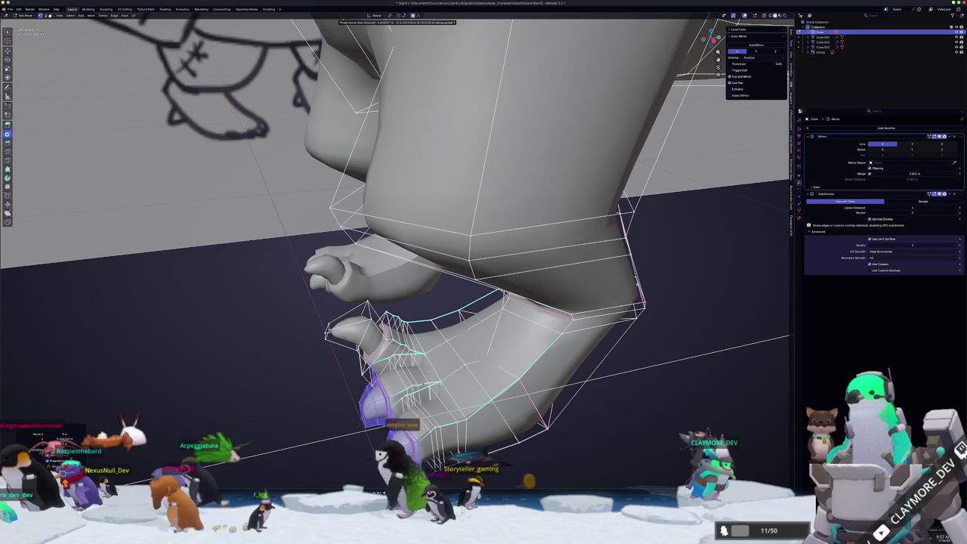
key(Tab)
scroll(435, 398, down, 3)
mouse_move(435, 398)
middle_down()
mouse_move(490, 393)
mouse_move(464, 356)
mouse_move(469, 403)
middle_up()
key(Tab)
scroll(436, 398, up, 3)
scroll(507, 391, up, 2)
Clear the toe selection, recheck the foot, and extend the selection down the claw
click(506, 391)
scroll(463, 356, up, 2)
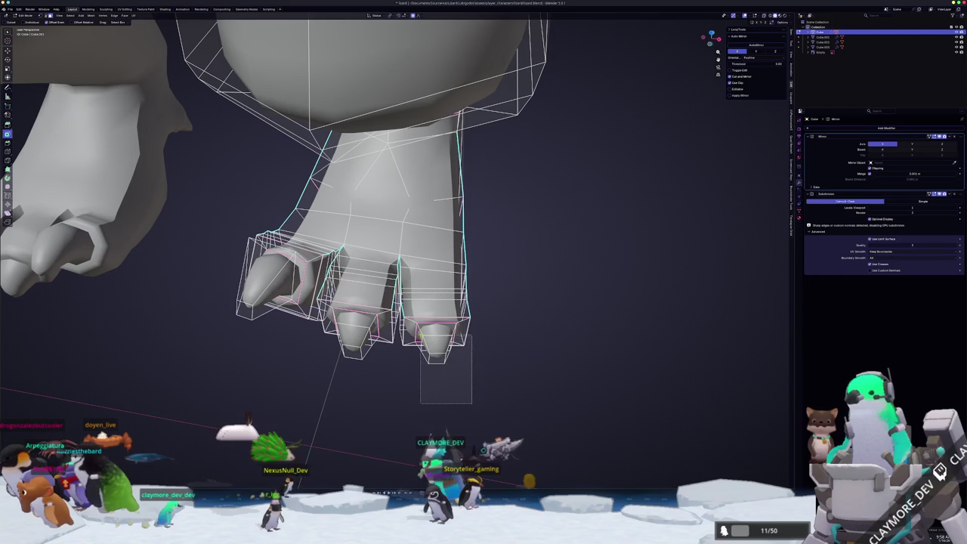
scroll(415, 332, up, 1)
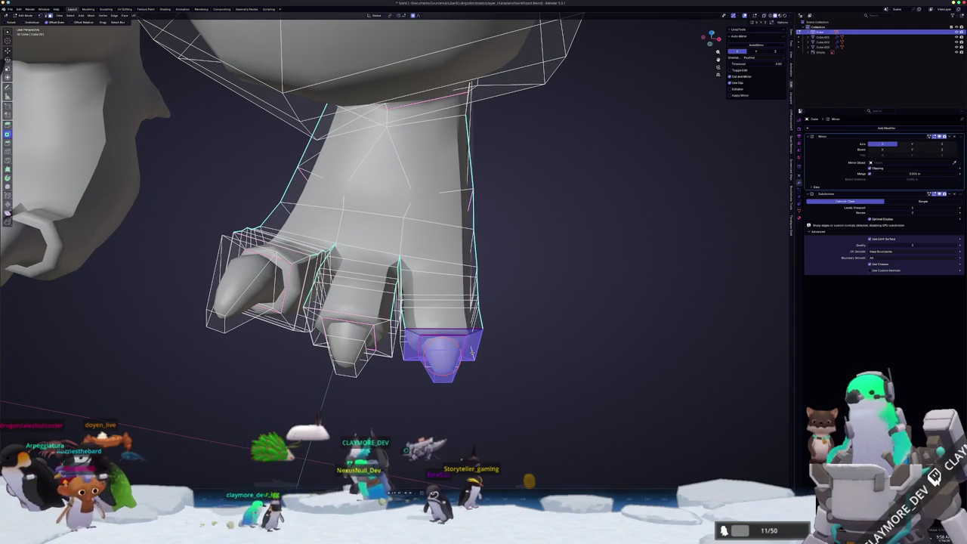
key(Tab)
mouse_move(468, 352)
middle_down()
mouse_move(433, 343)
mouse_move(345, 375)
mouse_move(393, 309)
mouse_move(387, 341)
mouse_move(366, 348)
mouse_move(379, 351)
middle_up()
key(Tab)
shift+click(344, 272)
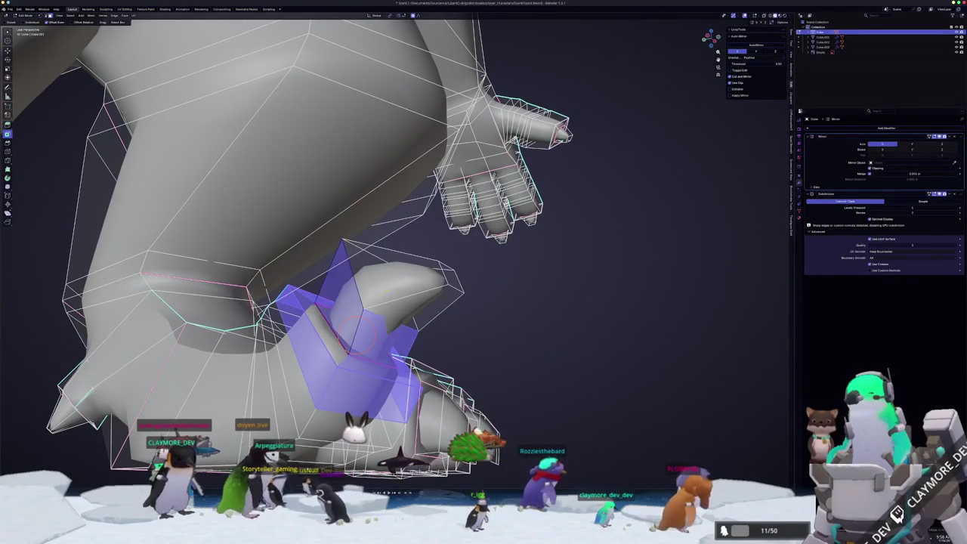
Grow the selection over the whole claw and move it to the end of the toe
shift+click(434, 290)
mouse_move(434, 290)
middle_down()
mouse_move(408, 302)
mouse_move(314, 300)
mouse_move(348, 325)
mouse_move(366, 285)
mouse_move(370, 294)
middle_up()
key(g)
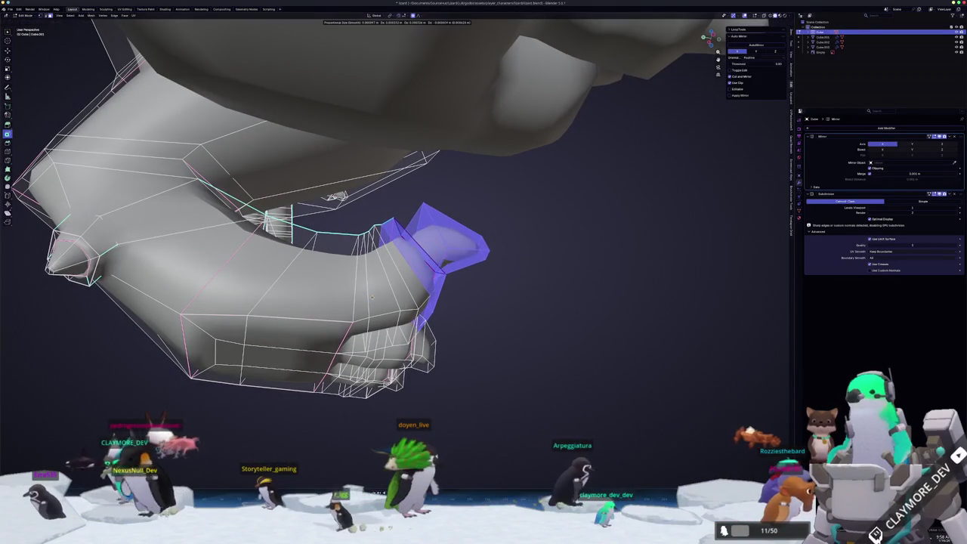
right_click(370, 298)
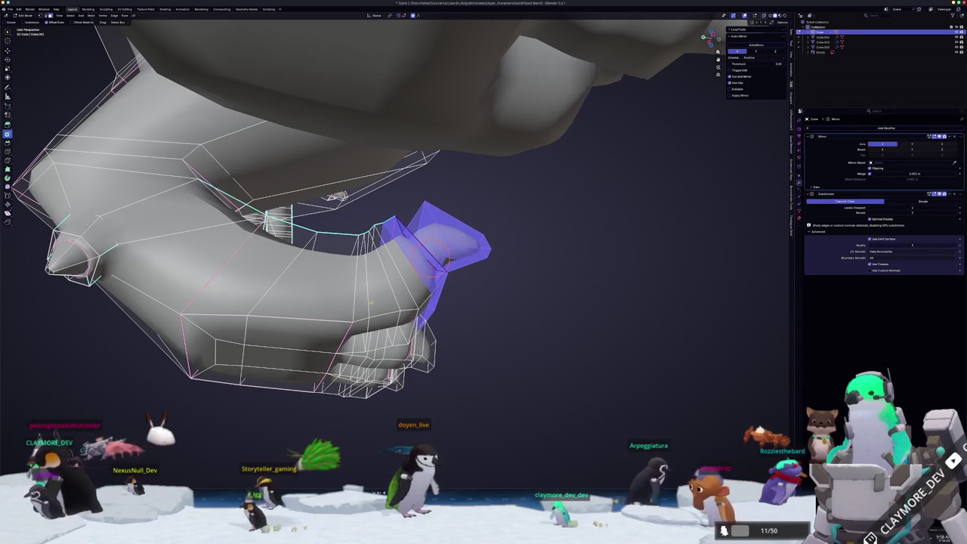
middle_drag(370, 299, 372, 308)
key(g)
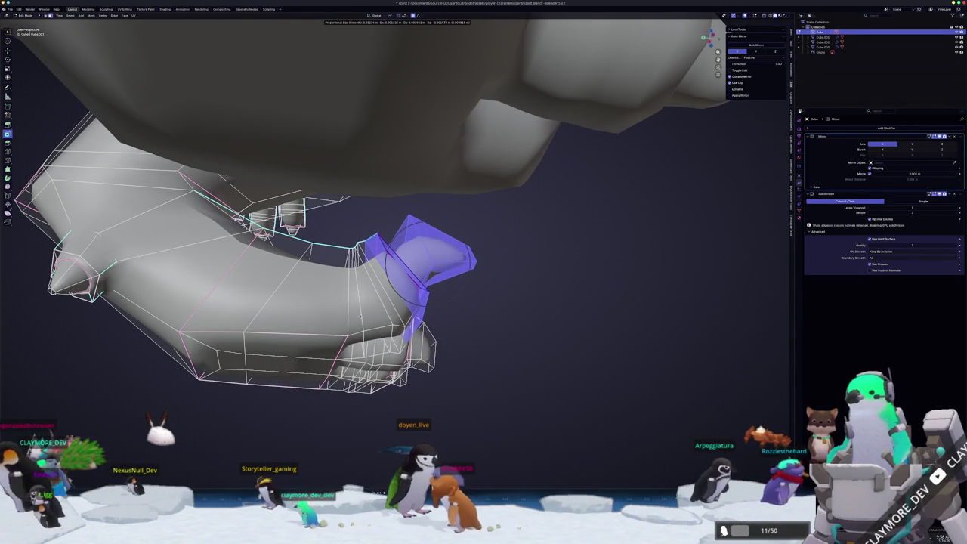
click(355, 302)
mouse_move(355, 302)
middle_down()
mouse_move(350, 279)
mouse_move(387, 234)
middle_up()
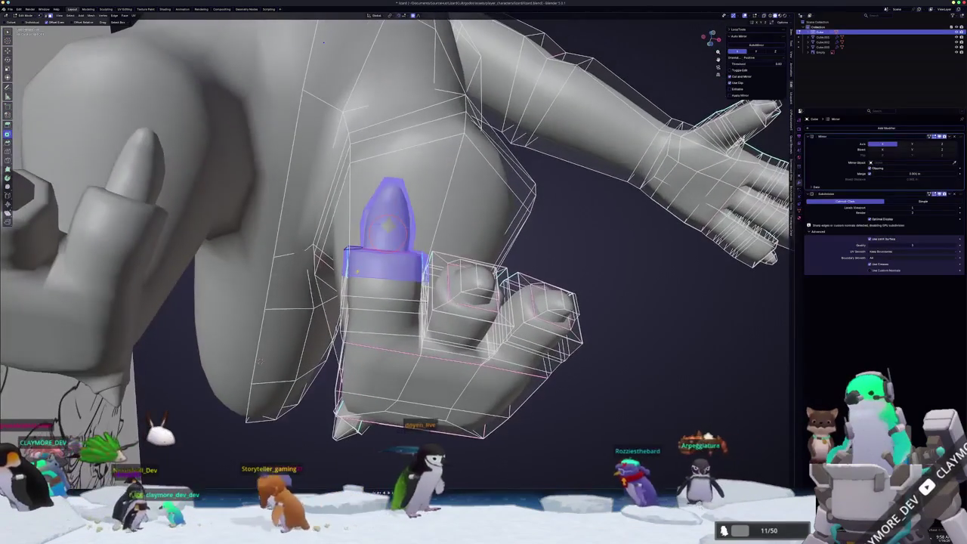
Move the thumb-tip claw faces and inset them to sharpen the thumb claw
key(g)
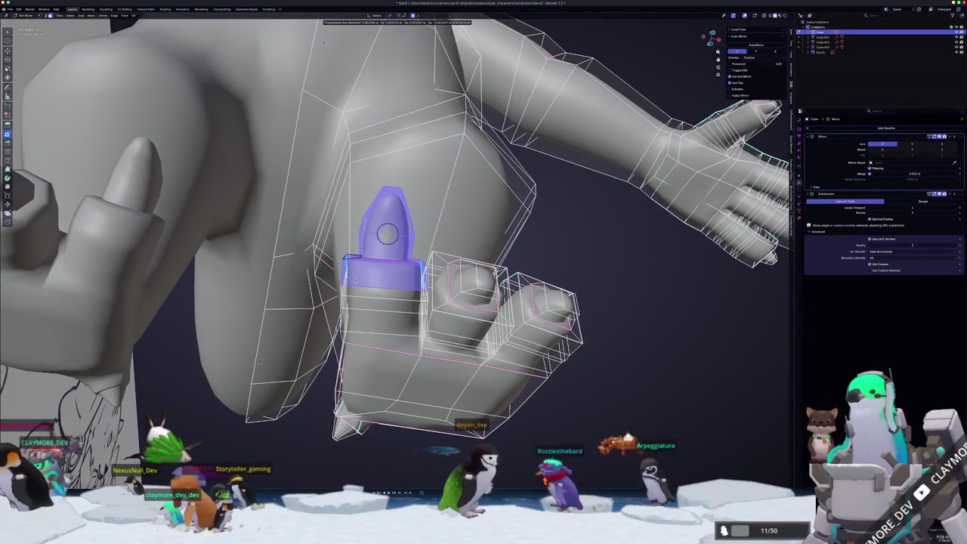
click(387, 233)
key(i)
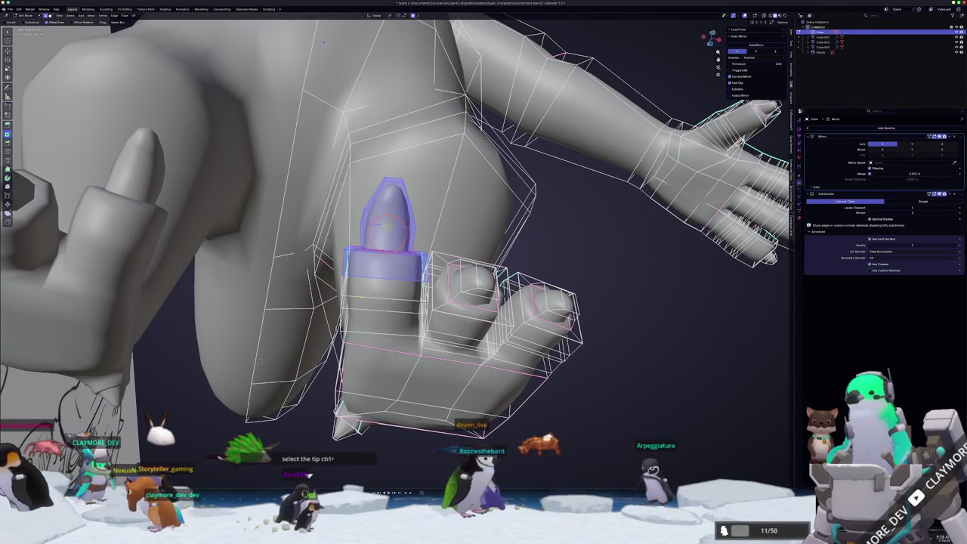
middle_drag(387, 233, 404, 219)
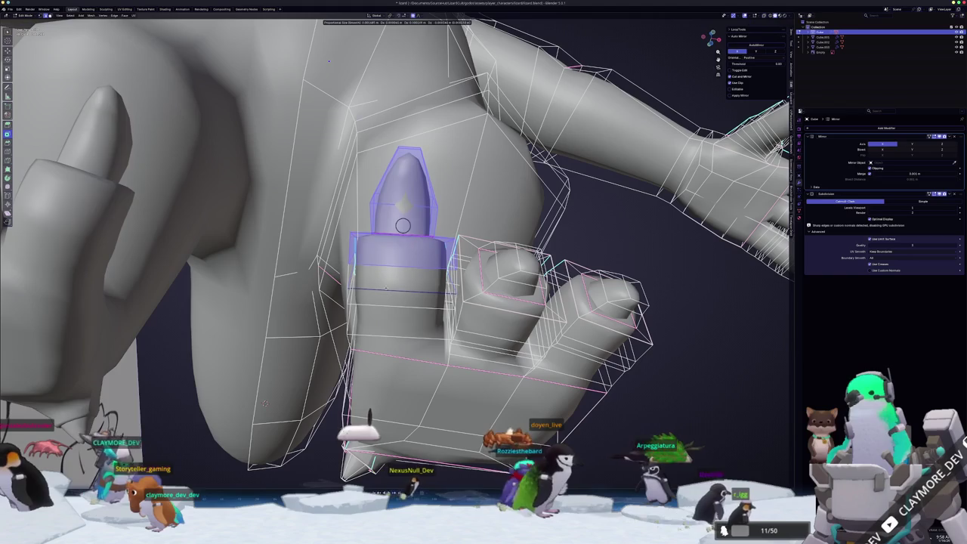
click(403, 225)
Select the upper toe claw cage and shift it sideways along the X axis
mouse_move(402, 225)
middle_down()
mouse_move(478, 313)
mouse_move(496, 260)
middle_up()
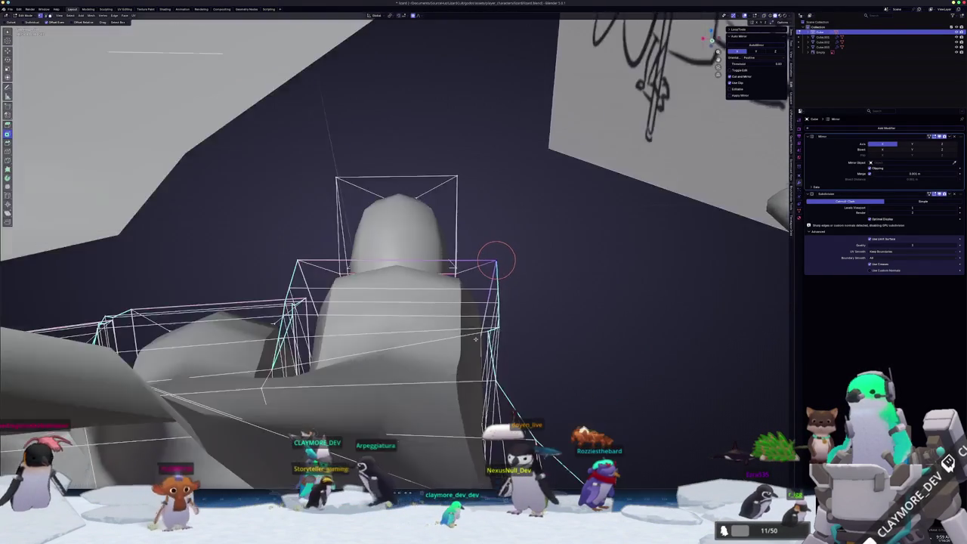
key(Tab)
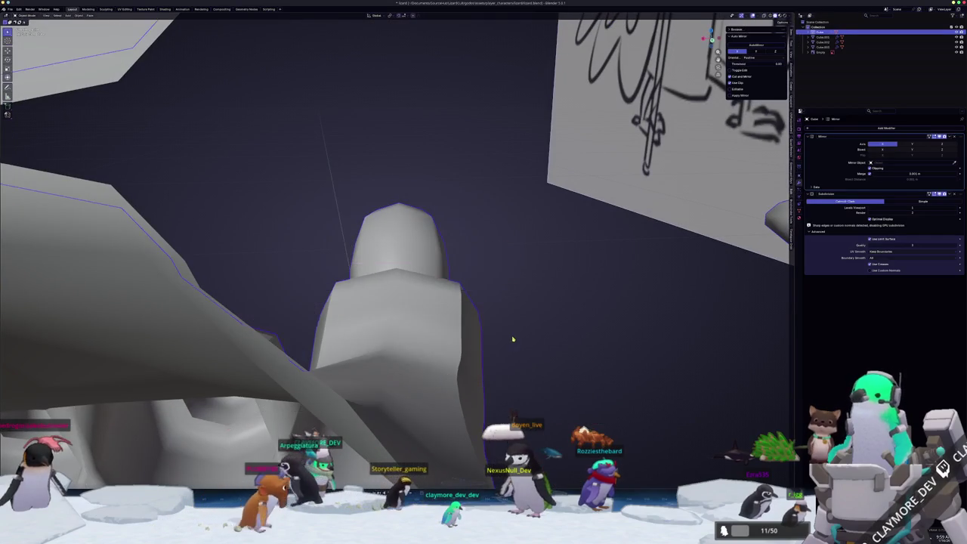
key(Tab)
key(l)
key(g)
key(x)
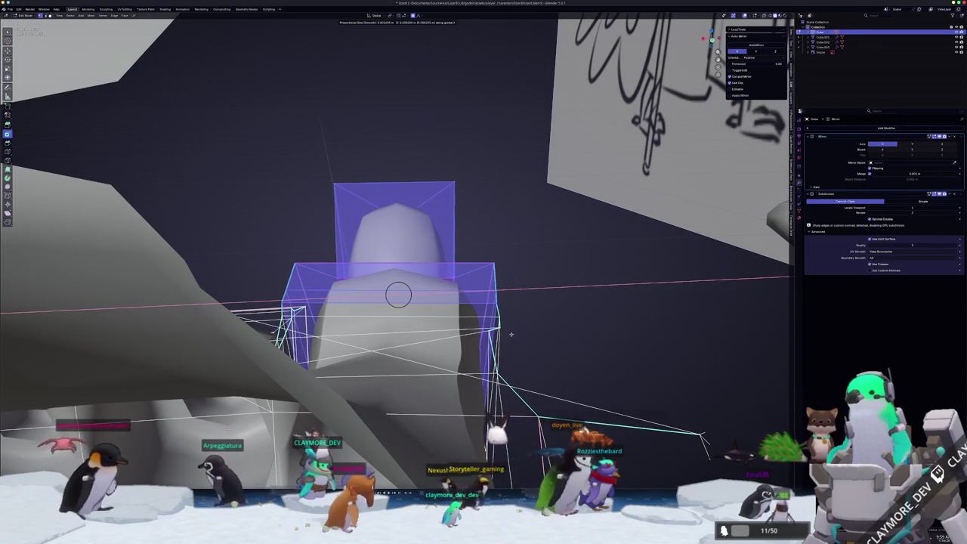
click(513, 328)
mouse_move(513, 329)
middle_down()
mouse_move(497, 325)
mouse_move(469, 361)
middle_up()
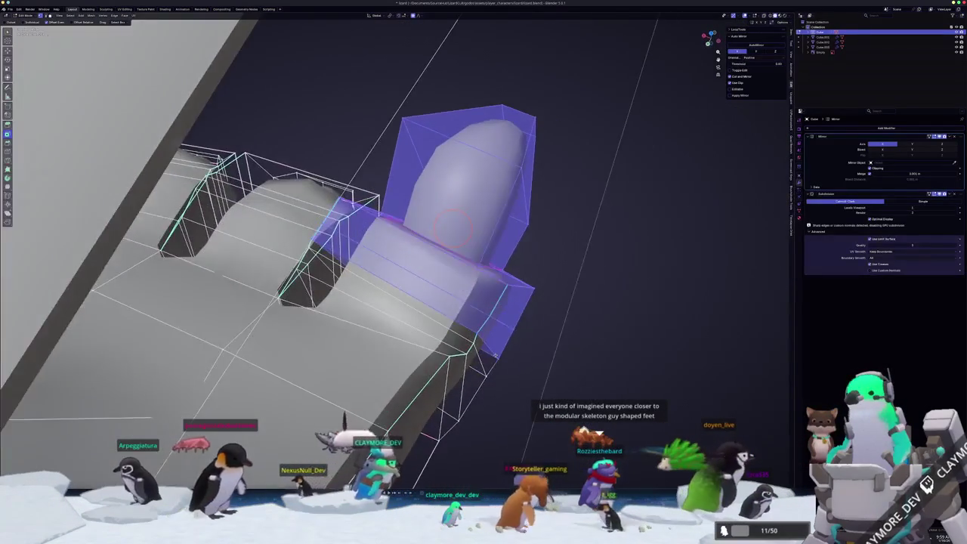
key(alt+a)
middle_drag(470, 233, 402, 353)
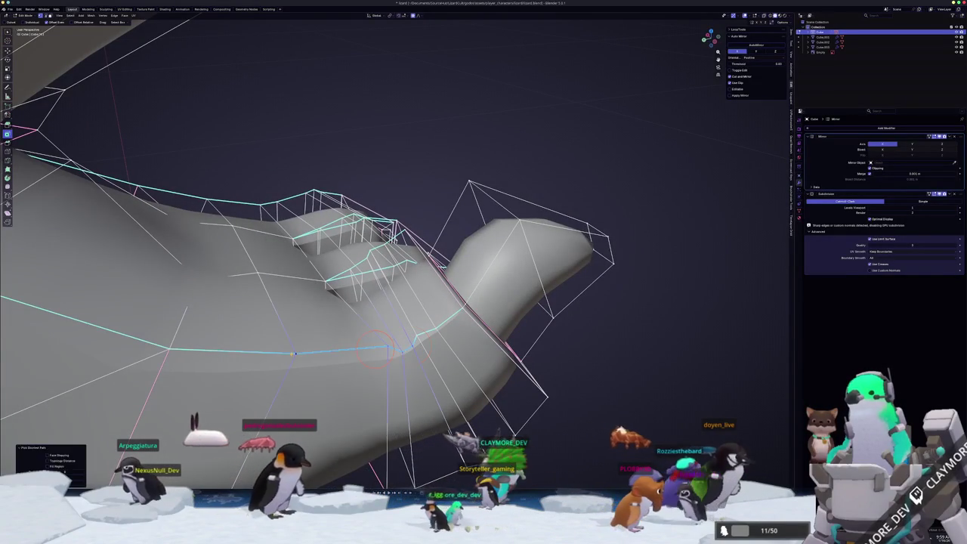
middle_drag(319, 376, 477, 229)
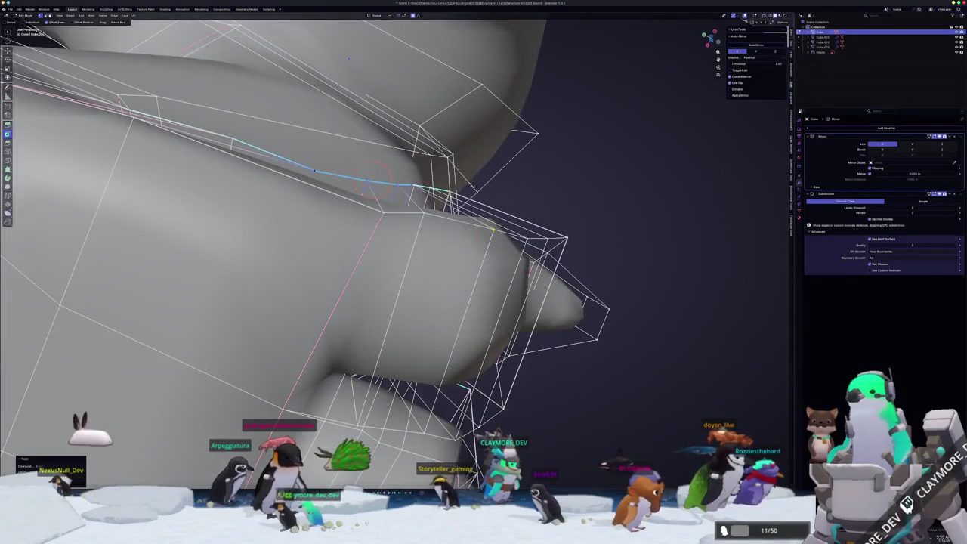
middle_drag(314, 168, 301, 246)
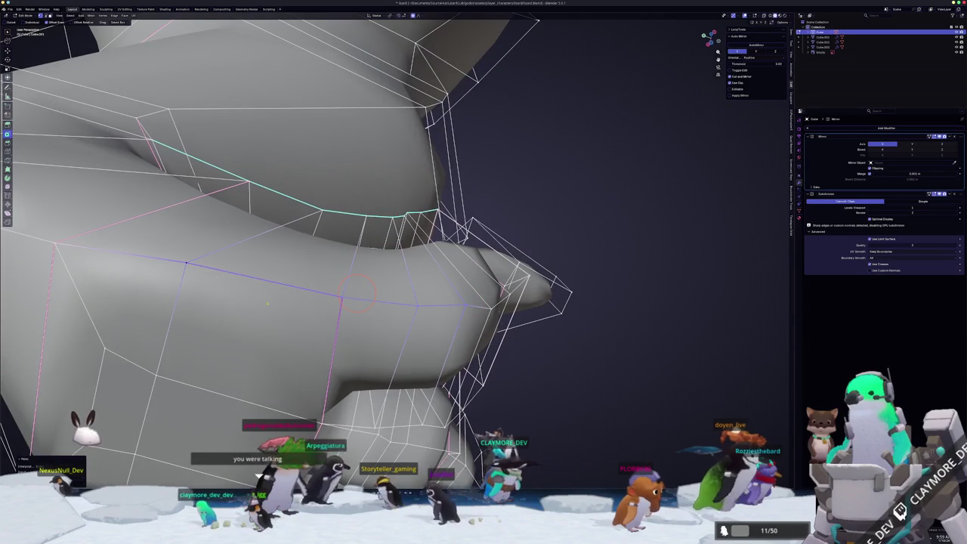
Preview the smoothed feet and toes in Object Mode from the front
key(Tab)
mouse_move(448, 334)
middle_down()
mouse_move(386, 404)
mouse_move(400, 320)
mouse_move(368, 398)
mouse_move(385, 388)
mouse_move(317, 373)
mouse_move(343, 351)
mouse_move(318, 302)
middle_up()
key(Tab)
scroll(387, 362, up, 3)
key(Tab)
scroll(406, 320, down, 2)
scroll(367, 399, down, 4)
scroll(384, 388, up, 5)
scroll(332, 379, up, 2)
Scale the small face on the lower leg near the ankle up to about 1.14
key(Tab)
scroll(353, 333, up, 3)
click(291, 216)
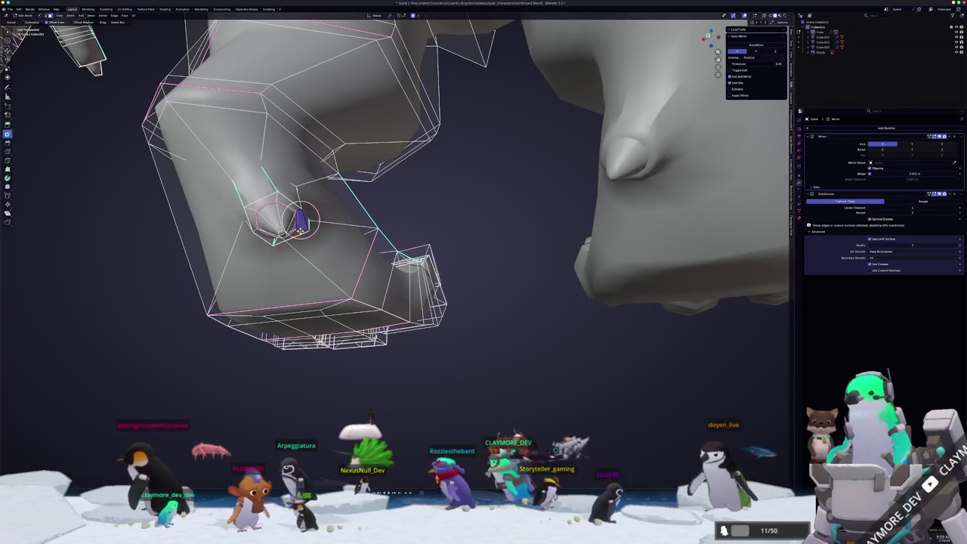
scroll(291, 216, up, 2)
mouse_move(423, 226)
middle_down()
mouse_move(448, 65)
mouse_move(456, 136)
middle_up()
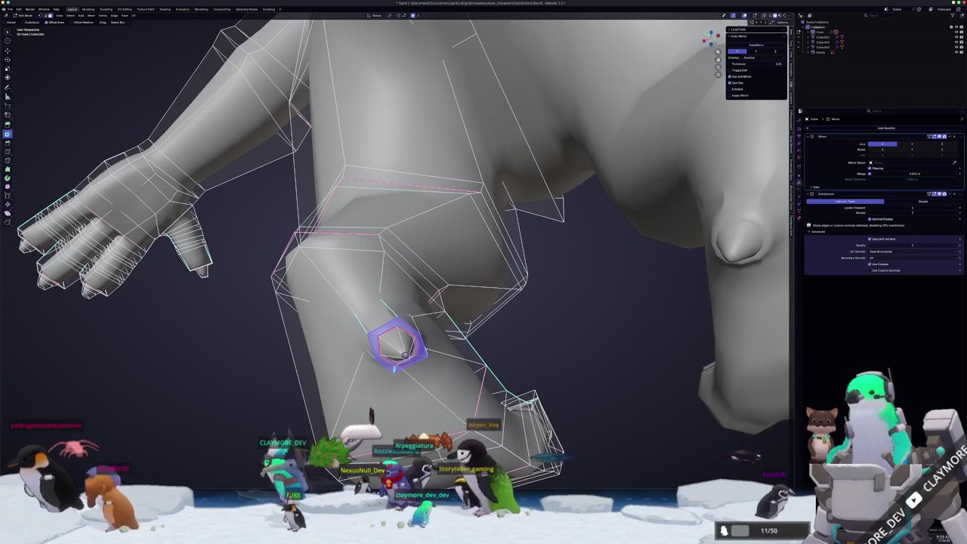
key(s)
mouse_move(443, 351)
middle_down()
mouse_move(456, 377)
mouse_move(299, 386)
middle_up()
key(Tab)
mouse_move(399, 389)
middle_down()
mouse_move(384, 408)
mouse_move(394, 404)
mouse_move(396, 298)
mouse_move(415, 321)
mouse_move(408, 227)
middle_up()
key(Tab)
scroll(408, 189, up, 3)
scroll(405, 52, up, 1)
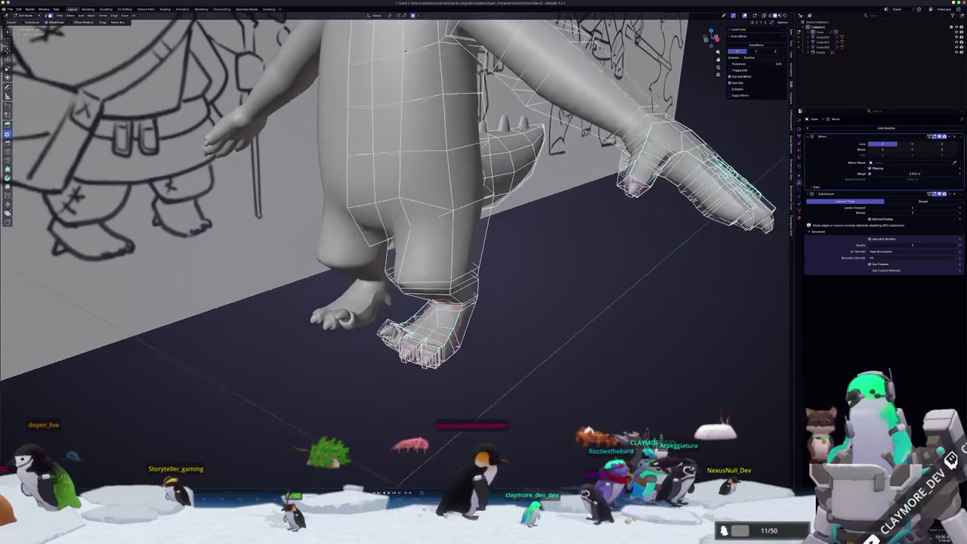
Box-select the whole foot, scale it, and raise it along the Z axis
middle_drag(392, 380, 529, 415)
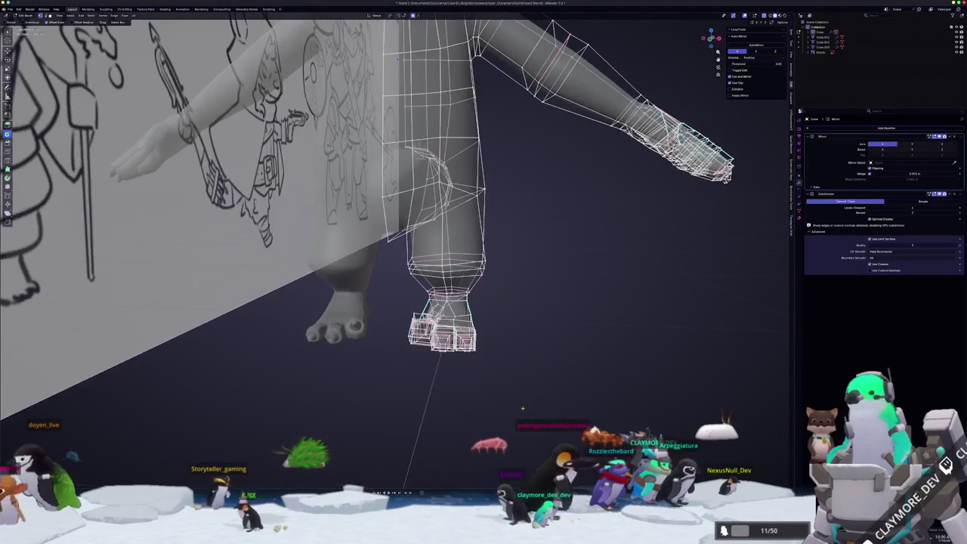
drag(533, 418, 404, 304)
key(alt+z)
key(s)
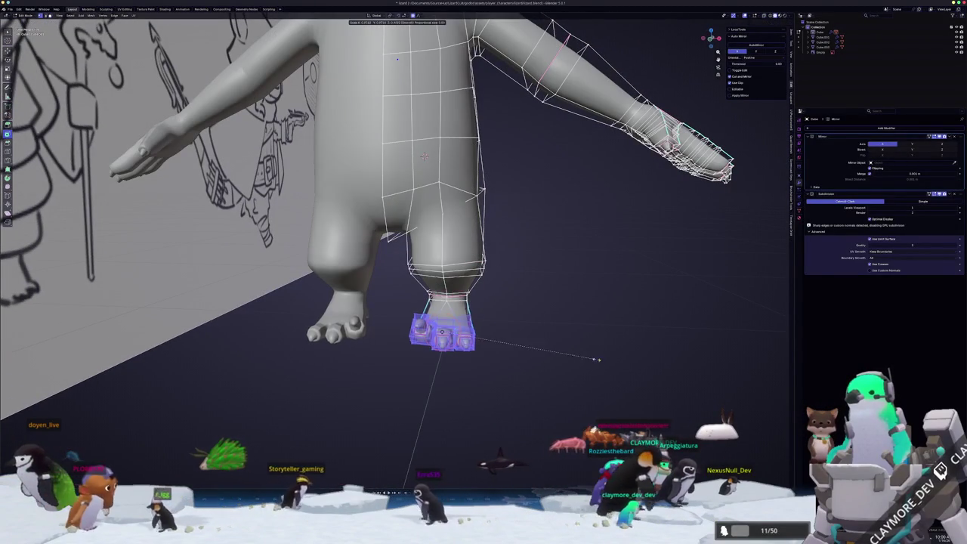
click(517, 325)
key(g)
key(z)
click(520, 303)
mouse_move(520, 303)
middle_down()
mouse_move(511, 339)
mouse_move(469, 371)
mouse_move(518, 361)
middle_up()
click(485, 363)
Preview the foot, then scale it again to fit the leg
key(Tab)
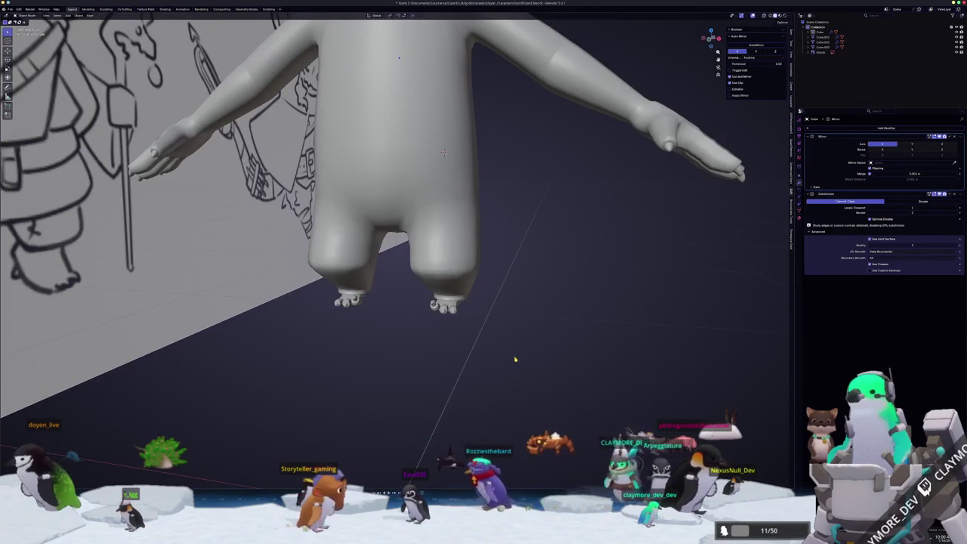
key(Tab)
key(Tab)
key(Tab)
key(Tab)
mouse_move(516, 358)
middle_down()
mouse_move(558, 371)
mouse_move(521, 364)
middle_up()
key(Tab)
key(s)
click(557, 372)
scroll(515, 361, up, 3)
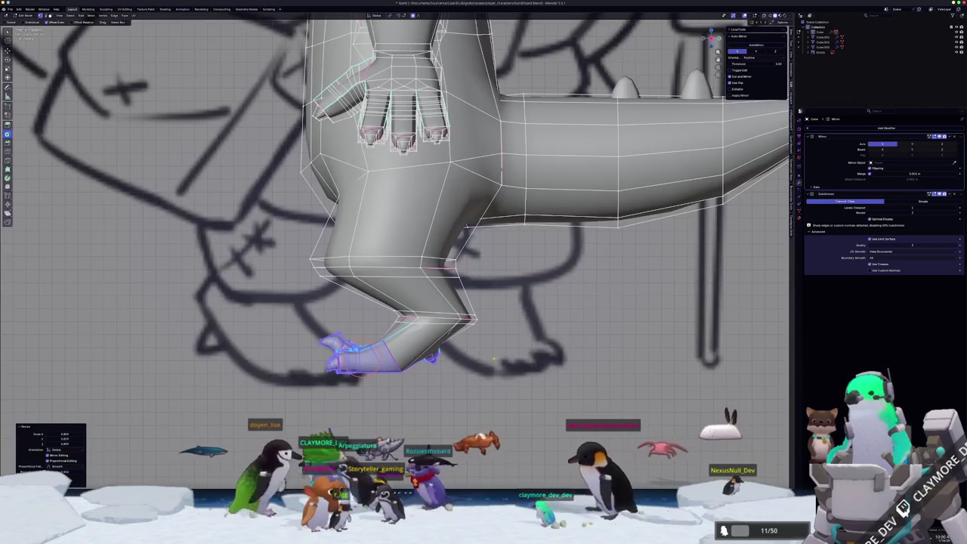
scroll(492, 356, down, 2)
scroll(413, 61, down, 2)
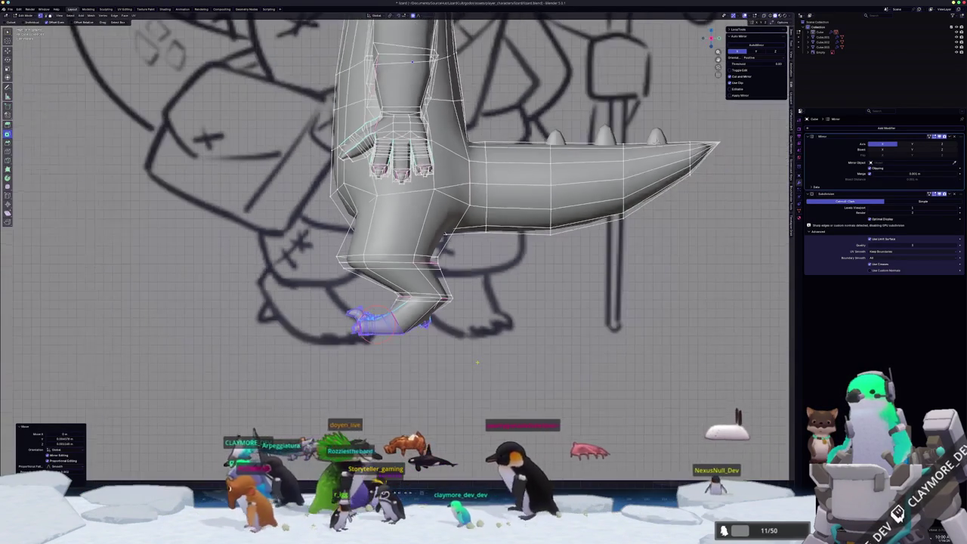
In the right side view, adjust the foot along Y to line up with the reference
key(Tab)
middle_drag(412, 62, 423, 226)
key(Tab)
key(KP_3)
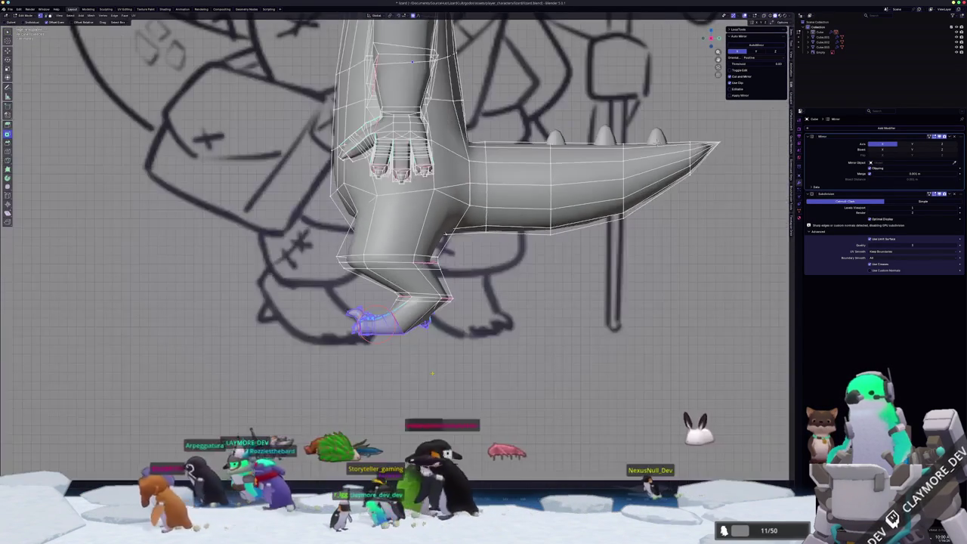
key(s)
key(y)
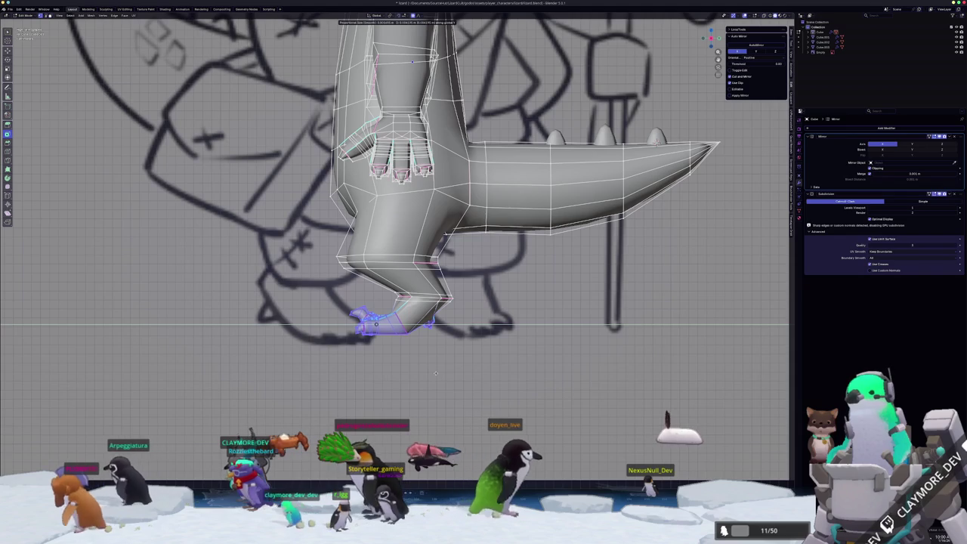
mouse_move(426, 380)
middle_down()
mouse_move(398, 398)
mouse_move(431, 355)
middle_up()
key(Tab)
scroll(400, 408, up, 4)
scroll(423, 378, up, 3)
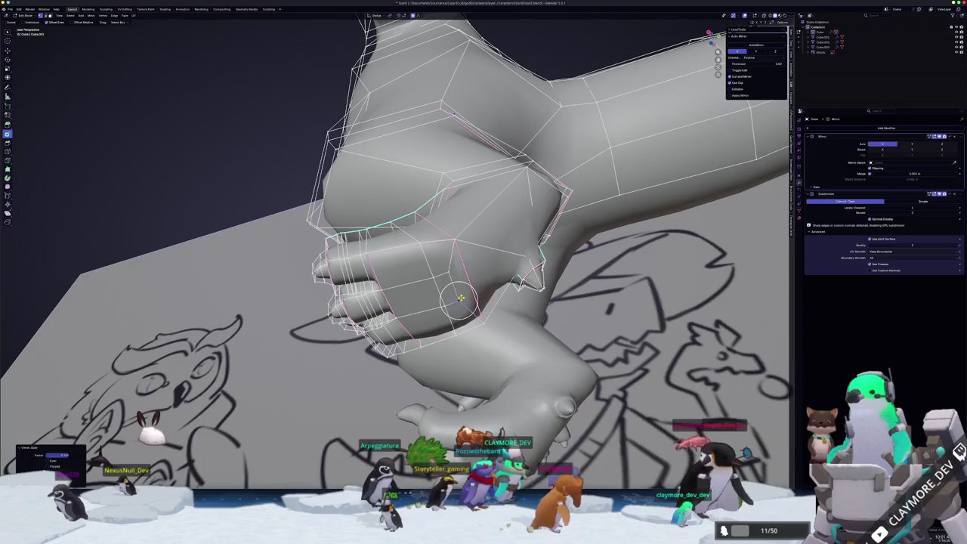
Slide two hand vertices along their edges and add an edge crease to the hand
key(shift+v)
click(453, 286)
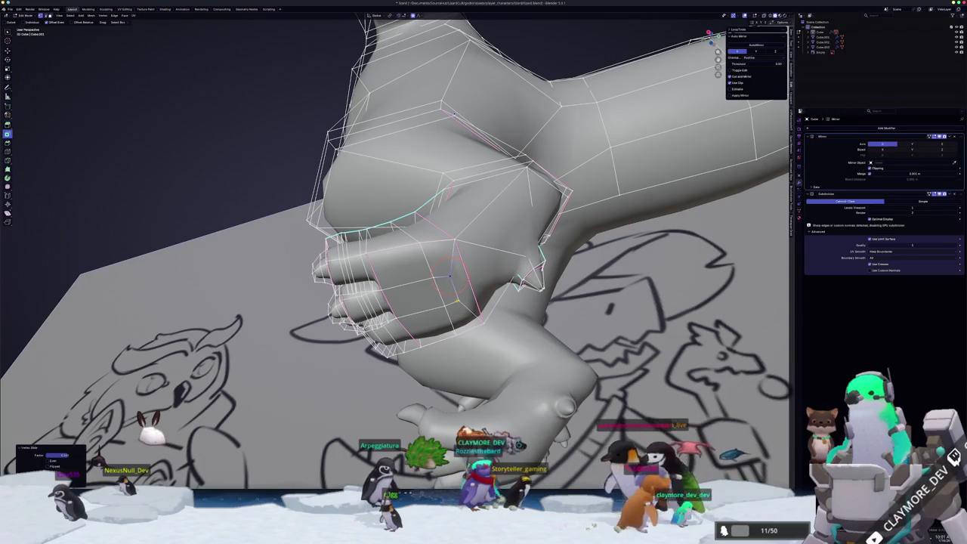
key(shift+v)
click(457, 298)
key(Tab)
middle_drag(457, 298, 468, 272)
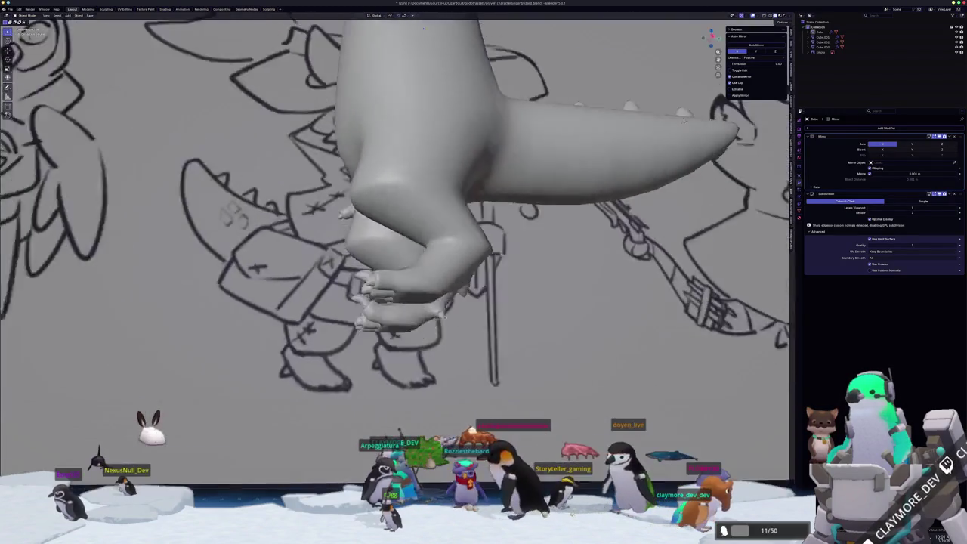
key(Tab)
middle_drag(423, 28, 460, 25)
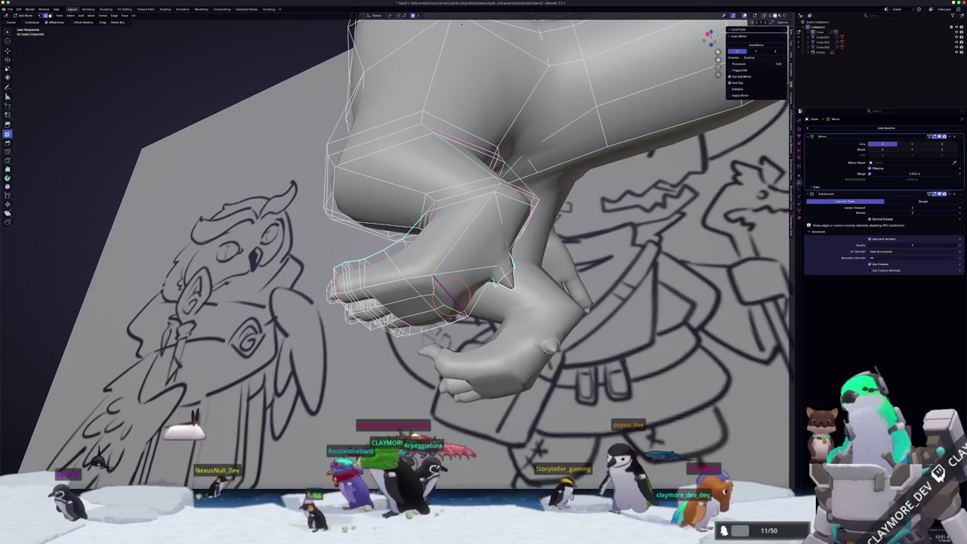
key(shift+e)
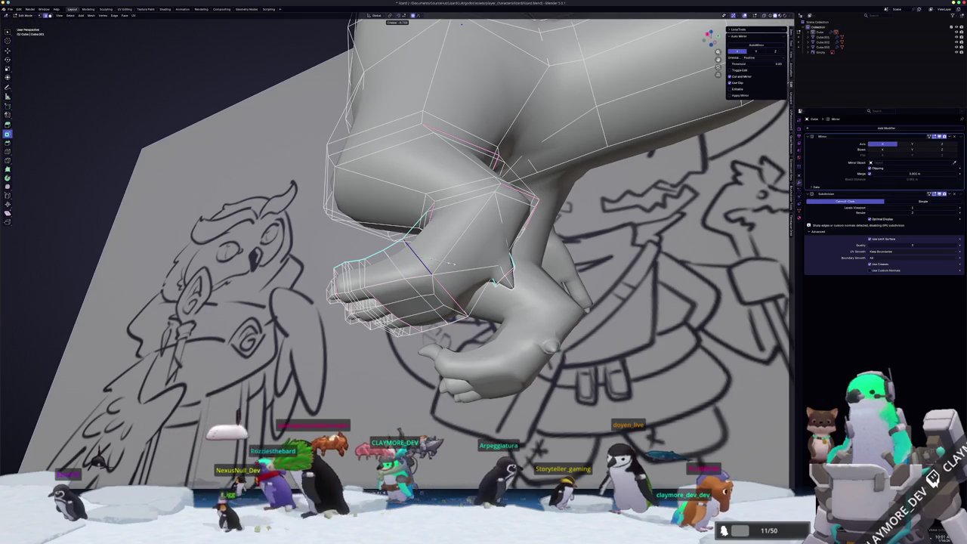
mouse_move(468, 265)
middle_down()
mouse_move(530, 289)
mouse_move(555, 322)
mouse_move(546, 317)
mouse_move(501, 352)
mouse_move(509, 354)
middle_up()
click(530, 289)
Box-select the whole clawed foot block with X-ray on to reach hidden vertices
key(Tab)
key(Tab)
key(Tab)
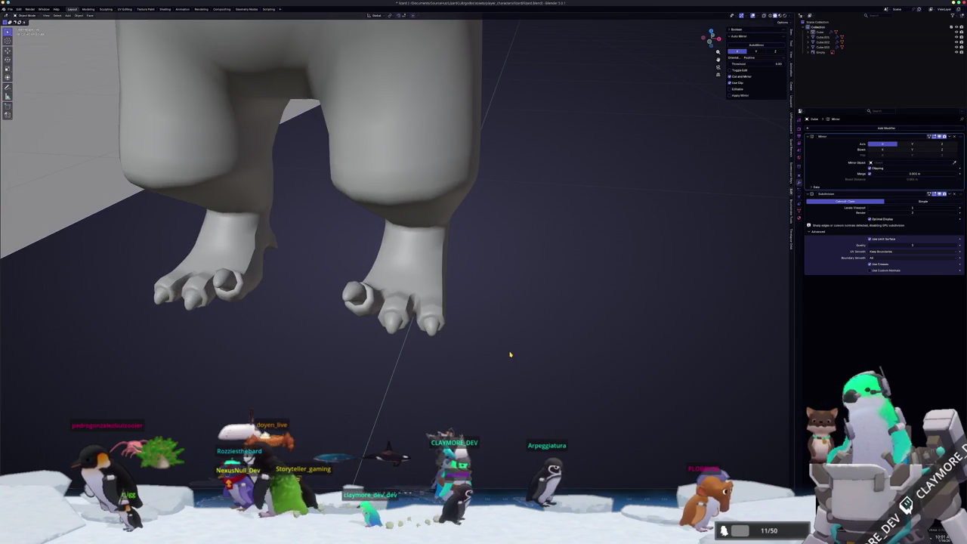
key(alt+z)
key(alt+z)
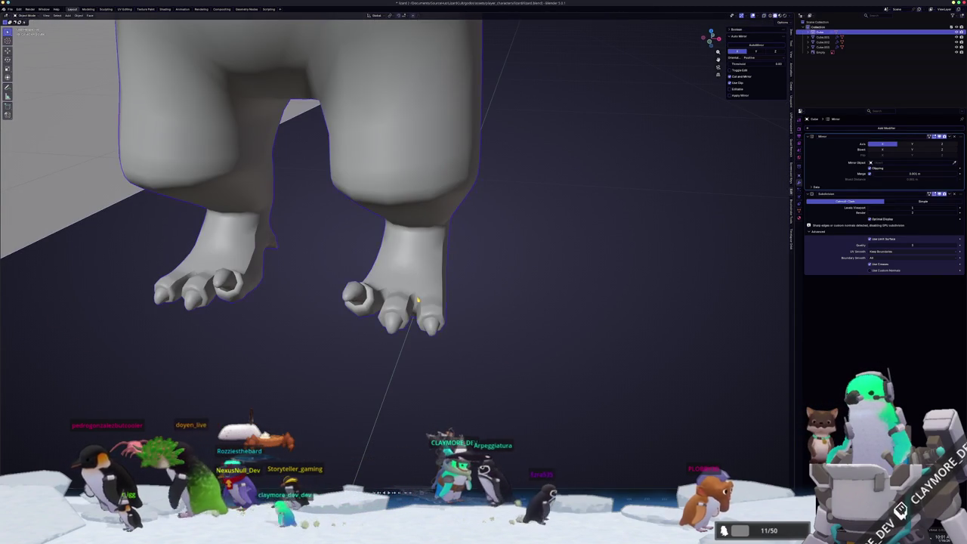
key(Tab)
middle_drag(417, 300, 521, 370)
drag(538, 382, 343, 255)
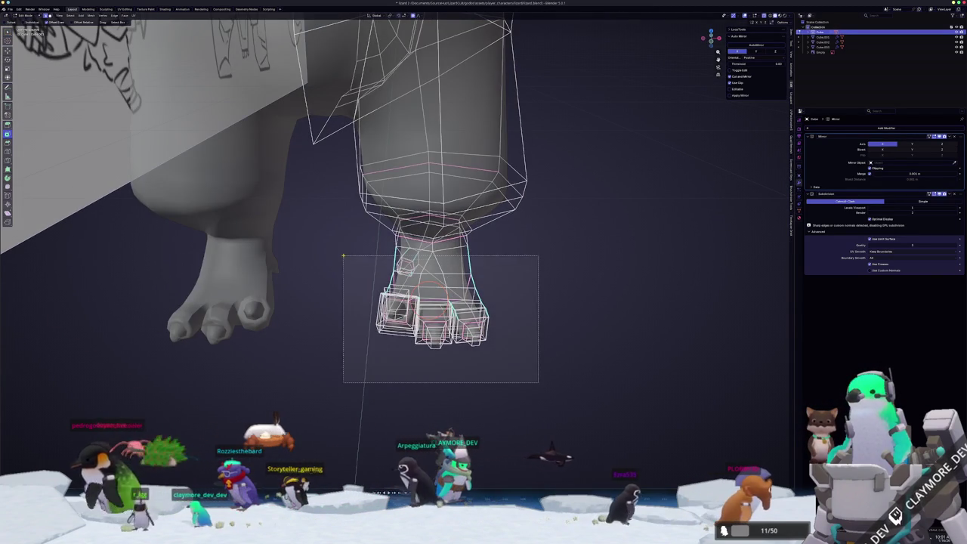
key(alt+z)
drag(548, 387, 335, 266)
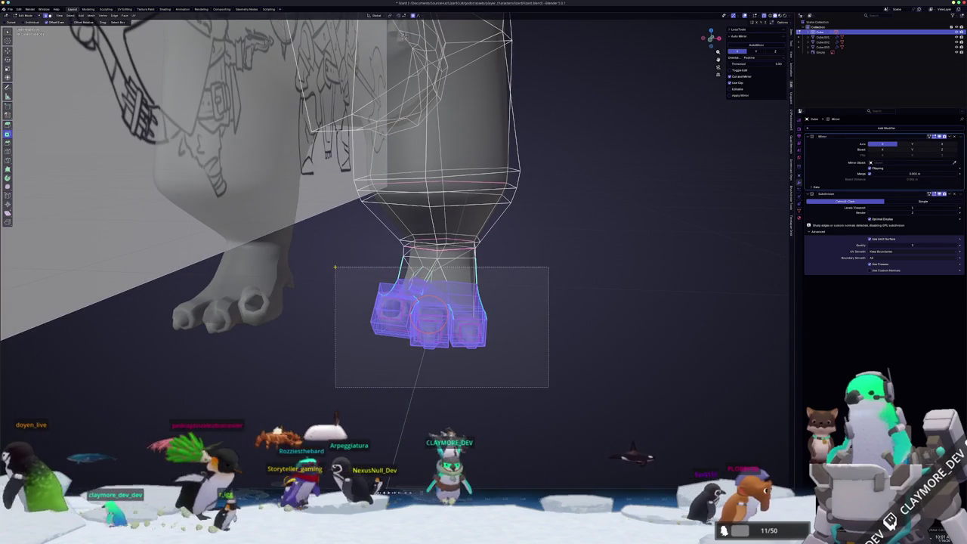
drag(550, 367, 320, 263)
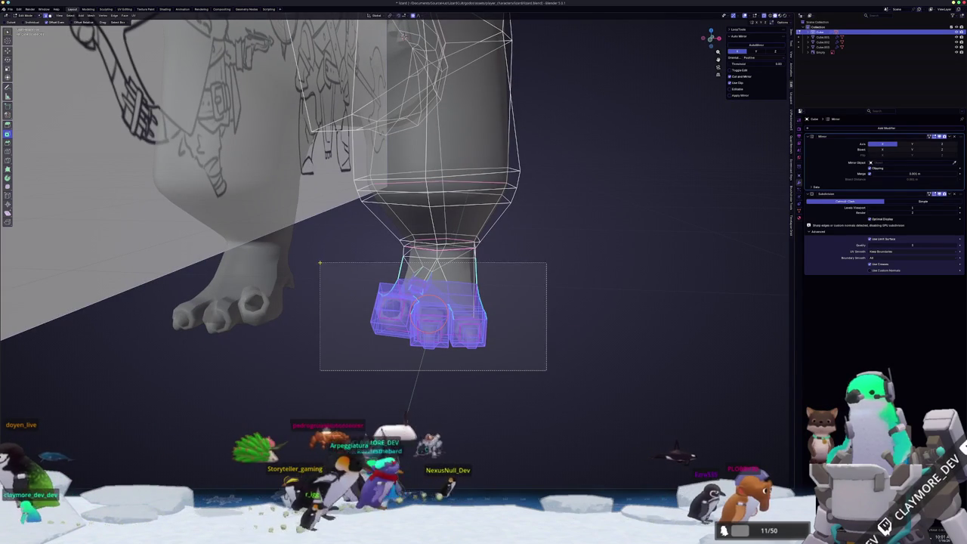
mouse_move(573, 344)
middle_down()
mouse_move(586, 337)
mouse_move(574, 325)
middle_up()
key(alt+z)
scroll(574, 325, up, 2)
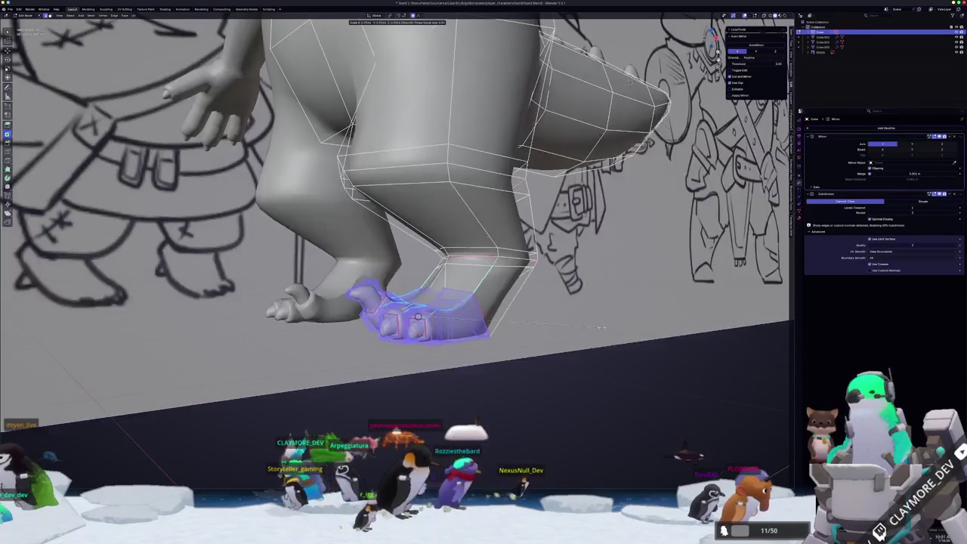
Check the foot in the right side view and preview the smoothed body
key(KP_3)
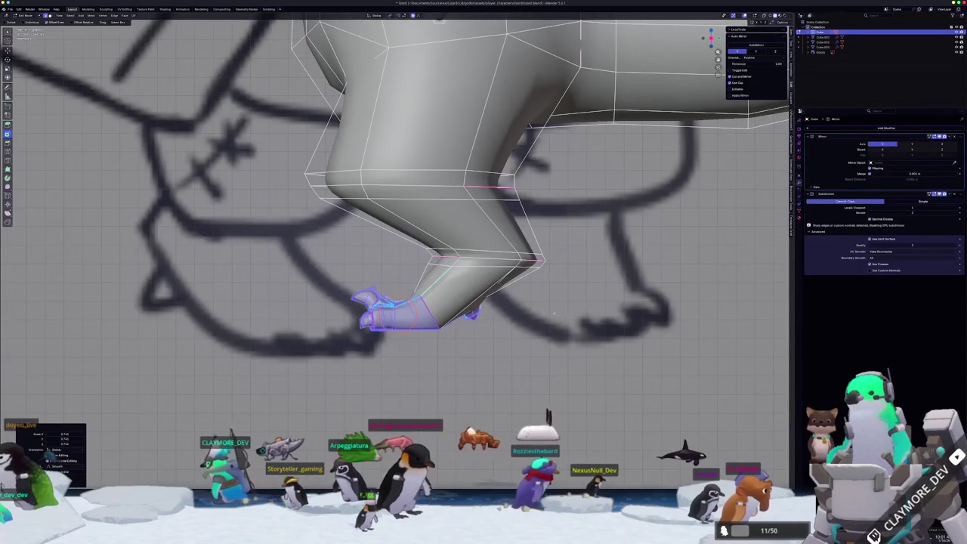
key(Tab)
middle_drag(553, 312, 407, 350)
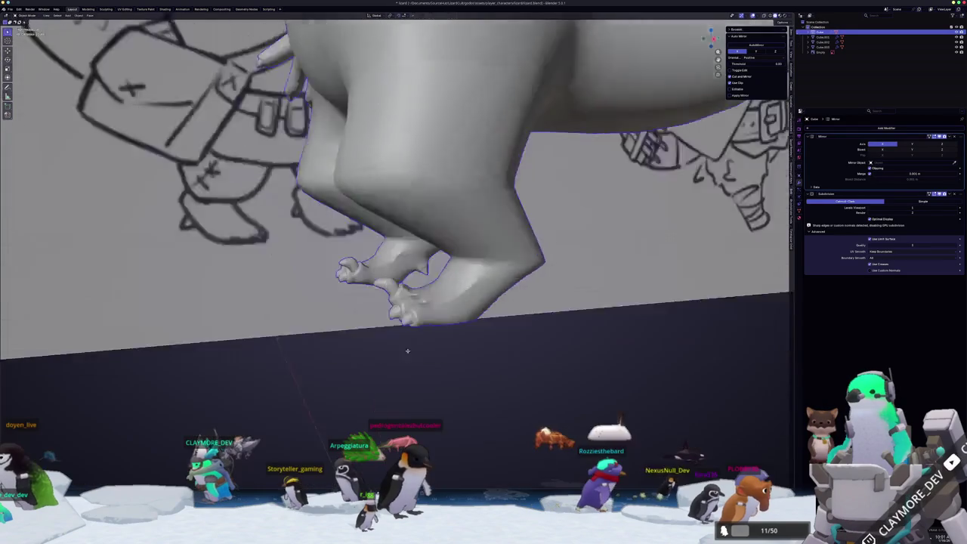
scroll(407, 350, down, 3)
scroll(461, 350, down, 2)
middle_drag(451, 295, 449, 309)
key(Tab)
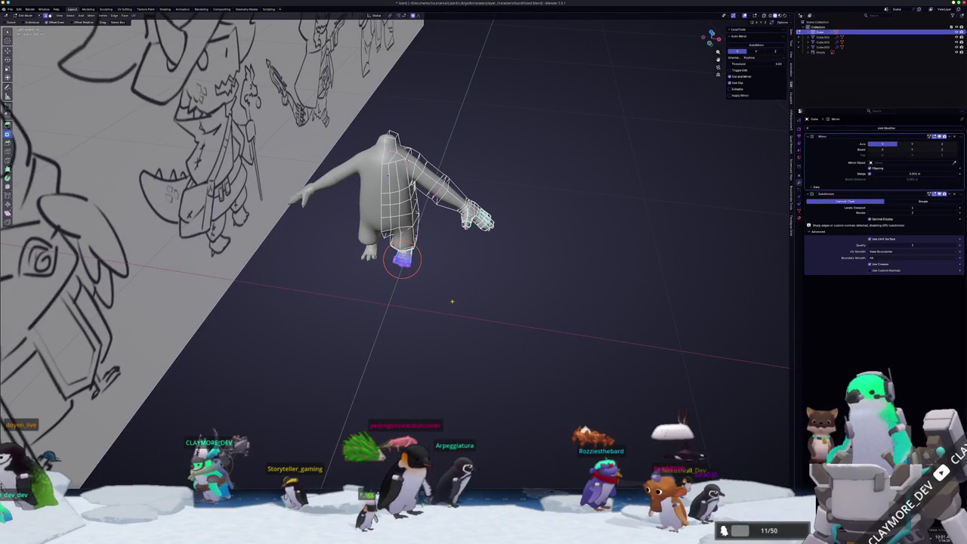
mouse_move(452, 301)
middle_down()
mouse_move(458, 242)
mouse_move(377, 333)
middle_up()
key(Tab)
scroll(397, 314, up, 2)
Zoom in and face the lizard sketch on the reference sheet head-on
scroll(375, 335, up, 2)
scroll(377, 333, up, 1)
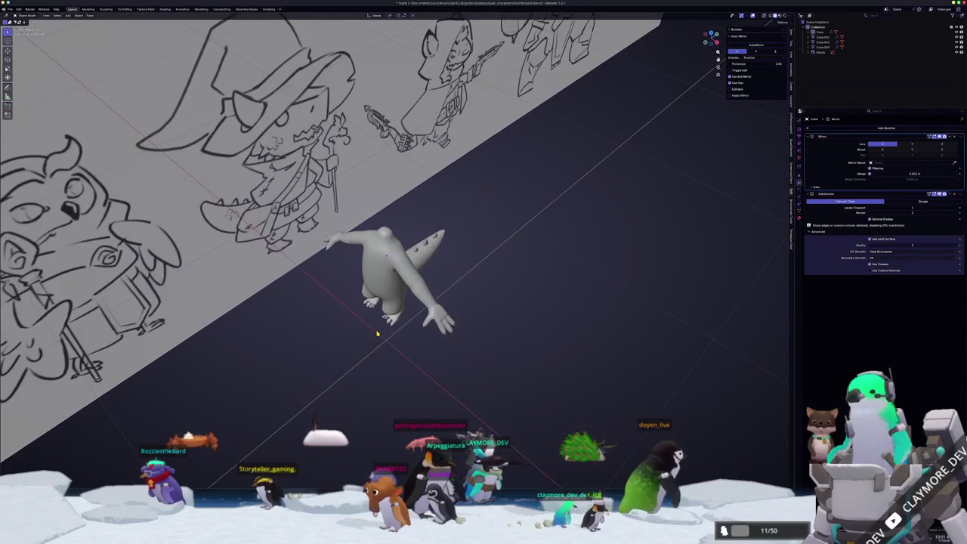
middle_drag(439, 328, 410, 303)
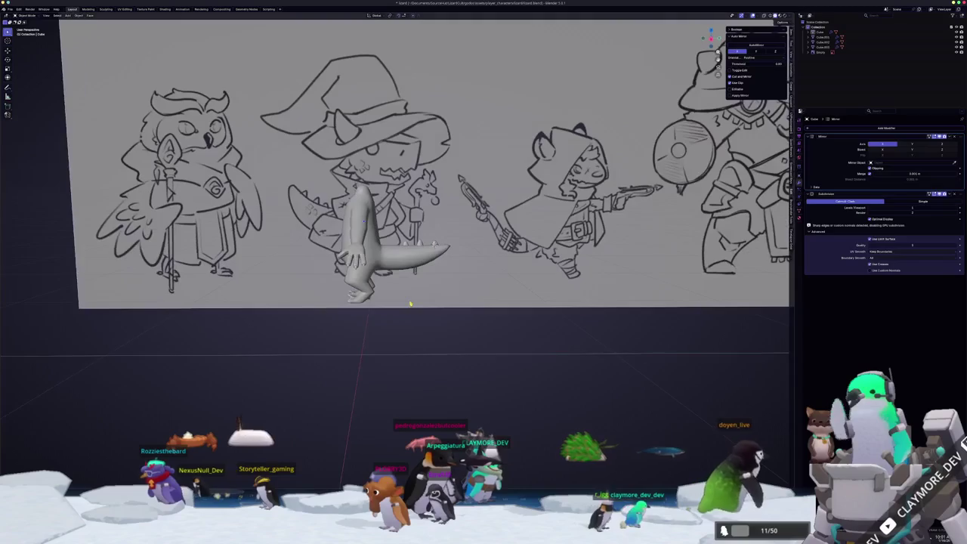
scroll(410, 303, up, 2)
scroll(410, 296, up, 2)
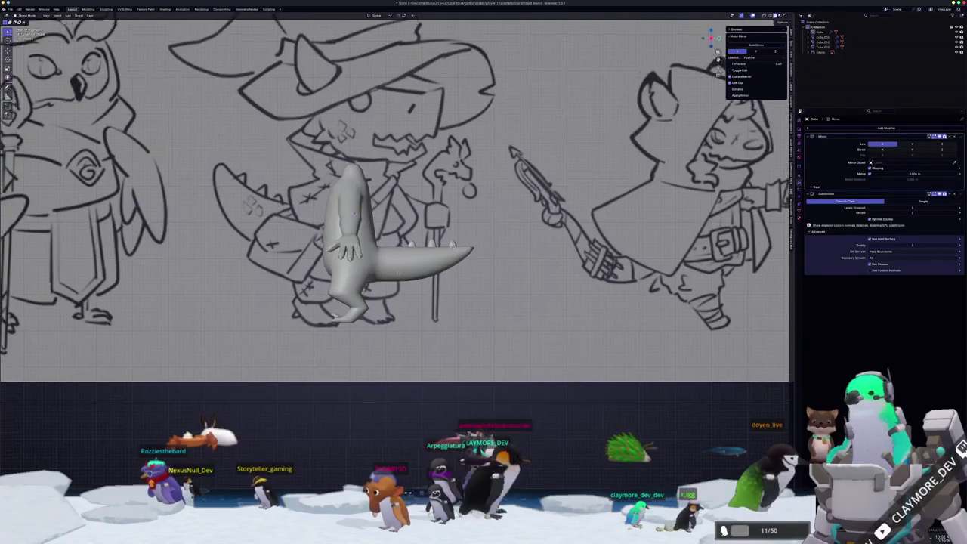
scroll(420, 305, up, 1)
scroll(429, 314, up, 1)
scroll(438, 323, up, 1)
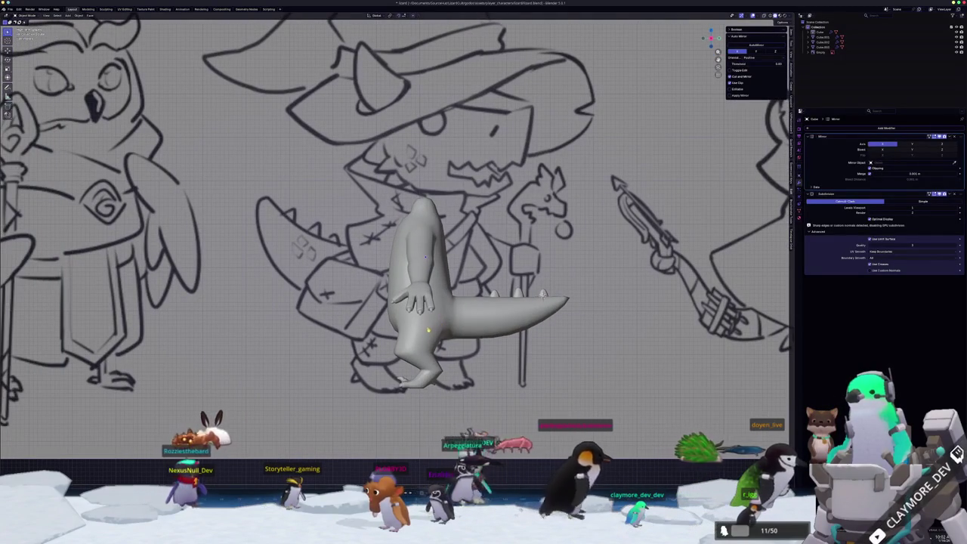
scroll(428, 261, up, 1)
Enter Edit Mode on the body and briefly toggle X-ray over the sketch
key(Tab)
scroll(432, 268, up, 1)
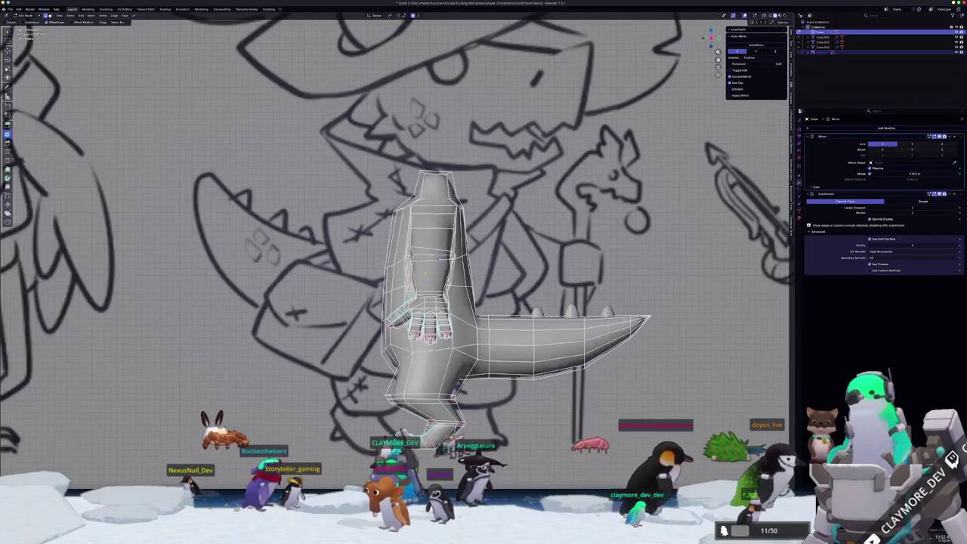
key(alt+z)
scroll(442, 281, up, 2)
scroll(444, 285, up, 2)
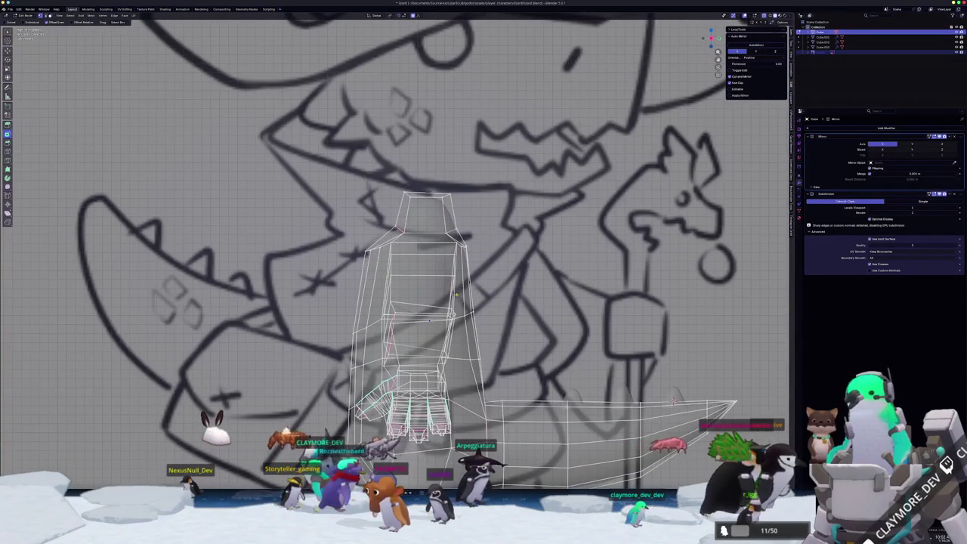
key(alt+z)
mouse_move(456, 294)
middle_down()
mouse_move(432, 276)
mouse_move(423, 250)
middle_up()
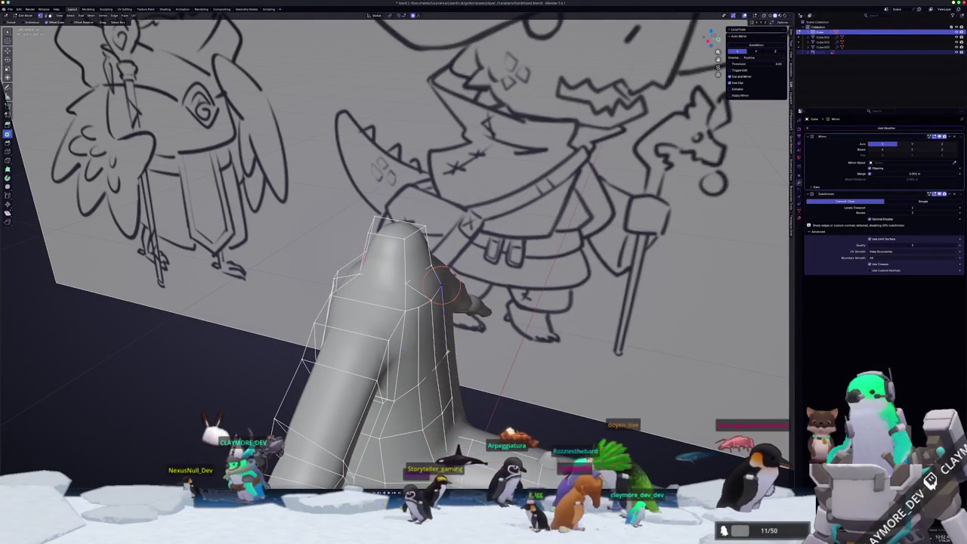
Inspect the smoothed lizard's arms and hips, then switch to Front Orthographic view
mouse_move(444, 317)
middle_down()
mouse_move(453, 351)
mouse_move(349, 320)
mouse_move(393, 332)
mouse_move(354, 317)
mouse_move(365, 330)
middle_up()
key(Tab)
key(Tab)
key(Tab)
scroll(365, 330, up, 3)
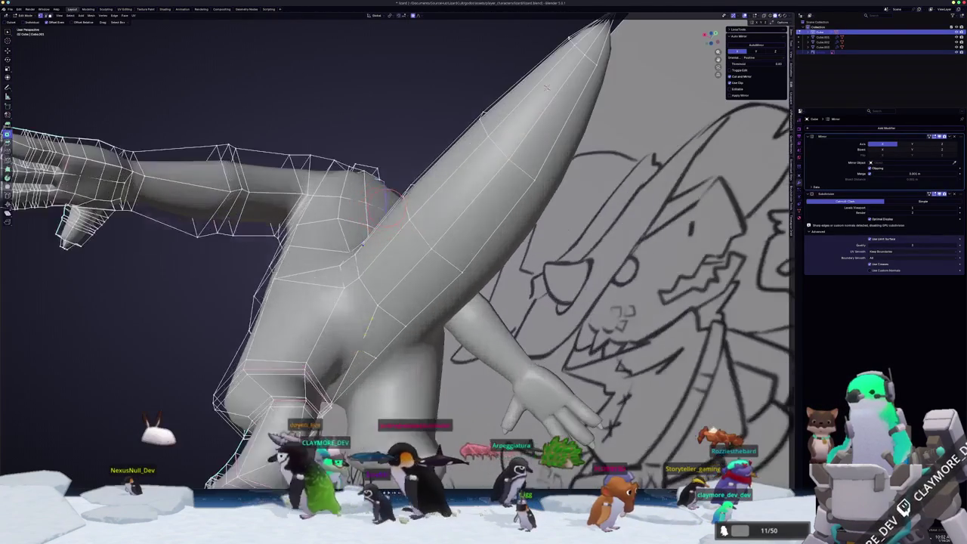
middle_drag(356, 375, 393, 342)
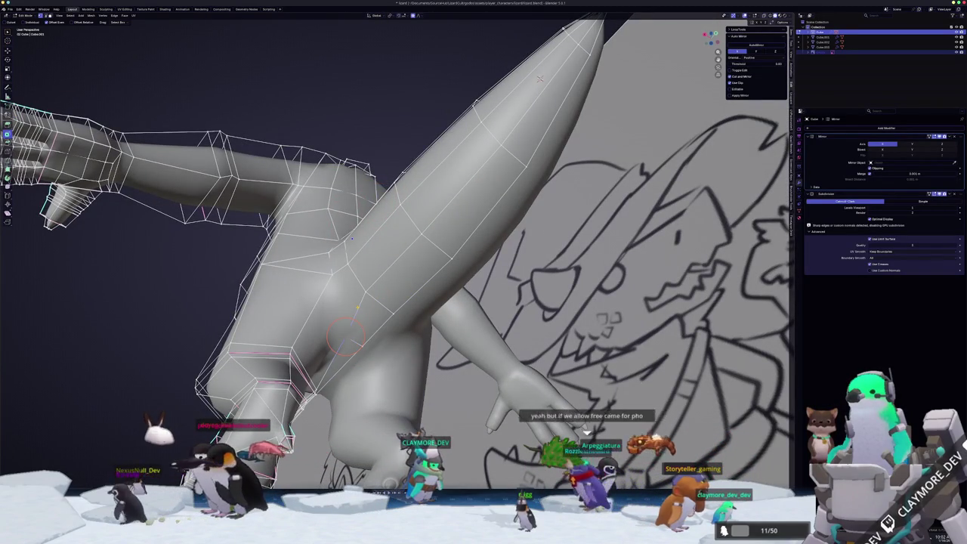
scroll(355, 302, up, 2)
middle_drag(355, 302, 362, 294)
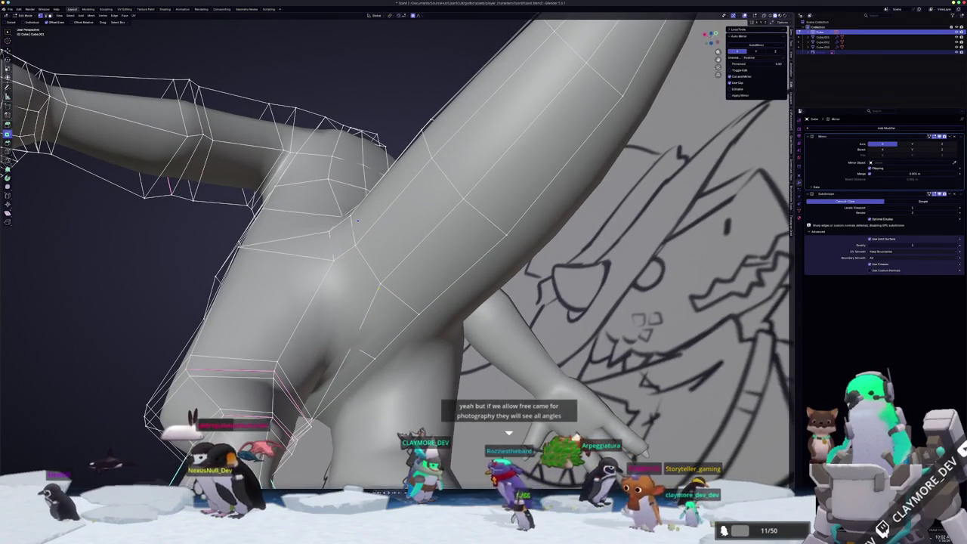
key(Tab)
scroll(383, 286, down, 2)
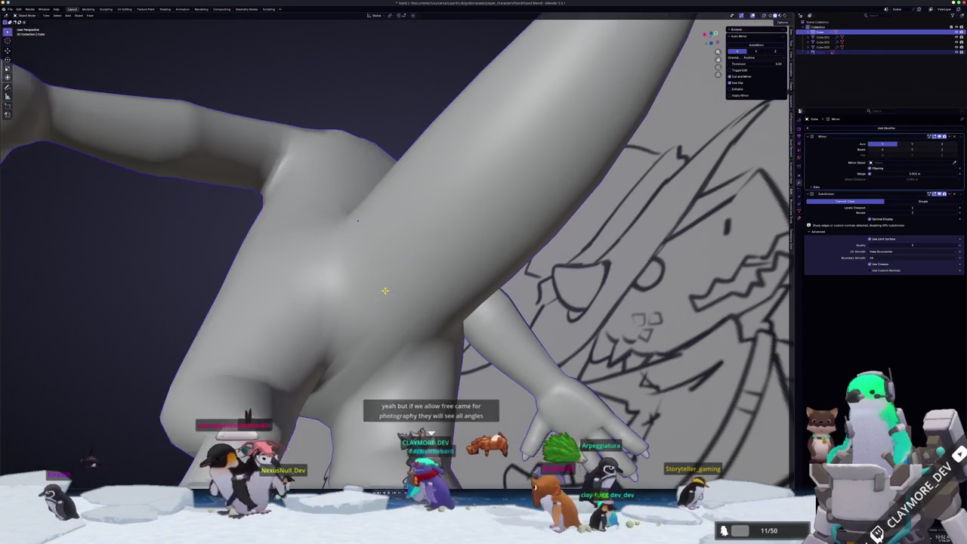
scroll(383, 287, down, 5)
mouse_move(384, 287)
middle_down()
mouse_move(438, 281)
mouse_move(426, 285)
middle_up()
scroll(430, 283, up, 2)
key(KP_1)
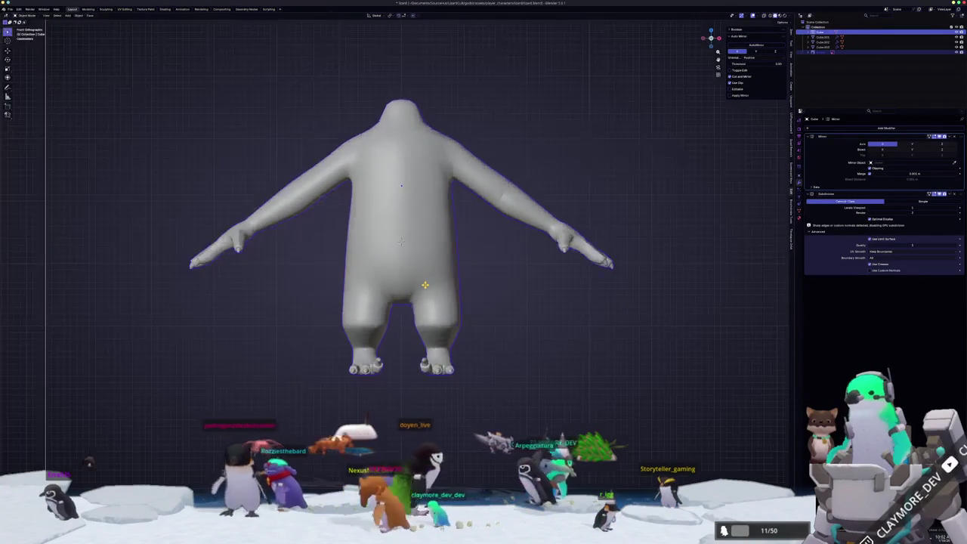
Enter Edit Mode on the body mesh and zoom in on the lower leg and clawed foot
key(Tab)
scroll(453, 339, up, 2)
scroll(488, 408, up, 2)
scroll(489, 408, up, 2)
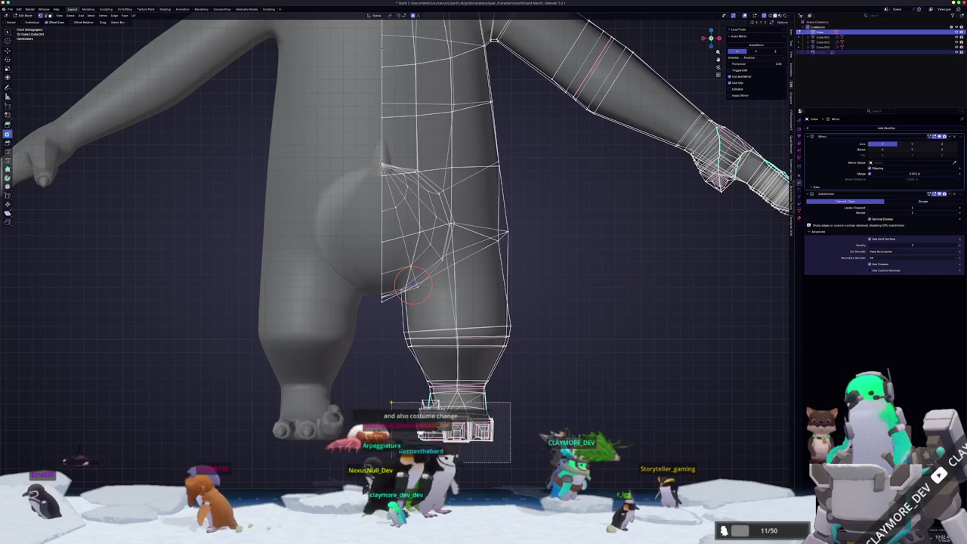
shift+middle_drag(488, 407, 477, 378)
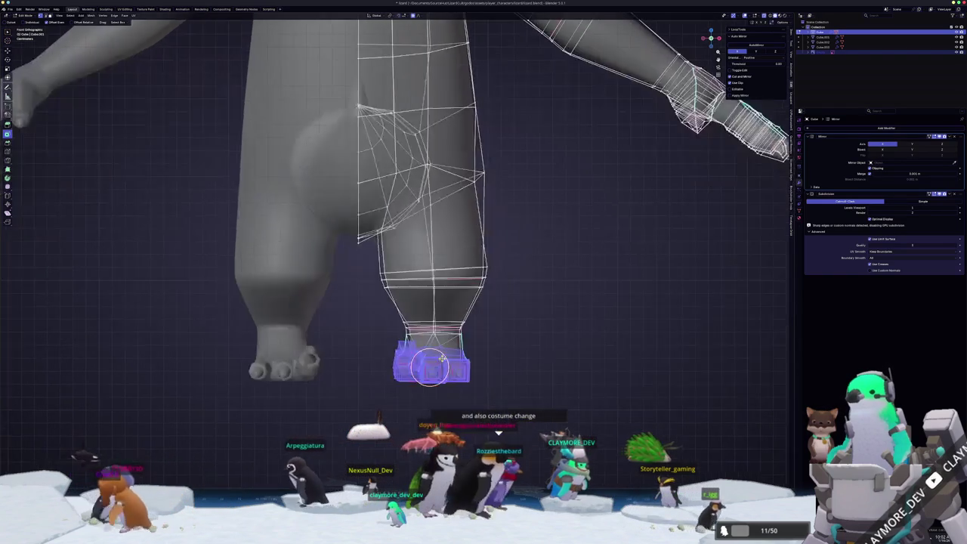
scroll(478, 377, up, 2)
scroll(478, 377, up, 2)
scroll(488, 428, down, 2)
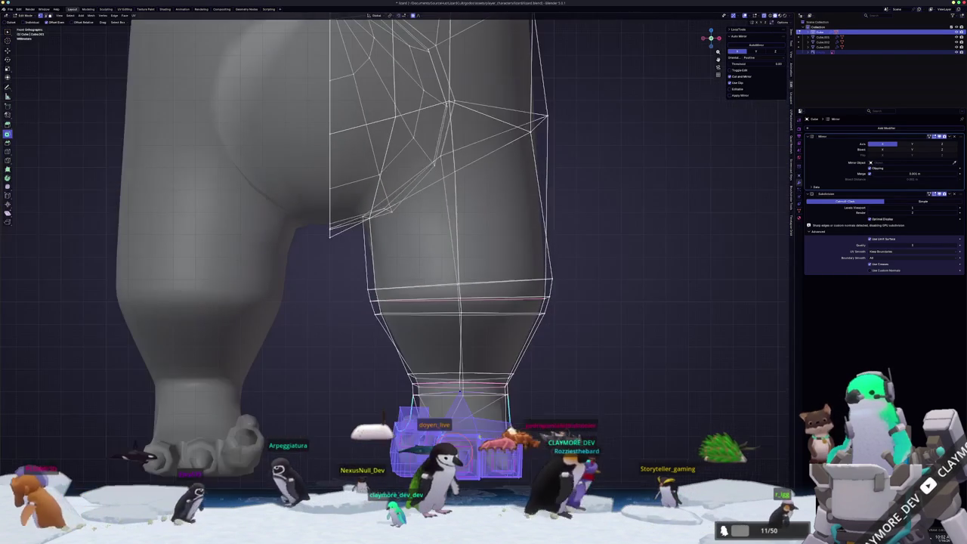
key(g)
key(x)
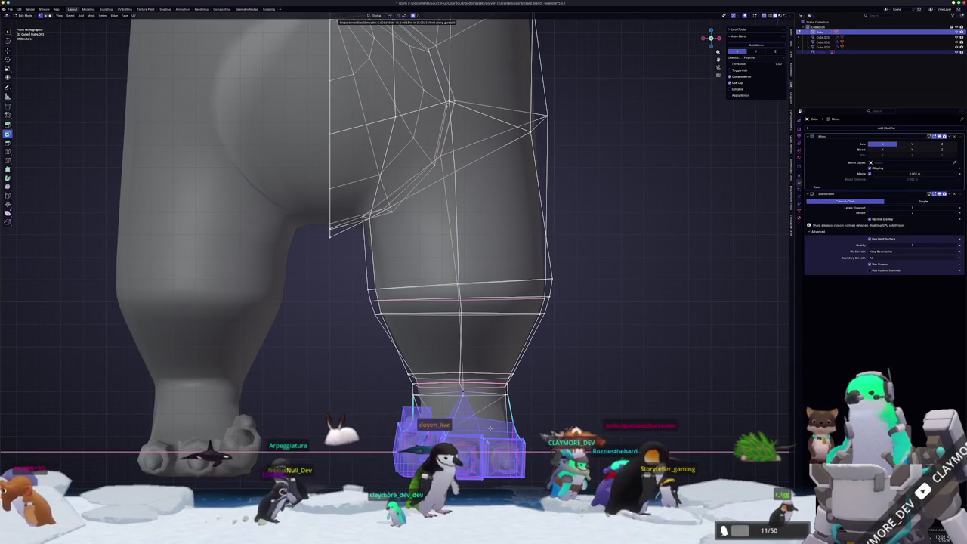
right_click(489, 428)
Slide the selected foot vertices along X to centre them under the leg, then return to Object Mode
click(459, 382)
key(g)
key(x)
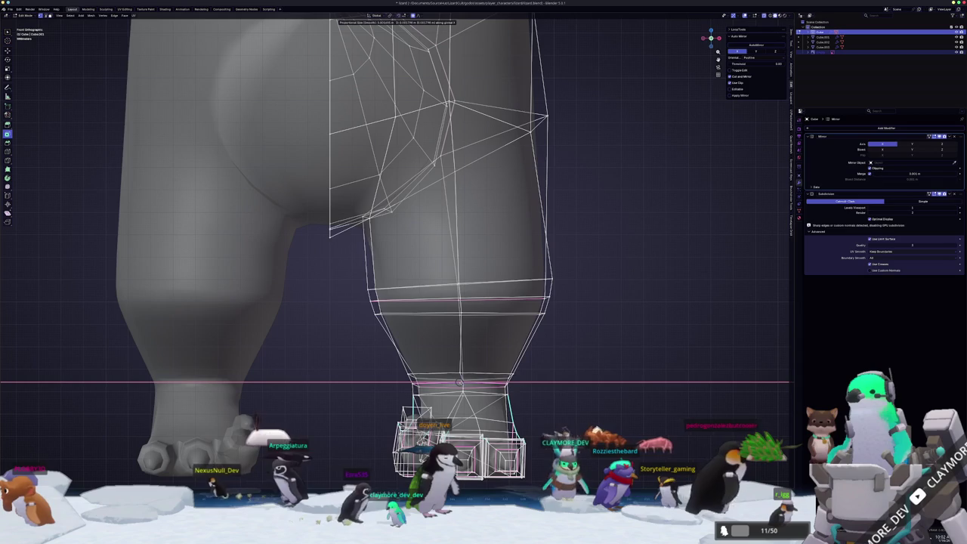
click(459, 382)
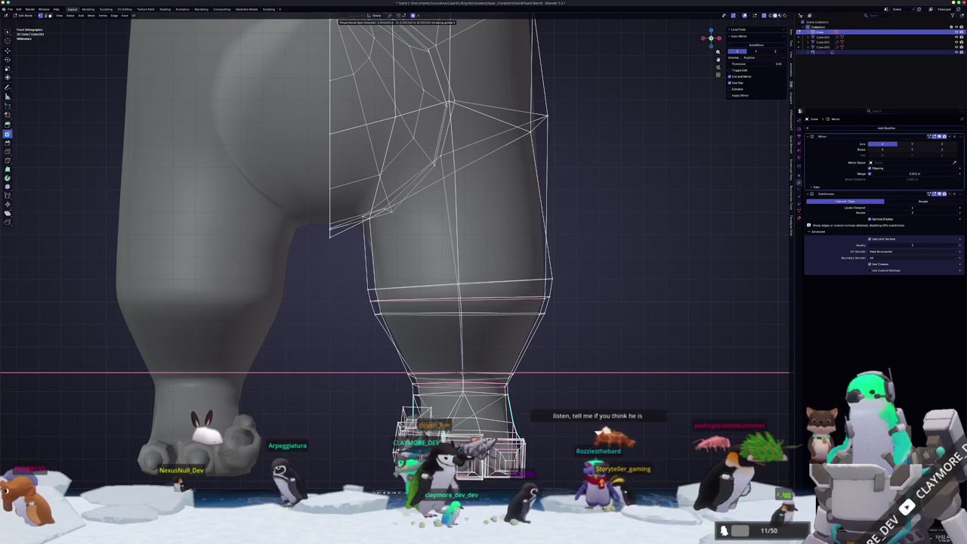
key(Return)
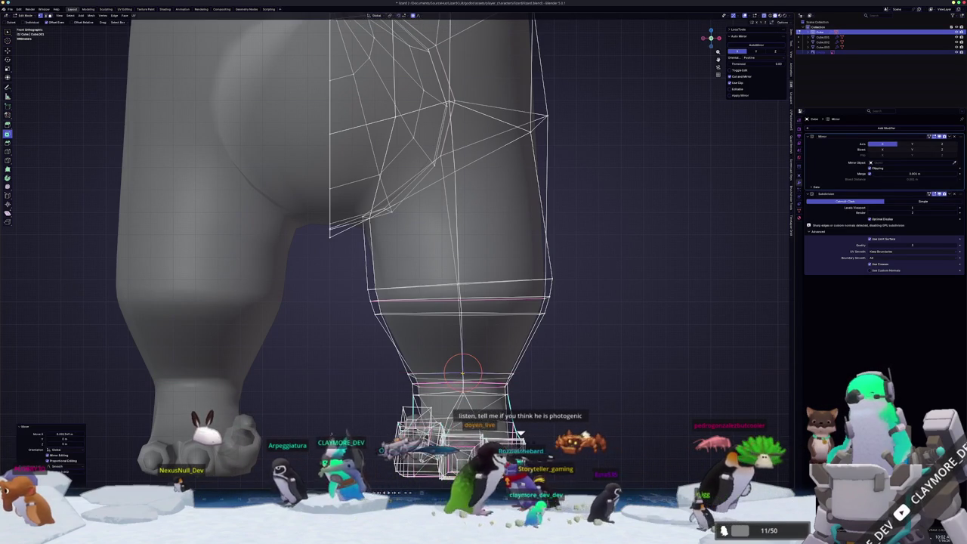
shift+middle_drag(462, 373, 458, 391)
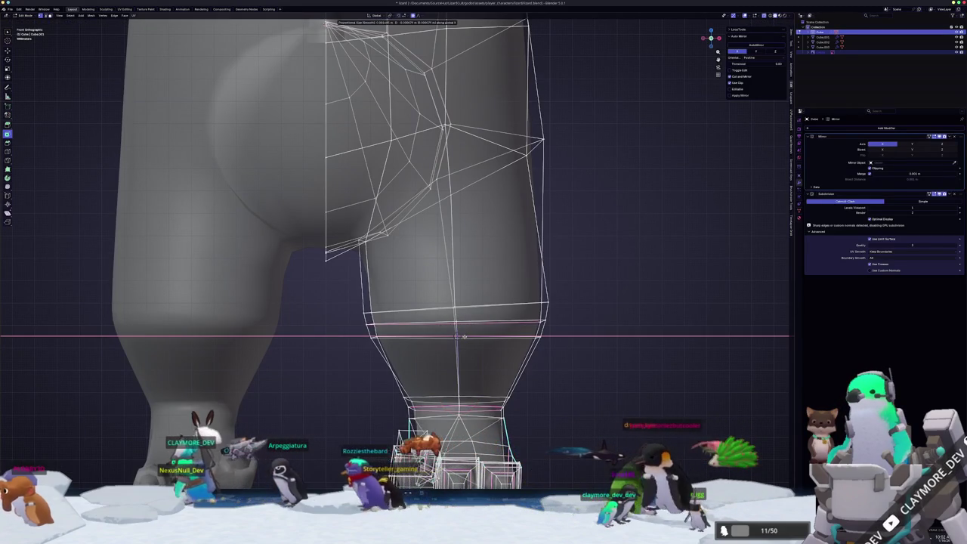
key(Return)
key(Tab)
scroll(463, 338, down, 2)
scroll(464, 338, down, 3)
scroll(464, 337, down, 3)
shift+scroll(455, 249, up, 3)
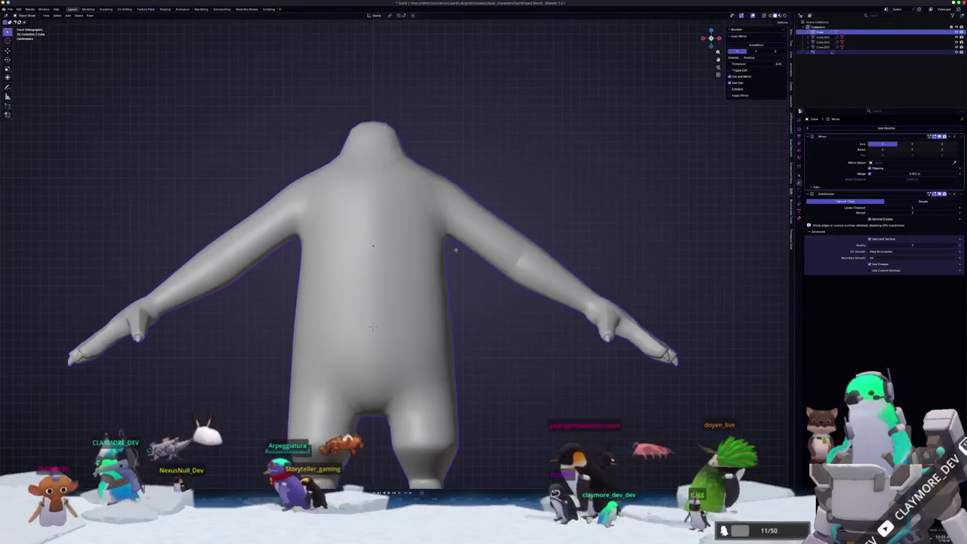
Orbit around the body and reference drawing in Edit Mode, selecting the fingertip vertices
shift+scroll(456, 249, up, 3)
scroll(428, 315, up, 2)
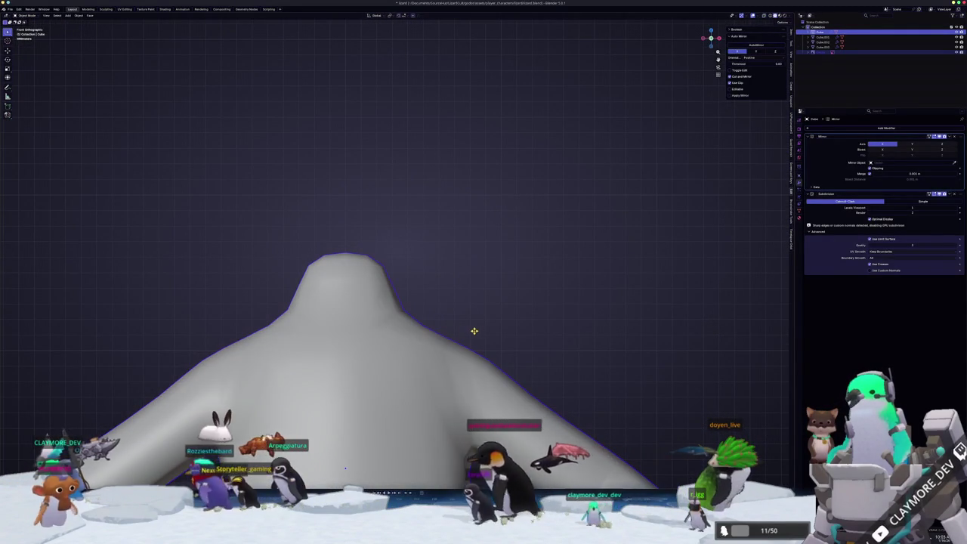
scroll(474, 330, down, 3)
scroll(474, 331, down, 2)
mouse_move(474, 331)
middle_down()
mouse_move(450, 344)
mouse_move(491, 355)
mouse_move(484, 382)
mouse_move(423, 339)
middle_up()
scroll(484, 381, up, 2)
key(Tab)
scroll(423, 340, up, 2)
mouse_move(413, 235)
middle_down()
mouse_move(393, 391)
mouse_move(453, 412)
middle_up()
drag(487, 429, 376, 353)
mouse_move(389, 360)
middle_down()
mouse_move(393, 370)
mouse_move(402, 350)
mouse_move(387, 346)
mouse_move(446, 362)
middle_up()
Switch to the front view of the smoothed lizard and recentre the body
key(Tab)
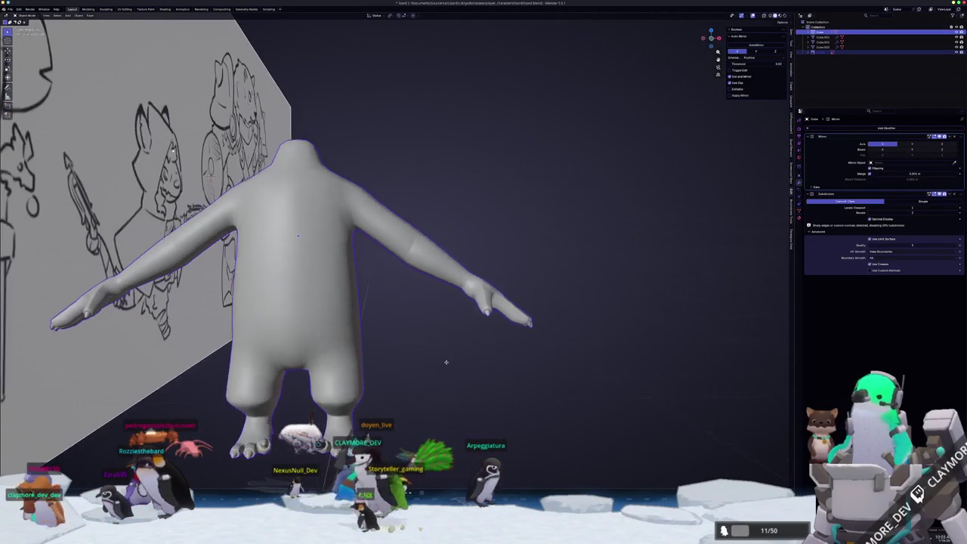
key(KP_1)
key(Tab)
scroll(446, 369, down, 2)
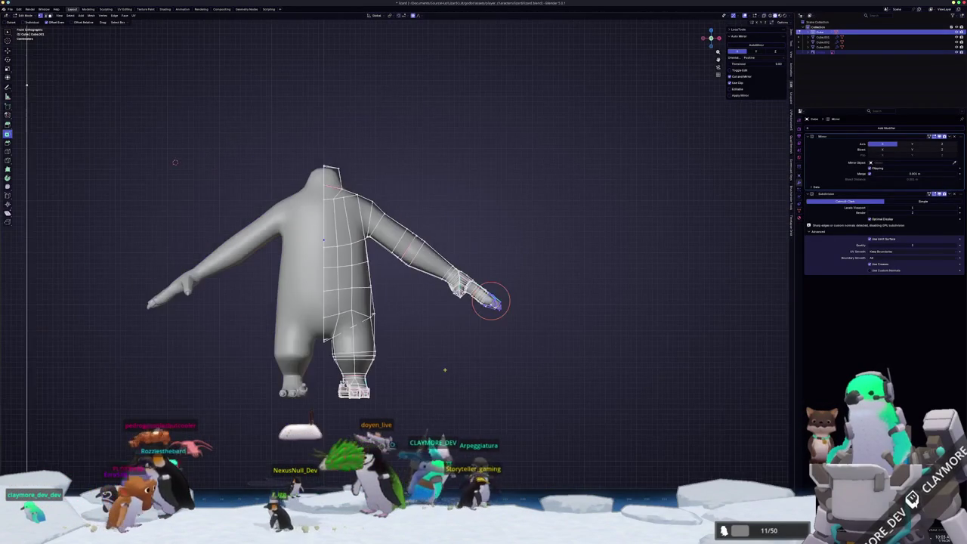
key(Tab)
shift+middle_drag(429, 350, 496, 359)
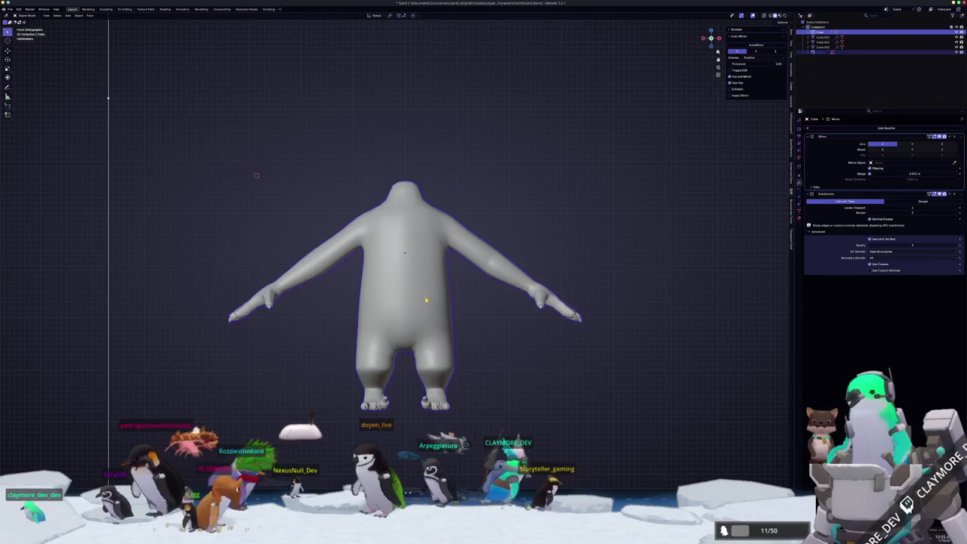
Move two sets of torso vertices sideways along X, then leave Edit Mode
key(Tab)
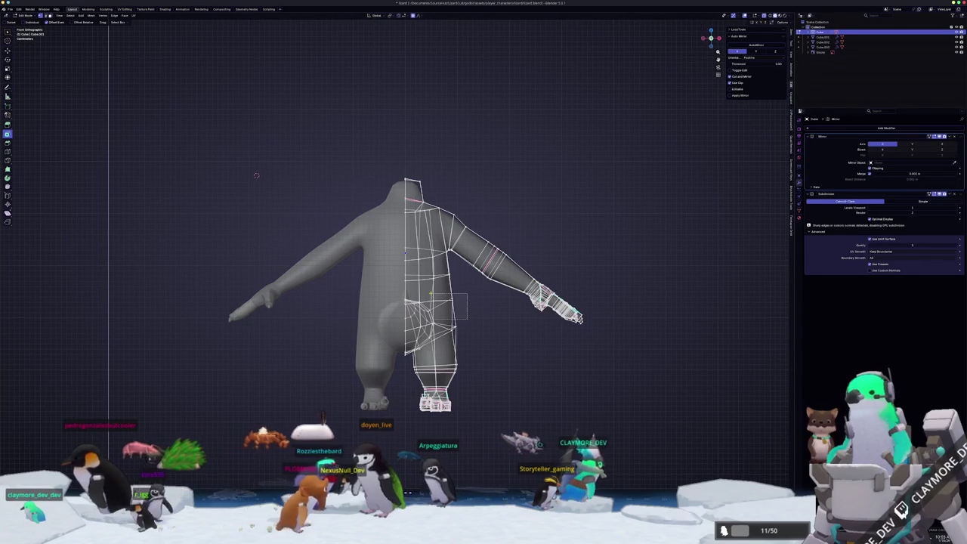
scroll(456, 293, up, 2)
key(g)
key(x)
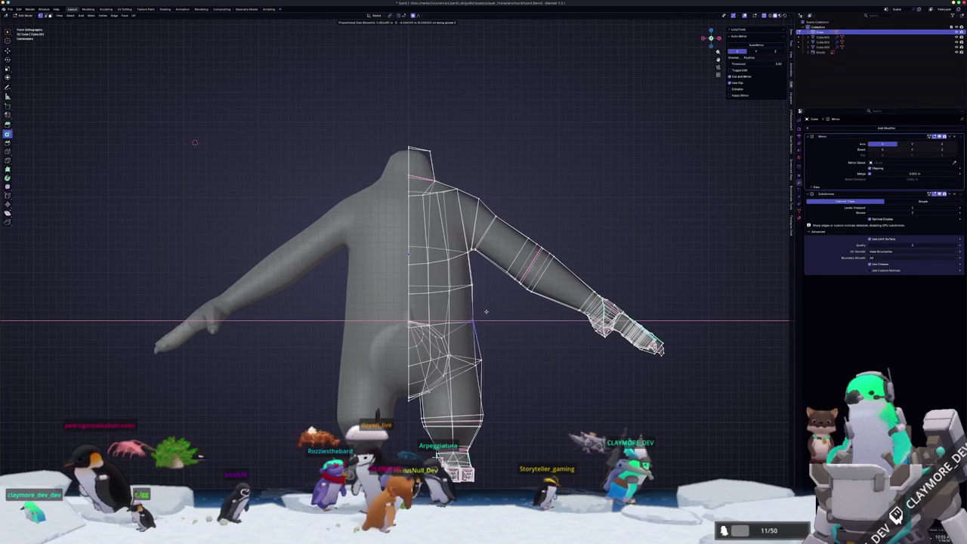
click(474, 320)
key(g)
key(x)
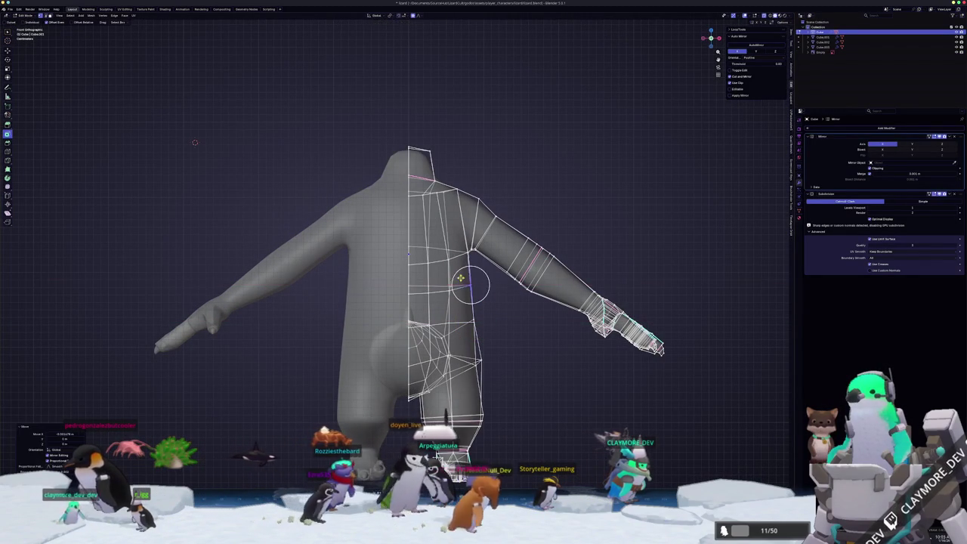
key(g)
key(x)
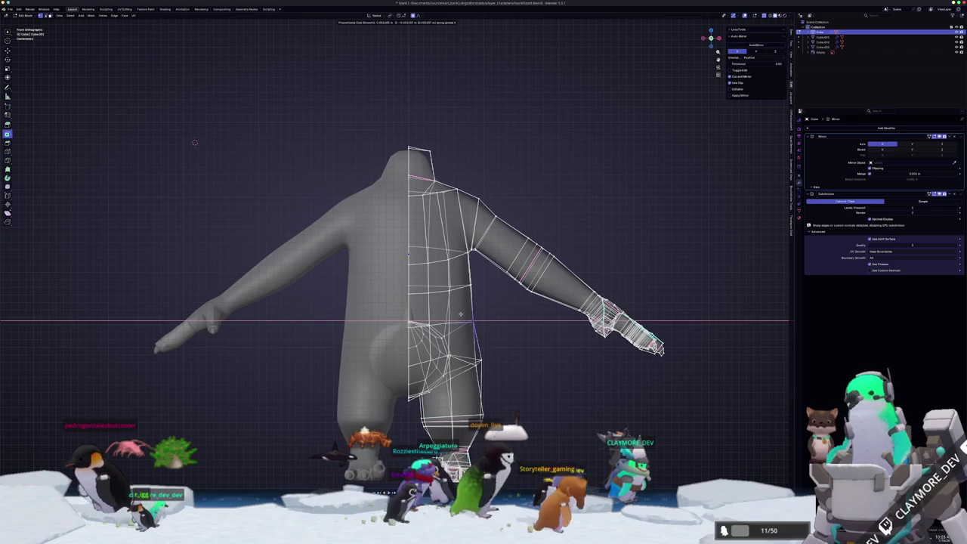
click(460, 313)
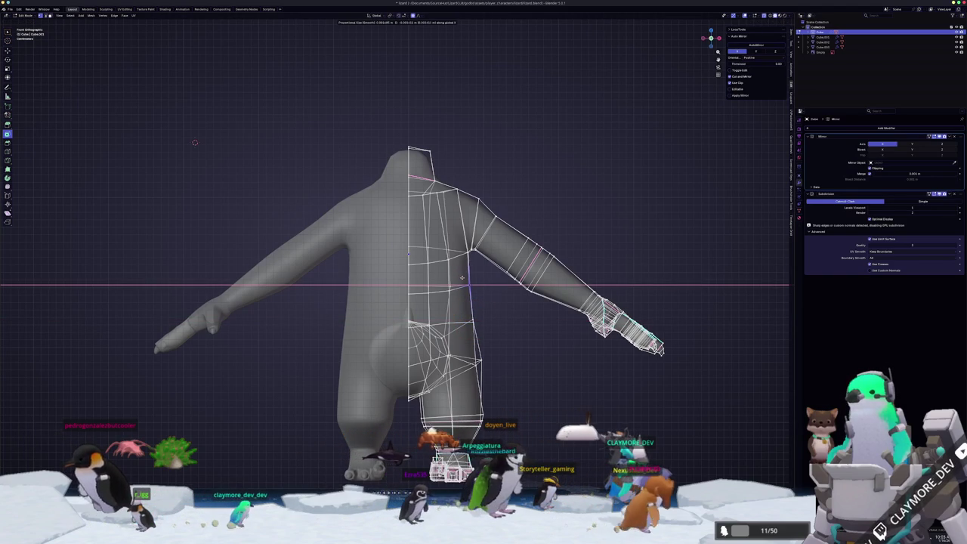
click(462, 278)
key(Tab)
Orbit to view the body against the reference sheet and bring up the Add menu
scroll(472, 278, down, 2)
scroll(481, 278, down, 2)
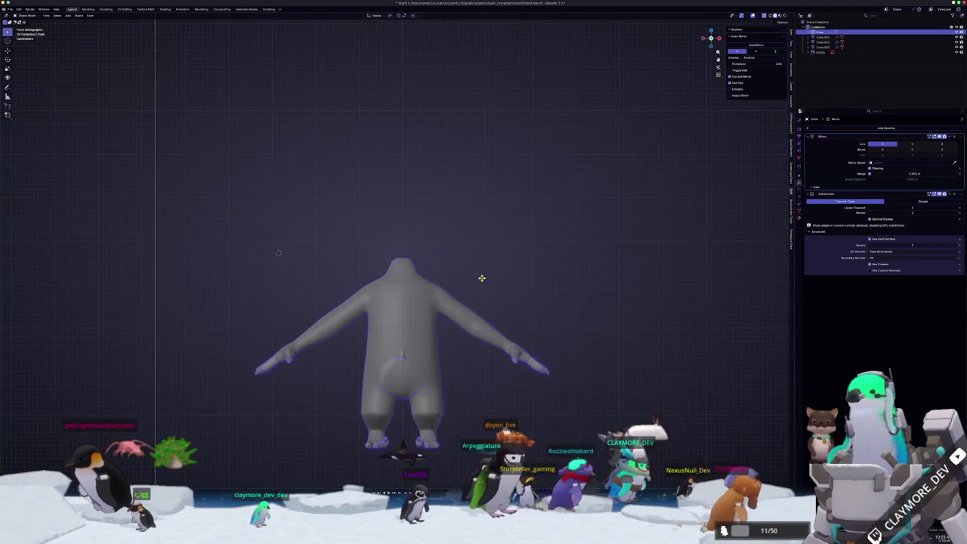
middle_drag(479, 280, 451, 290)
key(shift+a)
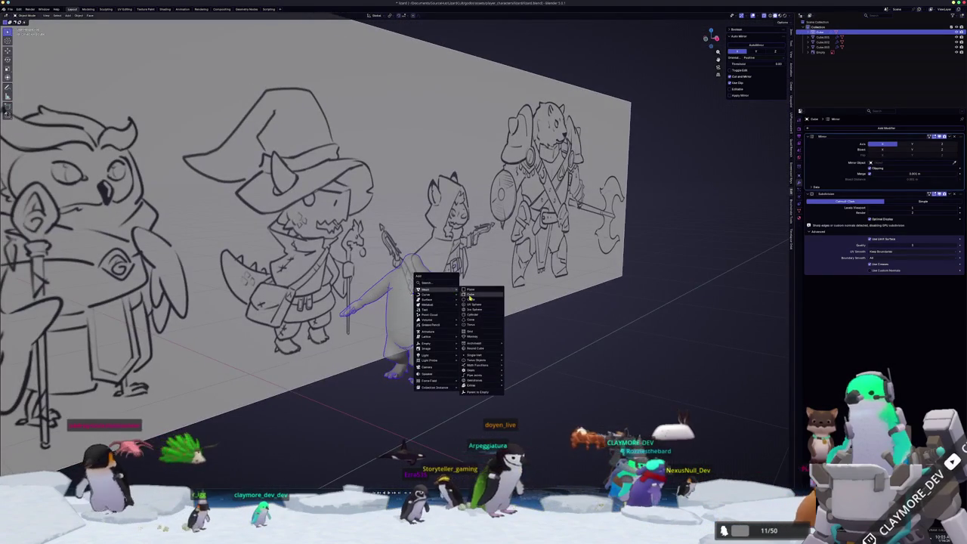
Add a cube, then scale it and raise it along Z onto the neck to match the sketch's head
click(469, 297)
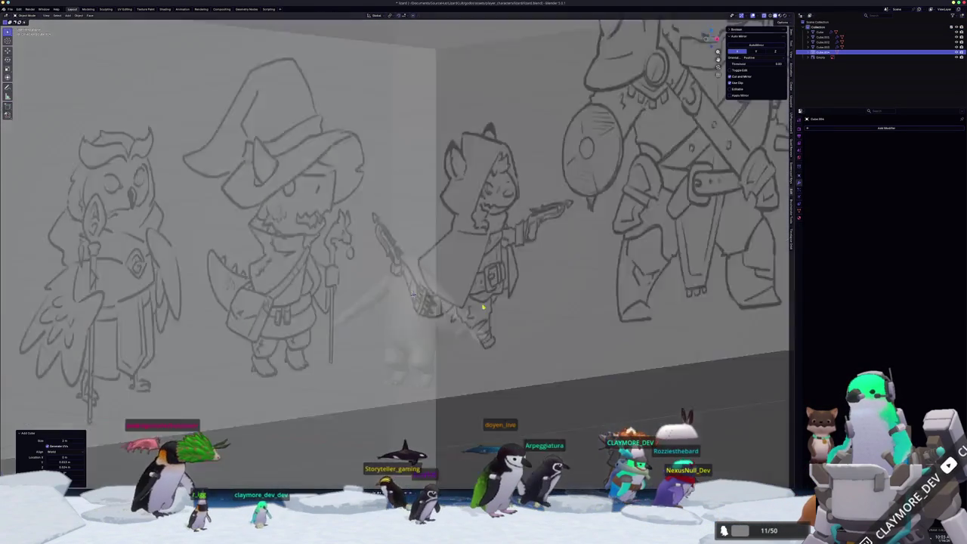
middle_drag(483, 307, 453, 303)
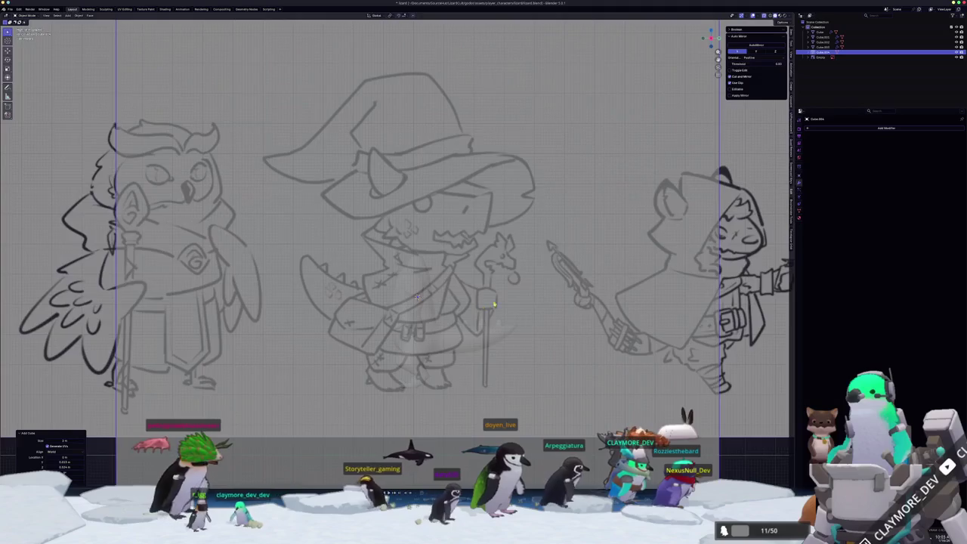
key(s)
click(523, 309)
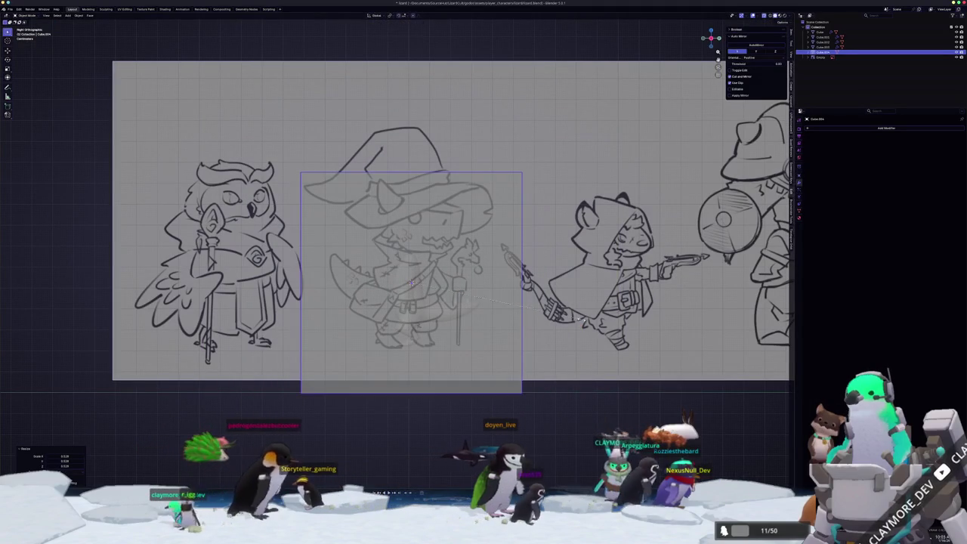
key(s)
click(498, 257)
key(g)
click(490, 238)
key(s)
click(490, 237)
key(g)
key(z)
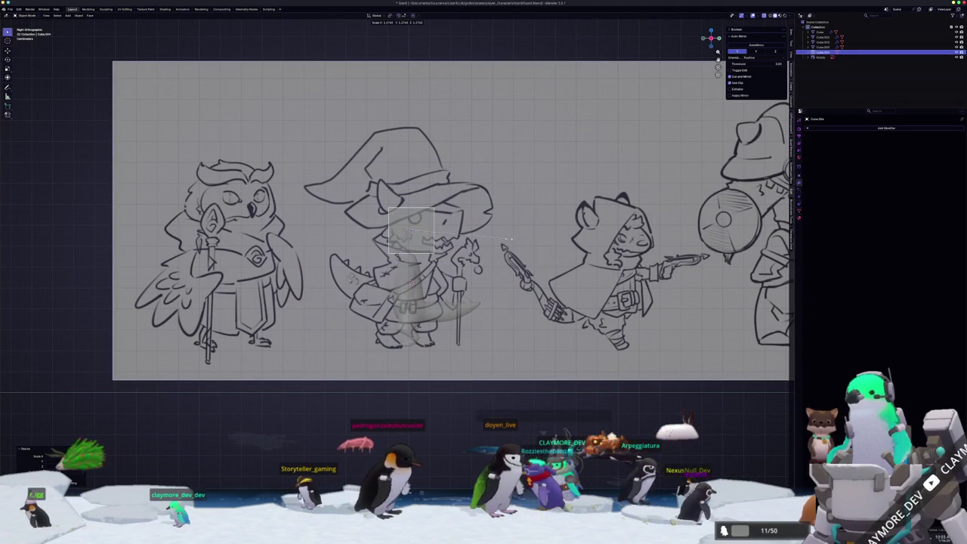
click(512, 240)
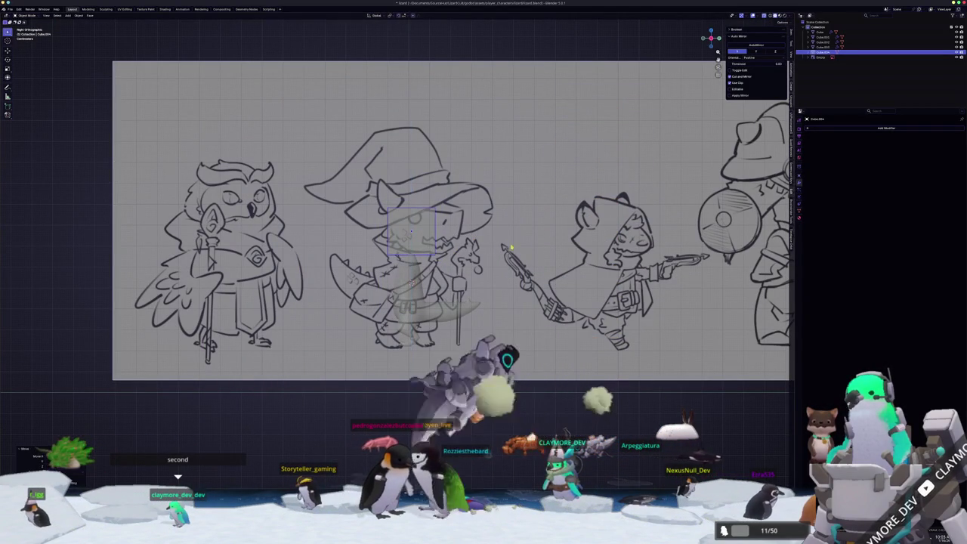
middle_drag(412, 231, 401, 244)
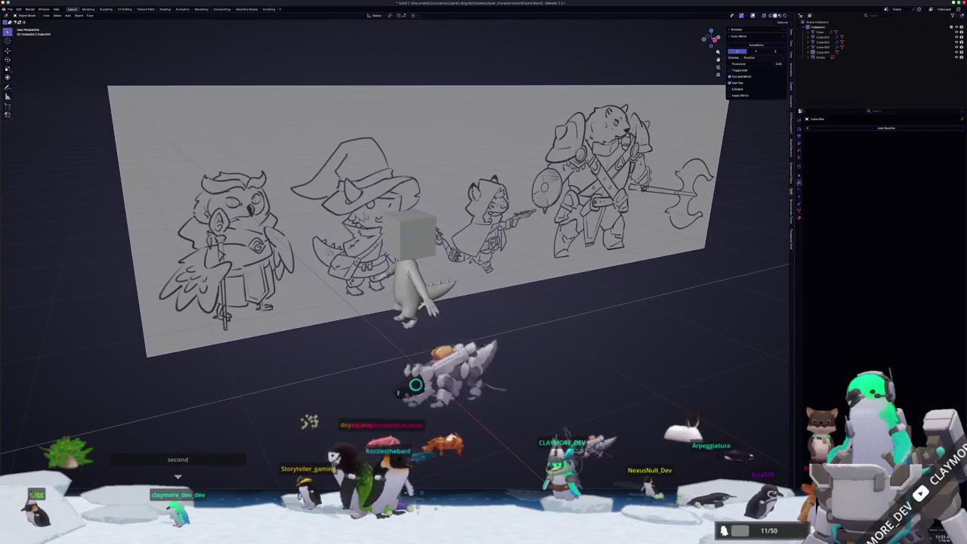
Give the cube level-2 subdivision and extrude its left side face outward
key(ctrl+2)
scroll(401, 243, up, 2)
scroll(408, 244, up, 2)
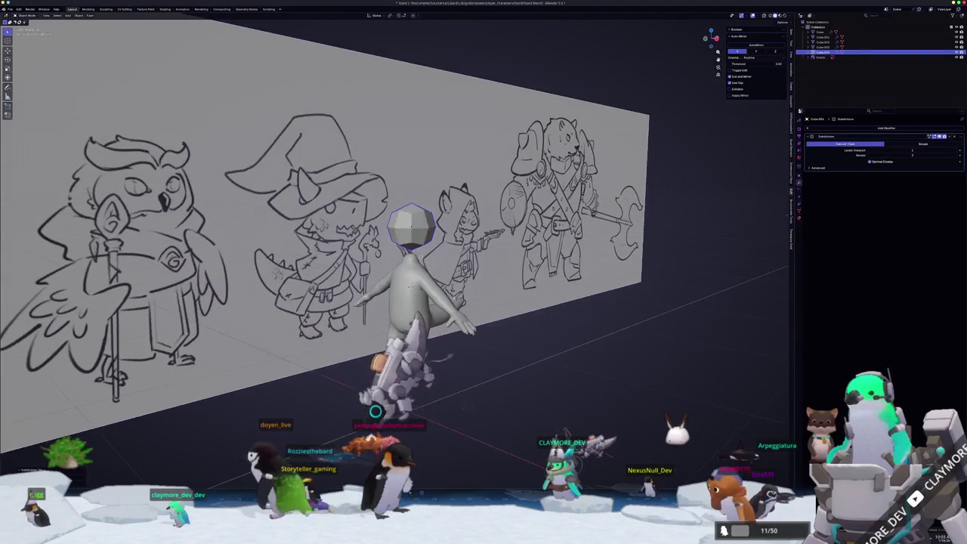
scroll(417, 246, up, 2)
key(Tab)
scroll(417, 245, up, 2)
key(alt+a)
key(a)
shift+right_click(417, 212)
click(389, 223)
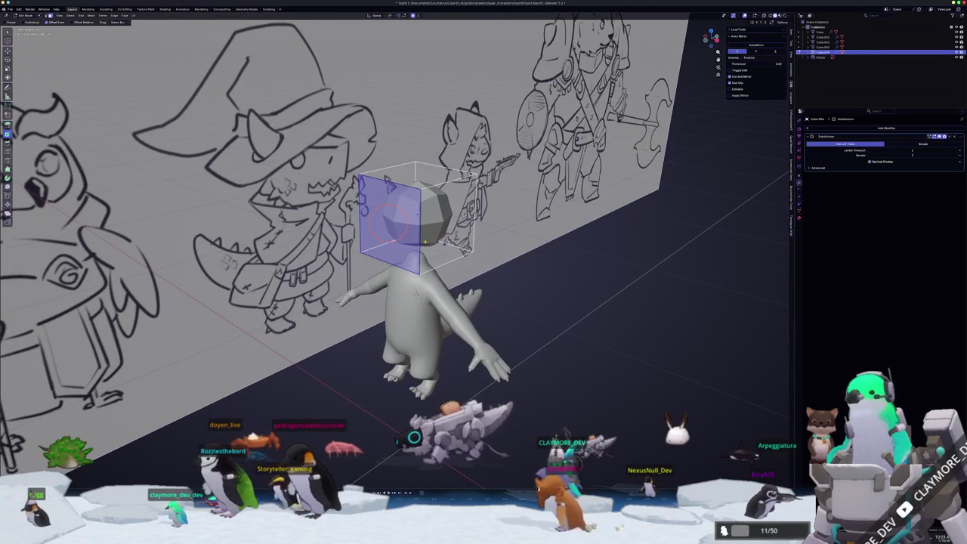
key(e)
click(362, 223)
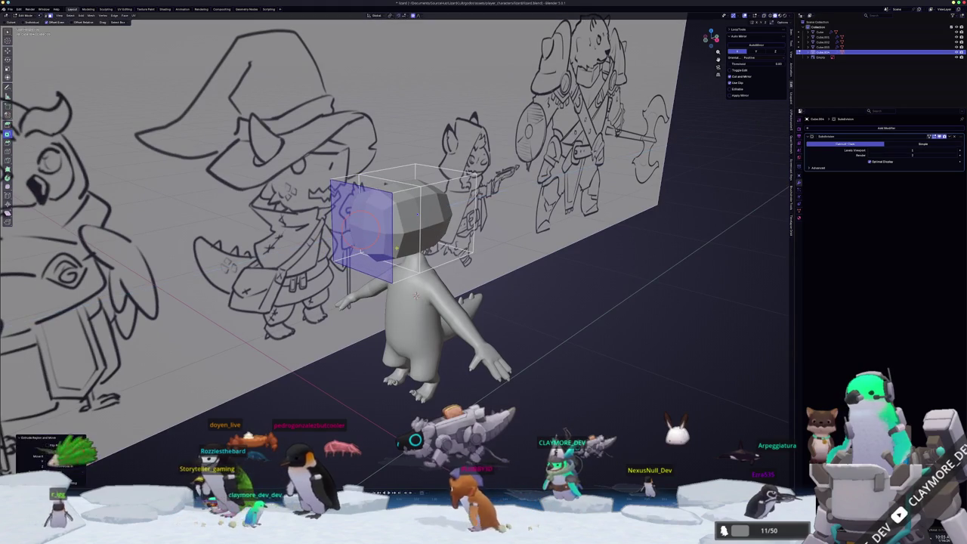
In a front X-ray view, adjust a head edge and add a horizontal loop cut across the head
key(KP_1)
key(alt+z)
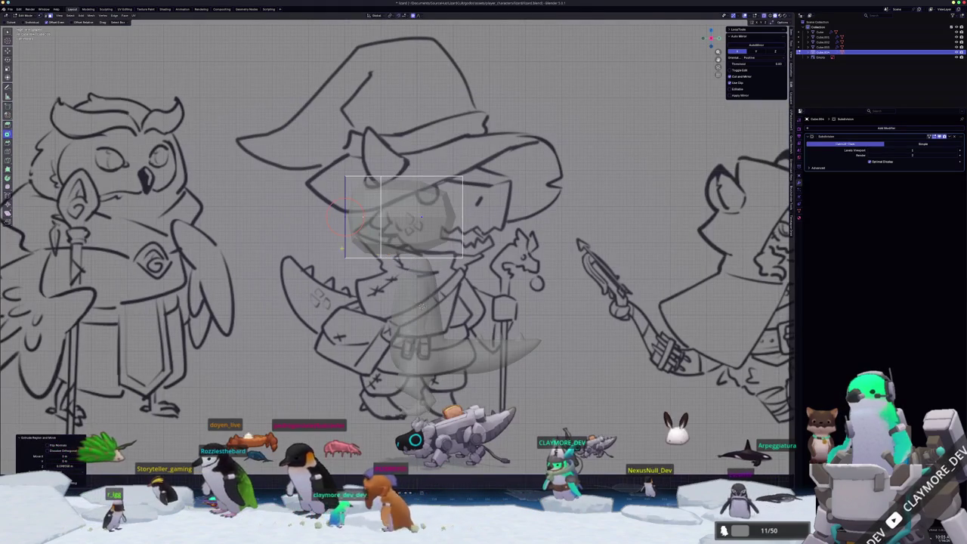
key(alt+z)
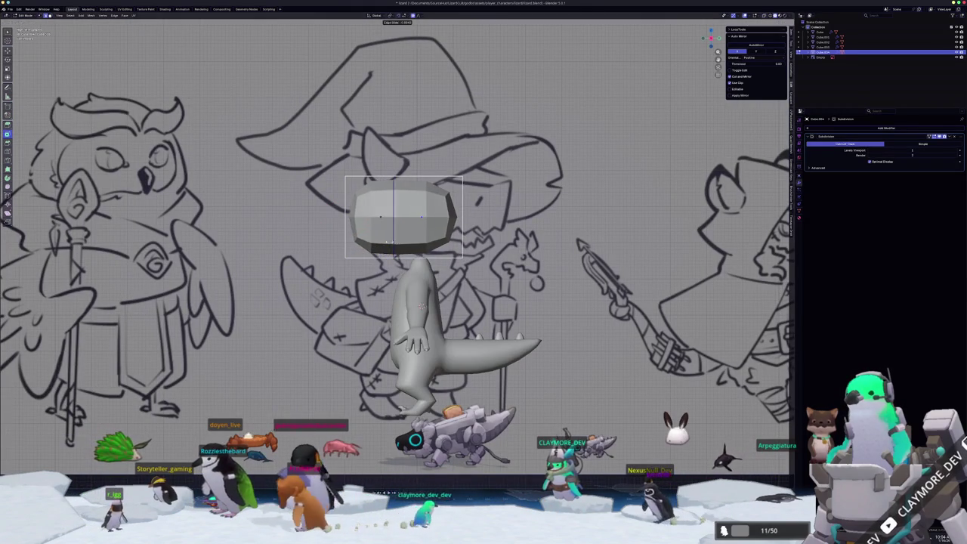
click(387, 241)
key(alt+z)
scroll(386, 242, up, 1)
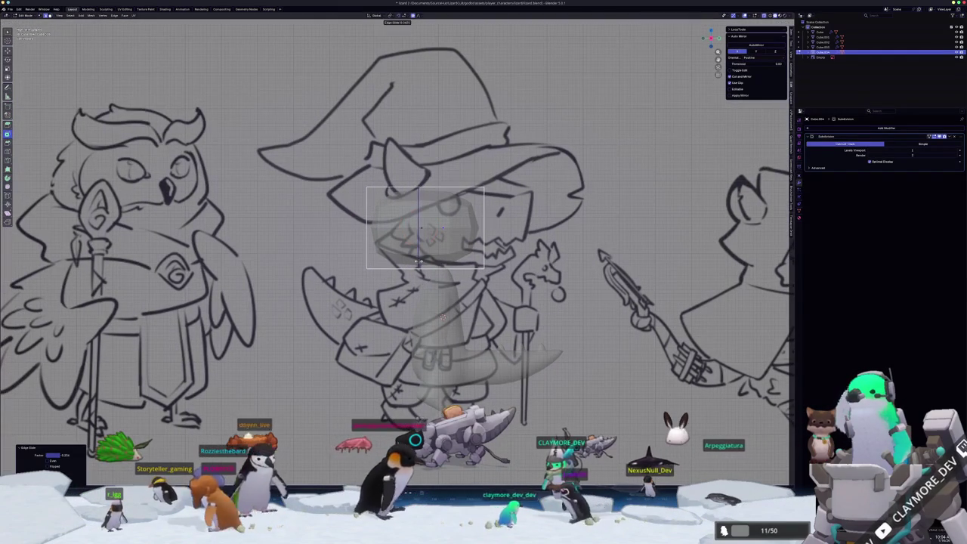
key(ctrl+r)
click(420, 243)
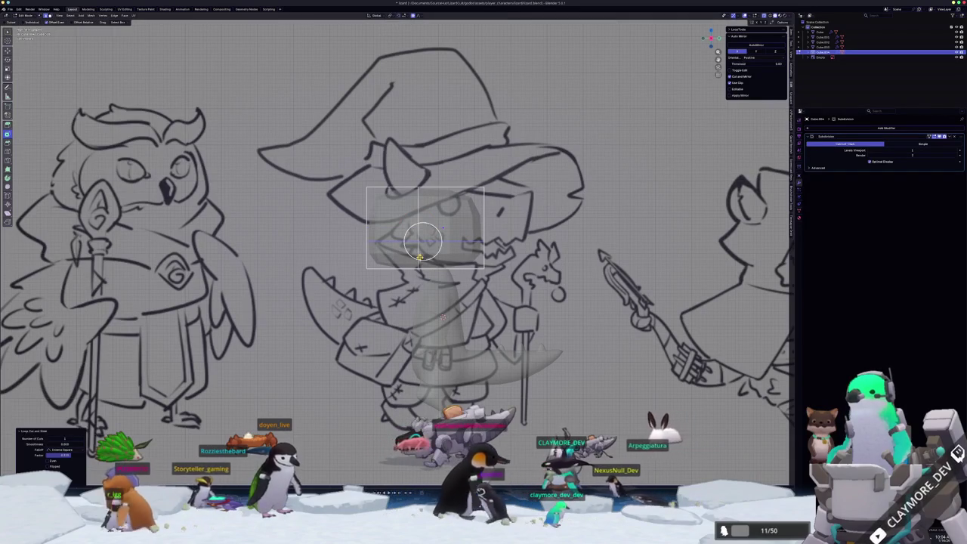
middle_drag(422, 242, 453, 240)
scroll(423, 234, up, 3)
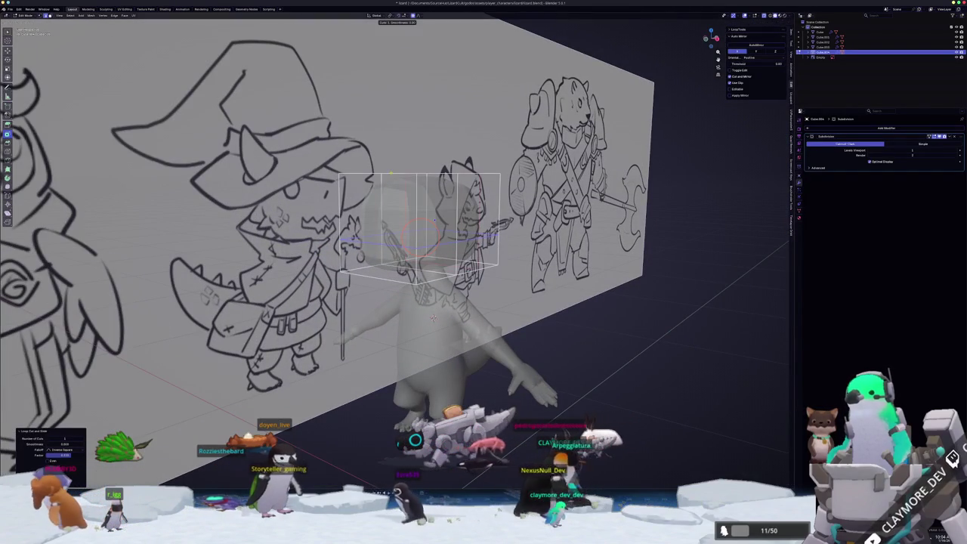
middle_drag(433, 317, 427, 202)
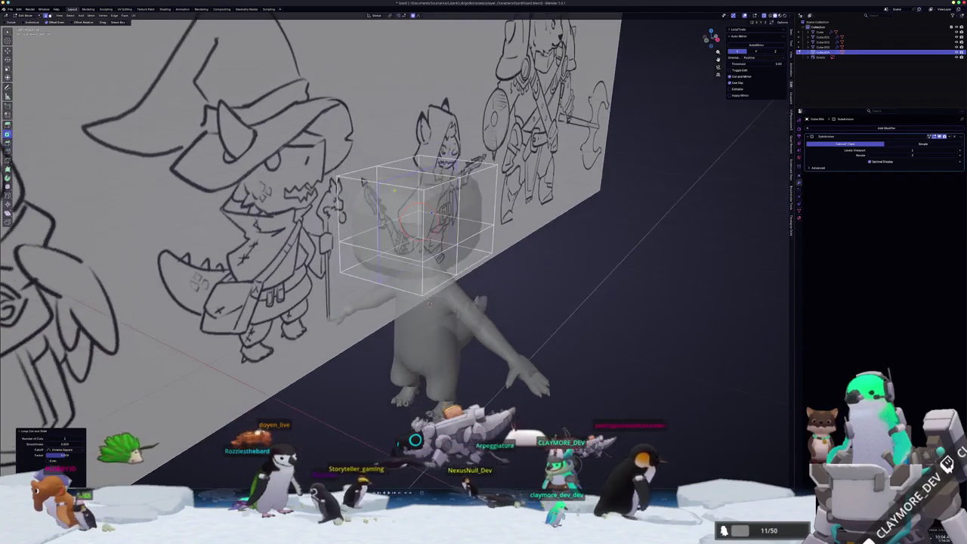
key(alt+z)
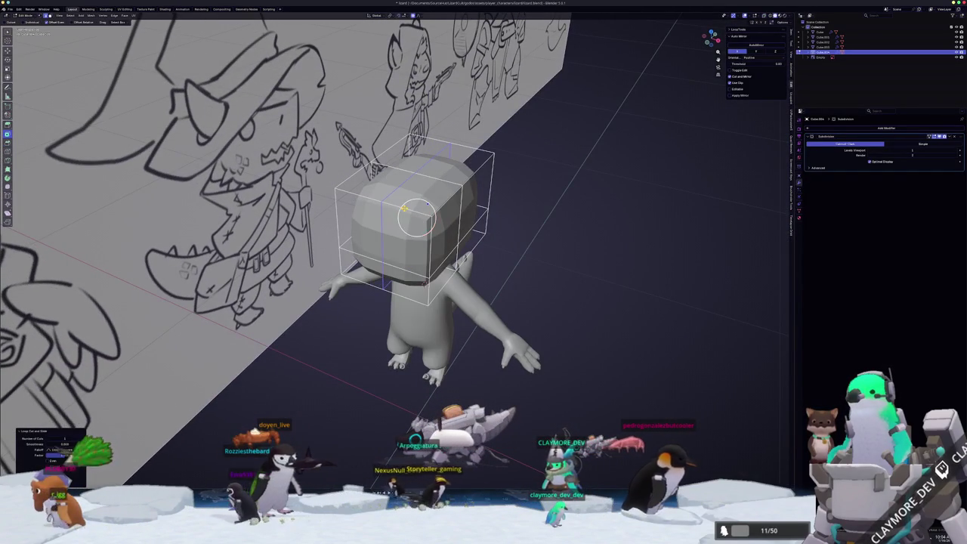
click(405, 206)
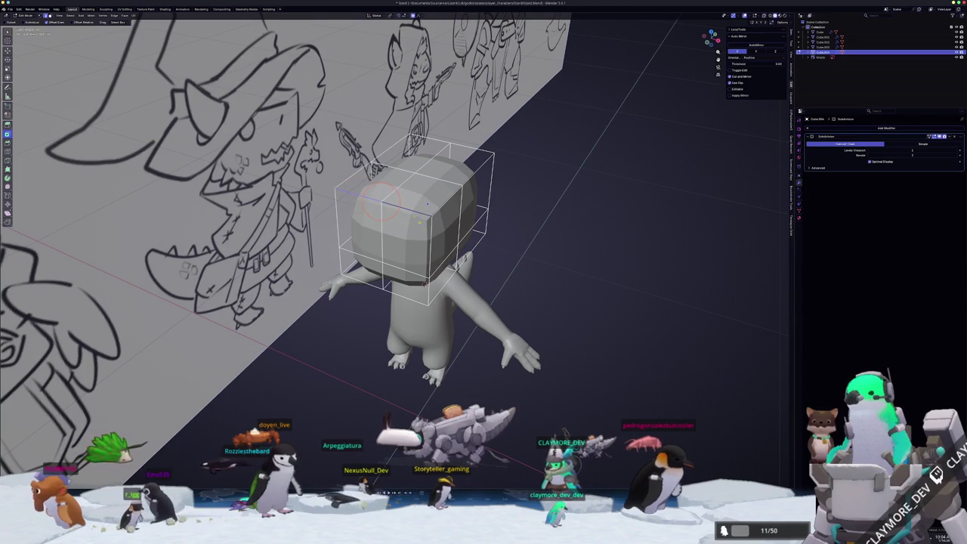
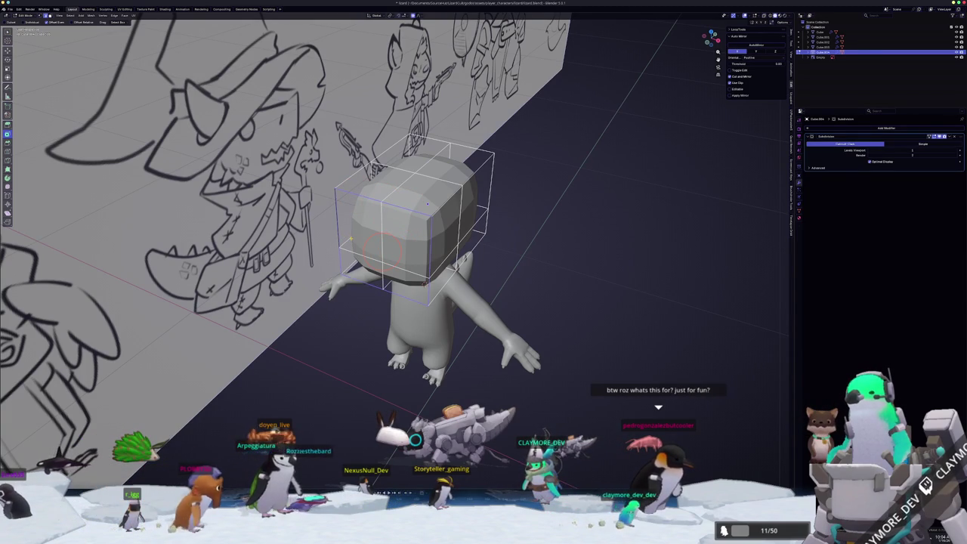
Slightly scale the head's lower edge loop
mouse_move(453, 226)
middle_down()
mouse_move(484, 227)
mouse_move(429, 340)
middle_up()
key(KP_Decimal)
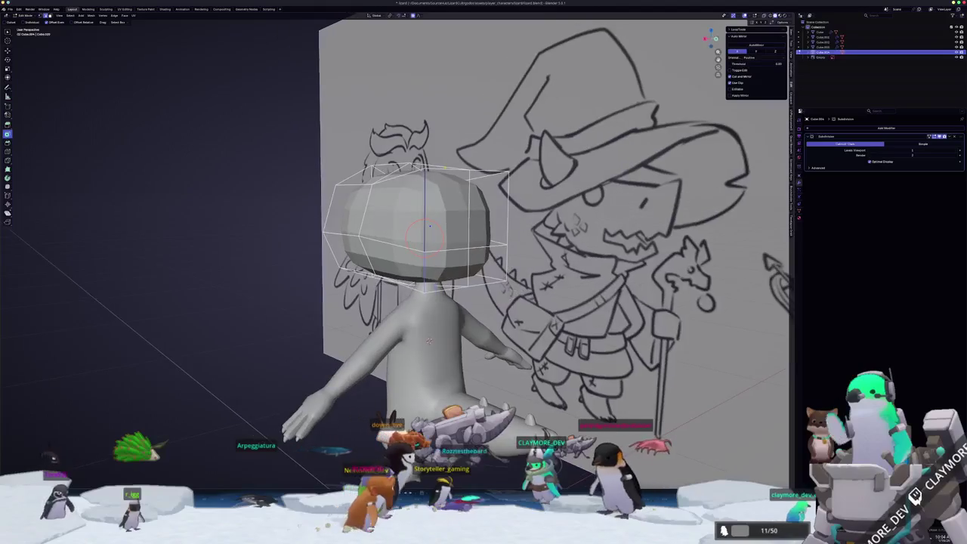
mouse_move(428, 340)
middle_down()
mouse_move(408, 333)
mouse_move(450, 327)
mouse_move(431, 317)
mouse_move(441, 354)
middle_up()
mouse_move(445, 295)
middle_down()
mouse_move(361, 314)
mouse_move(401, 285)
mouse_move(332, 234)
middle_up()
scroll(361, 314, up, 3)
scroll(362, 312, down, 3)
mouse_move(419, 190)
middle_down()
mouse_move(427, 309)
mouse_move(397, 264)
mouse_move(410, 263)
middle_up()
key(s)
click(508, 246)
Switch to front orthographic view with X-ray over the lizard sketch
mouse_move(507, 247)
middle_down()
mouse_move(453, 333)
mouse_move(393, 317)
middle_up()
key(KP_1)
key(alt+z)
scroll(396, 253, up, 1)
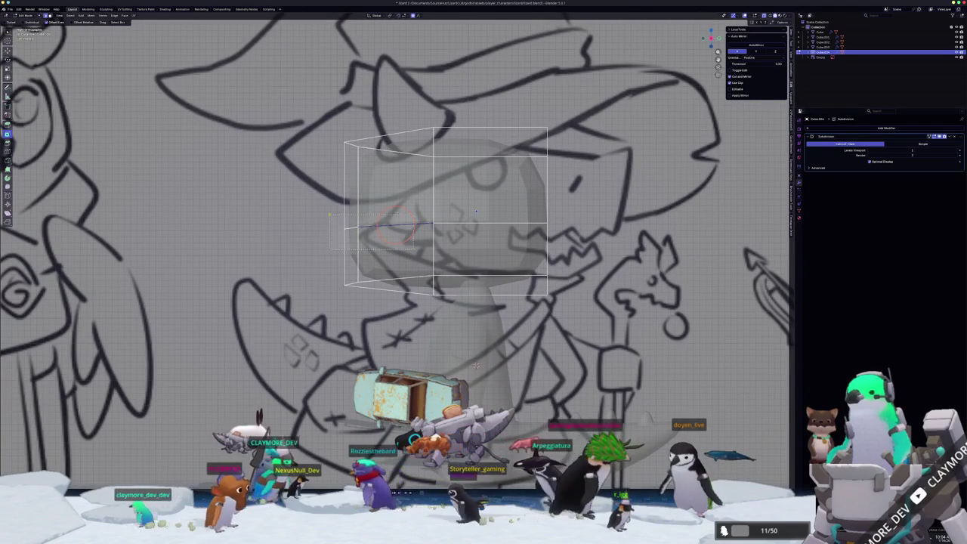
Add a horizontal loop cut across the head and slide a corner vertex
click(392, 225)
click(325, 227)
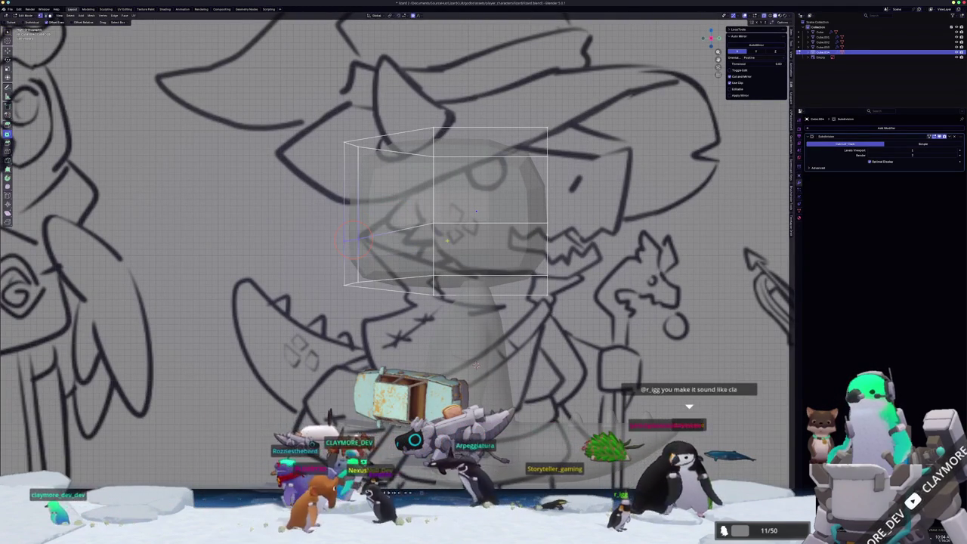
click(433, 223)
key(g)
key(g)
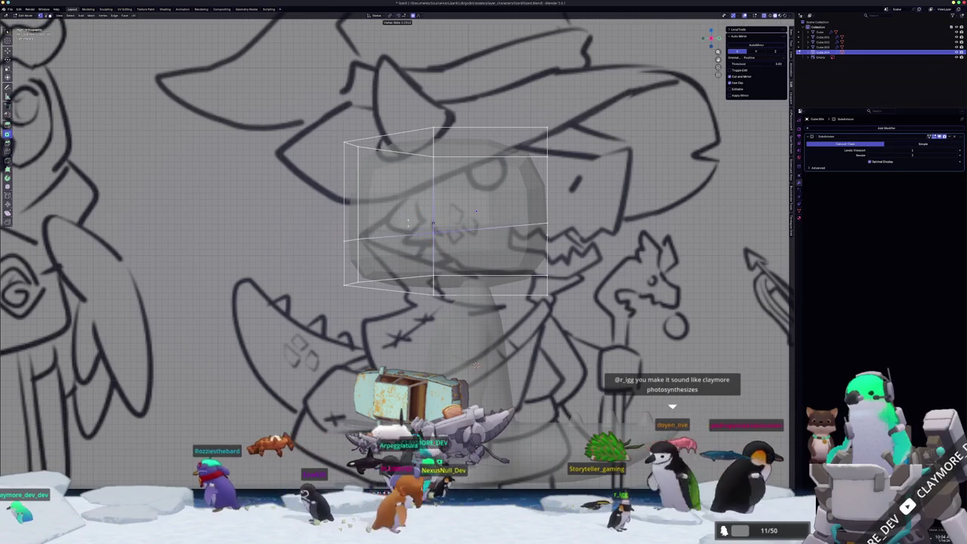
click(428, 235)
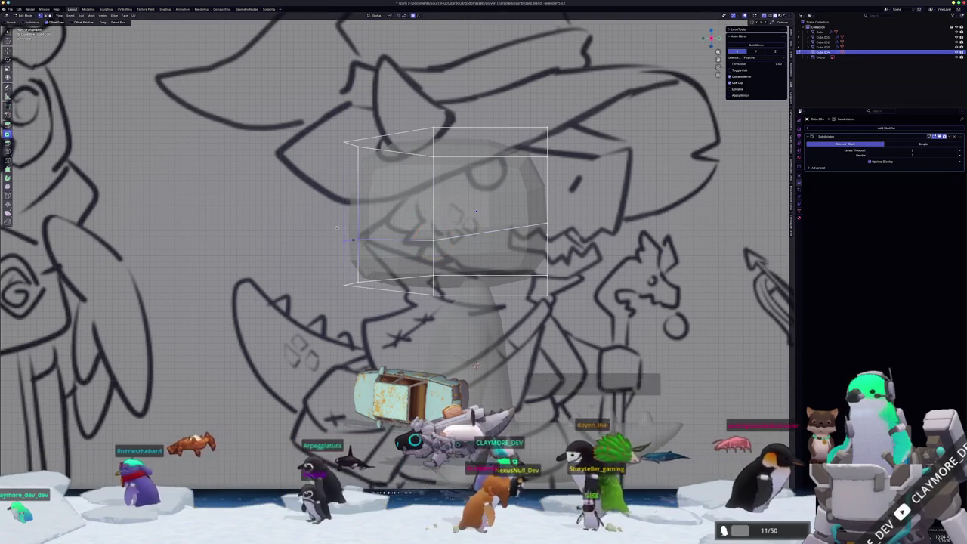
Slide the left-side and top-left vertices along their edges to outline the mouth
key(g)
key(g)
click(353, 246)
key(g)
key(g)
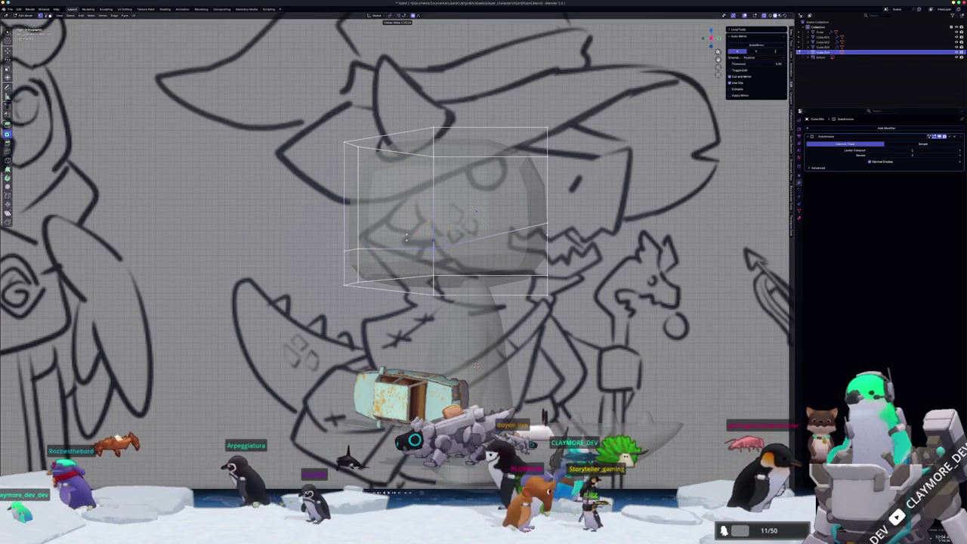
click(430, 252)
key(g)
key(g)
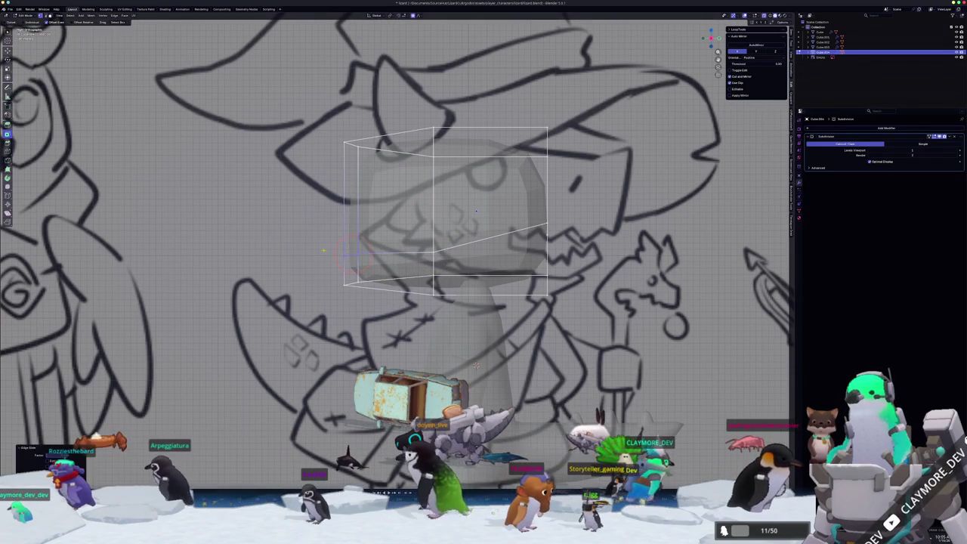
key(g)
key(g)
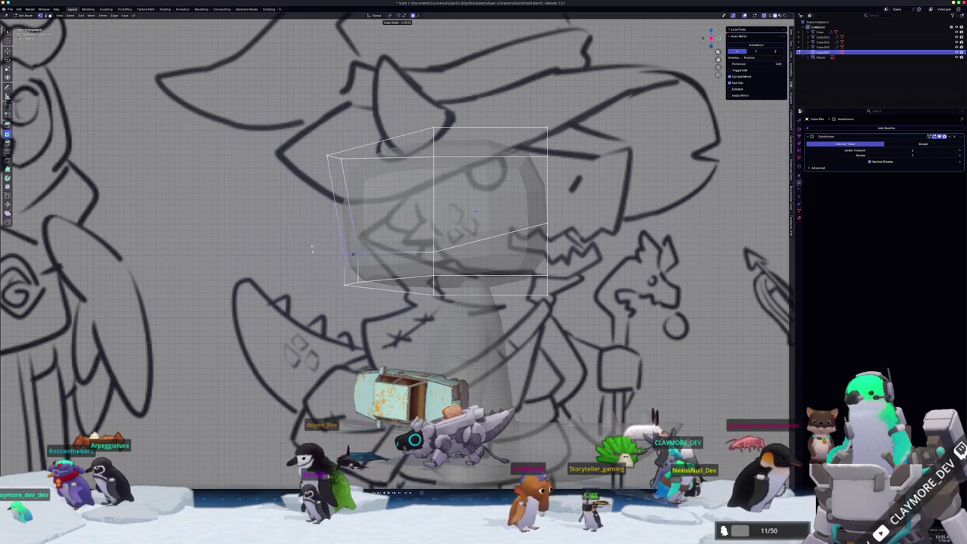
key(g)
click(306, 247)
Move another vertex vertically, slide the remaining vertex and edge, and return to Object Mode
key(g)
key(g)
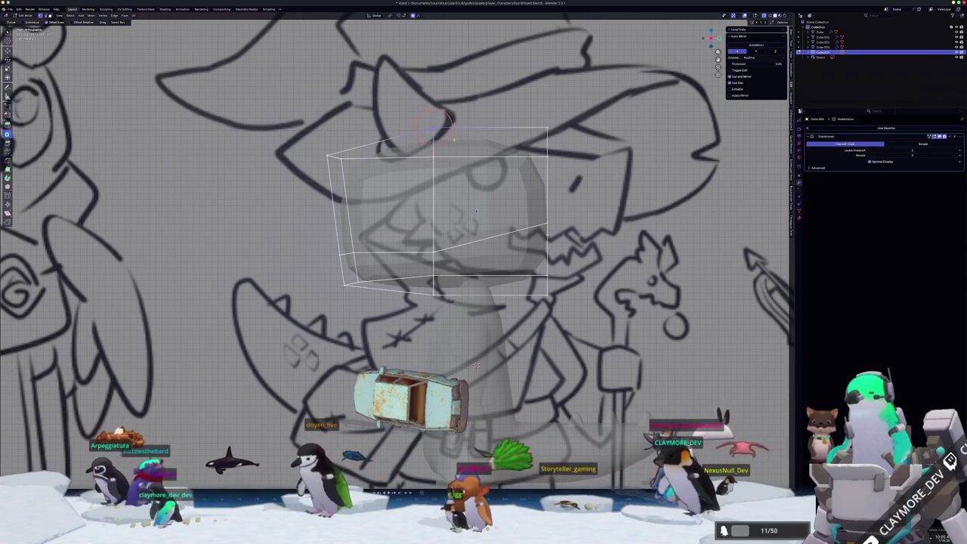
key(g)
key(z)
click(451, 147)
key(g)
key(g)
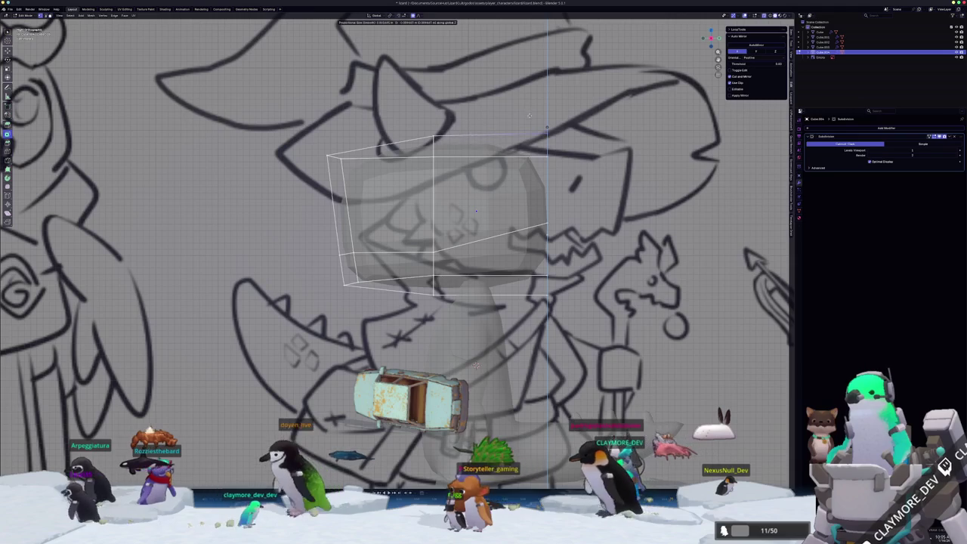
mouse_move(546, 138)
middle_down()
mouse_move(485, 280)
mouse_move(453, 249)
mouse_move(503, 229)
mouse_move(492, 194)
mouse_move(492, 202)
mouse_move(701, 94)
middle_up()
click(453, 250)
key(g)
key(g)
click(492, 203)
key(Tab)
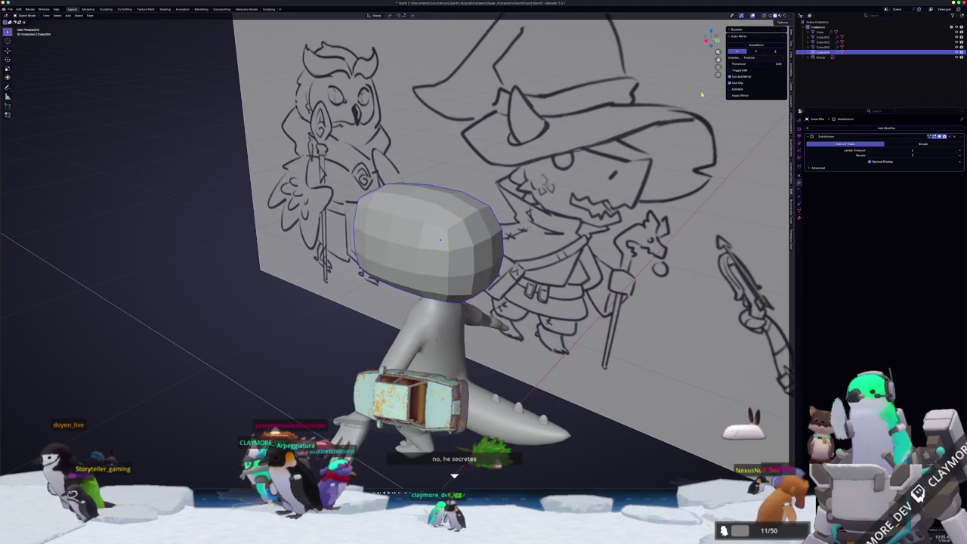
Mirror the head with Auto Mirror and place the Mirror modifier above Subdivision
click(751, 45)
middle_drag(529, 241, 468, 219)
drag(956, 173, 957, 136)
middle_drag(468, 219, 489, 170)
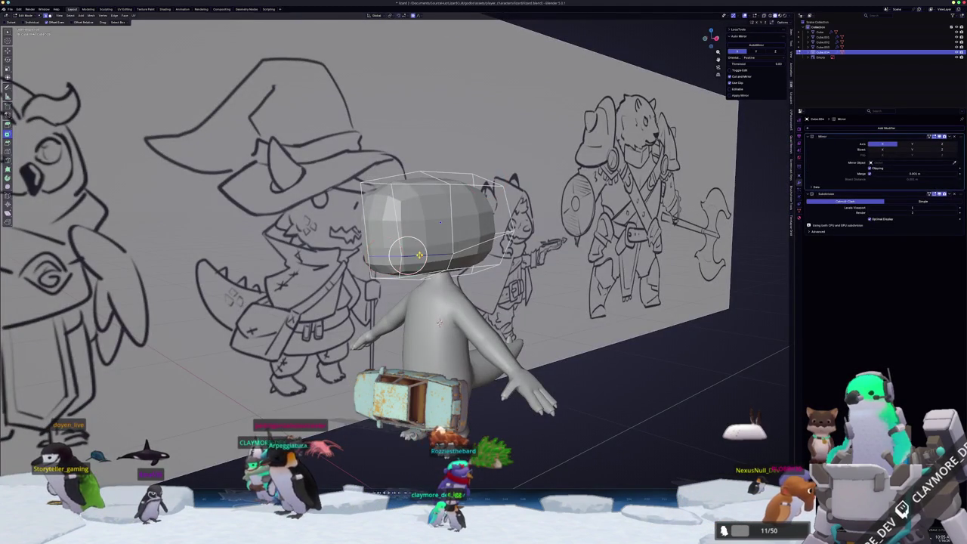
Reposition the head geometry, then adjust it vertically along Z
middle_drag(419, 255, 445, 227)
key(g)
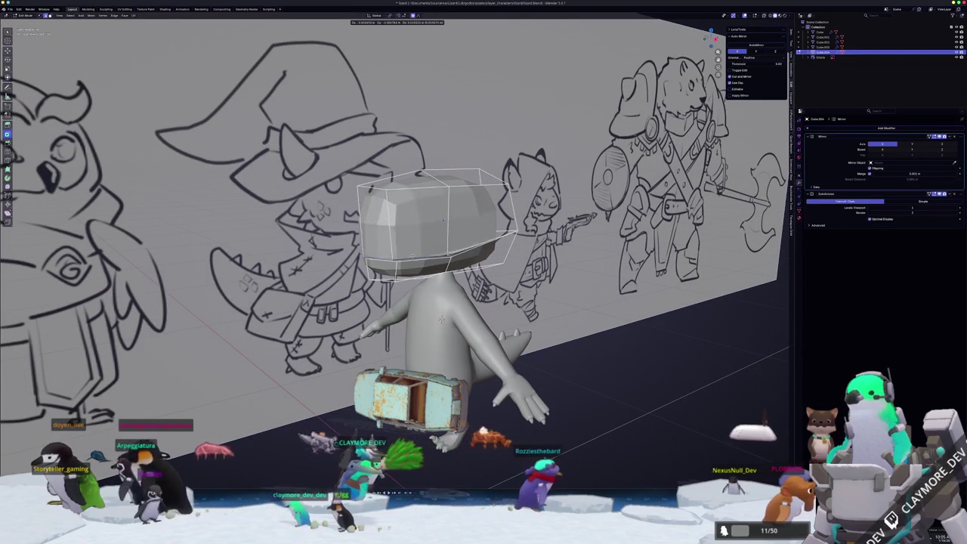
click(419, 237)
scroll(406, 255, up, 2)
scroll(406, 255, up, 2)
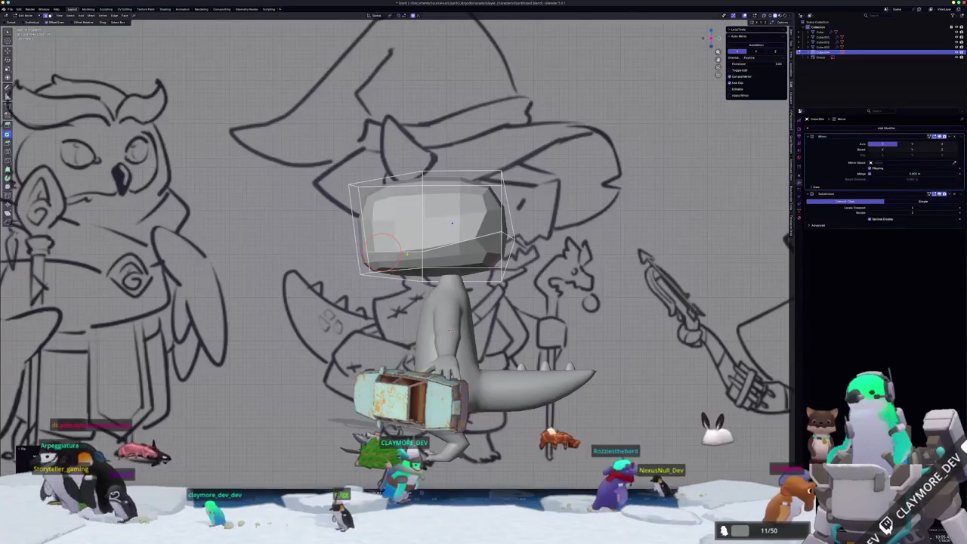
scroll(406, 254, up, 3)
key(g)
key(z)
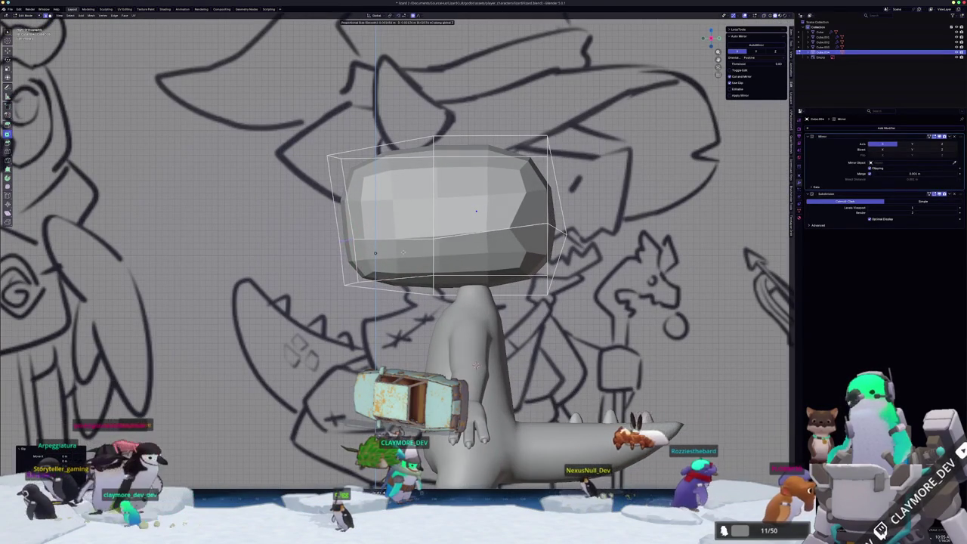
click(408, 249)
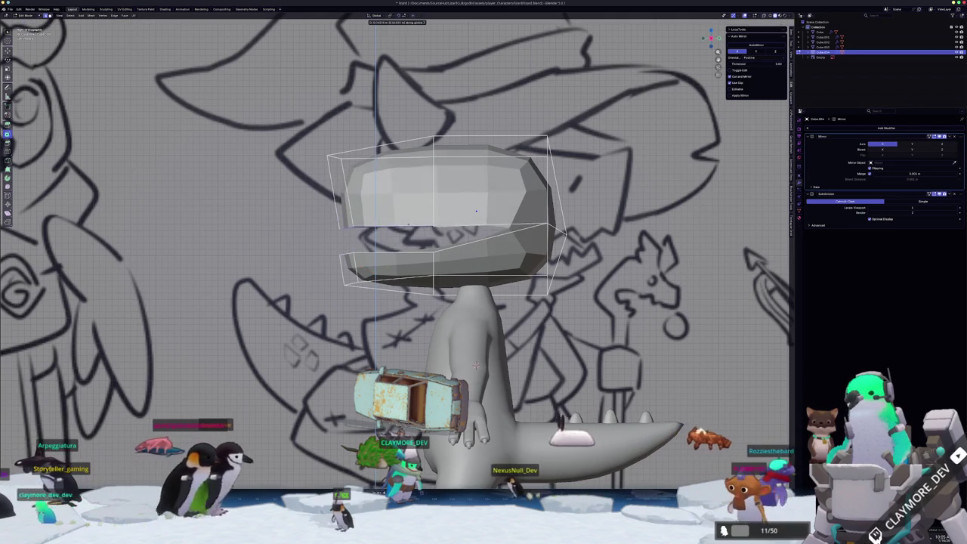
Add an edge loop and collapse the front faces of the head to one point
key(ctrl+r)
click(370, 235)
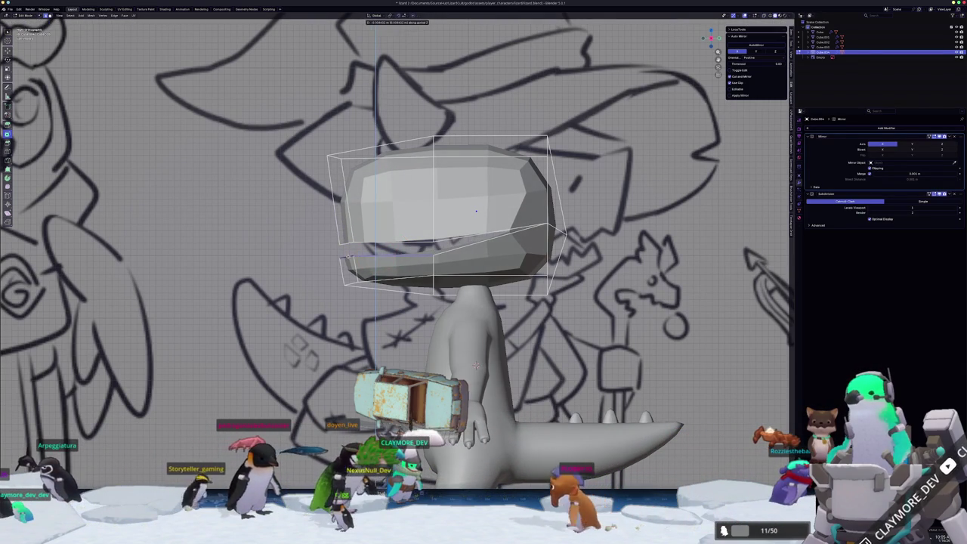
drag(318, 254, 323, 254)
key(e)
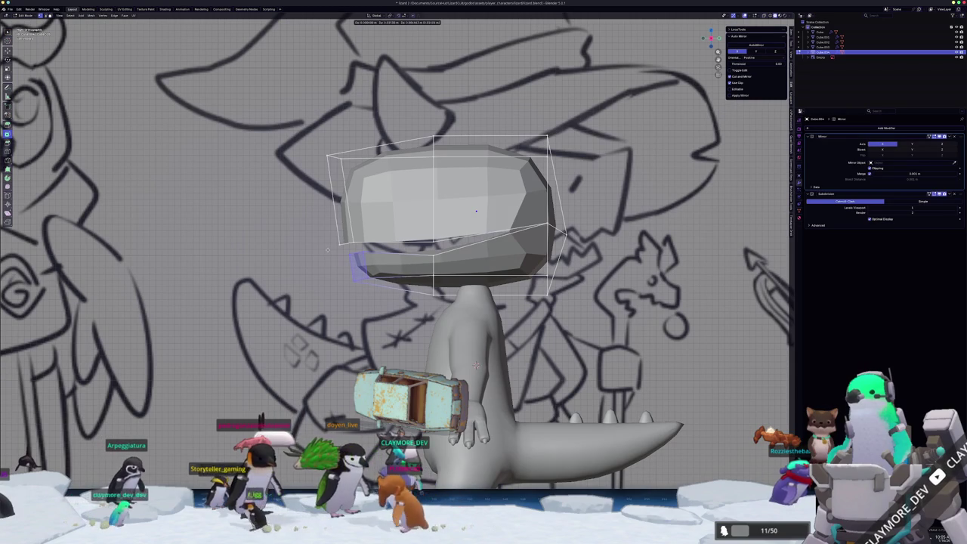
scroll(476, 365, up, 1)
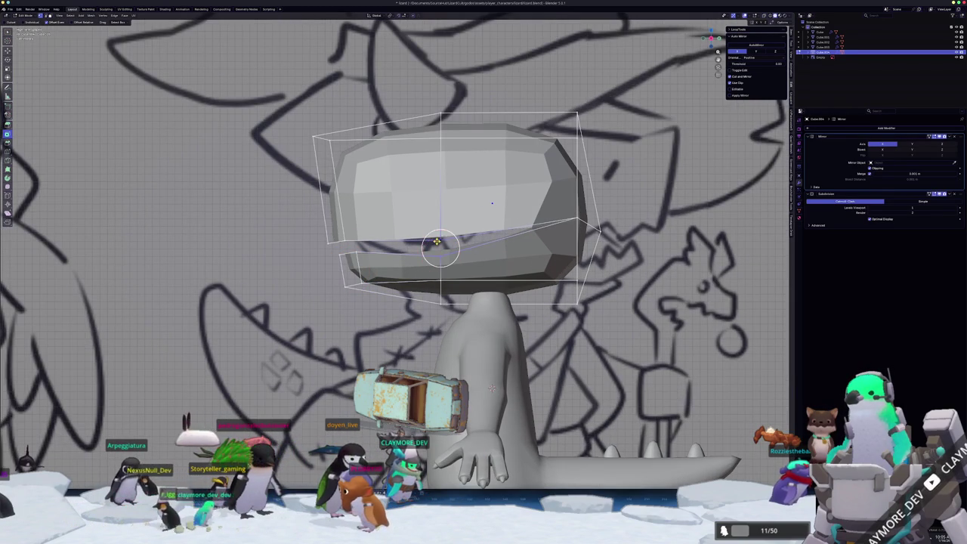
click(427, 253)
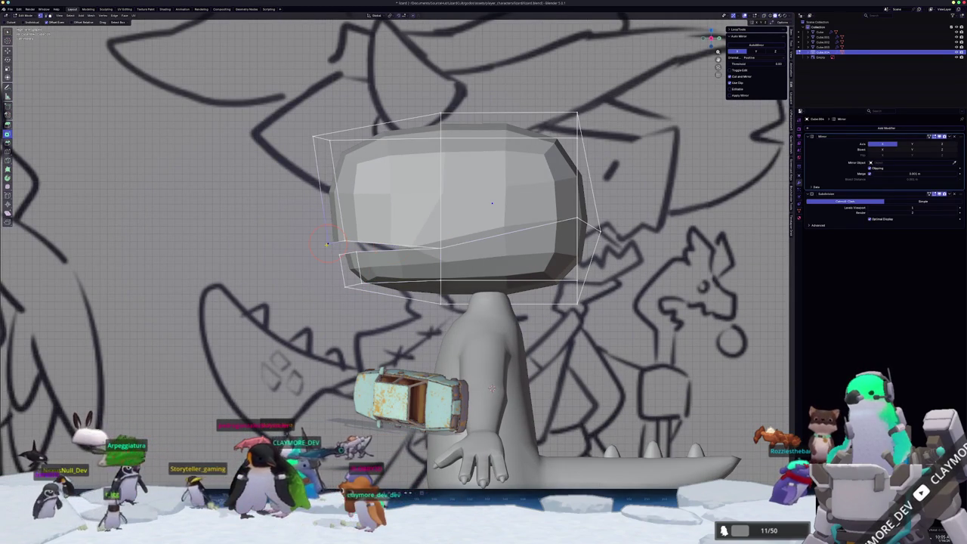
Pull the lower front face forward to form the open lower jaw
key(c)
drag(327, 238, 339, 270)
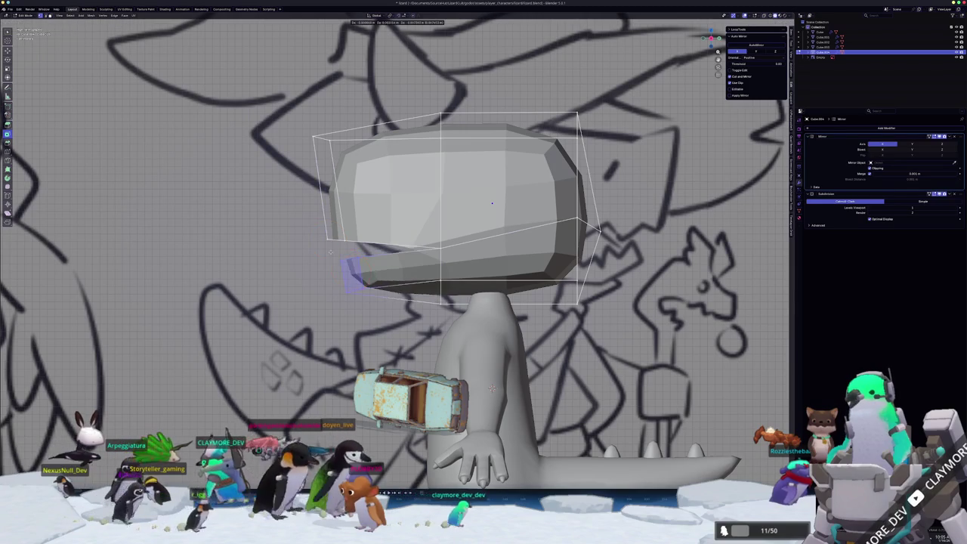
key(g)
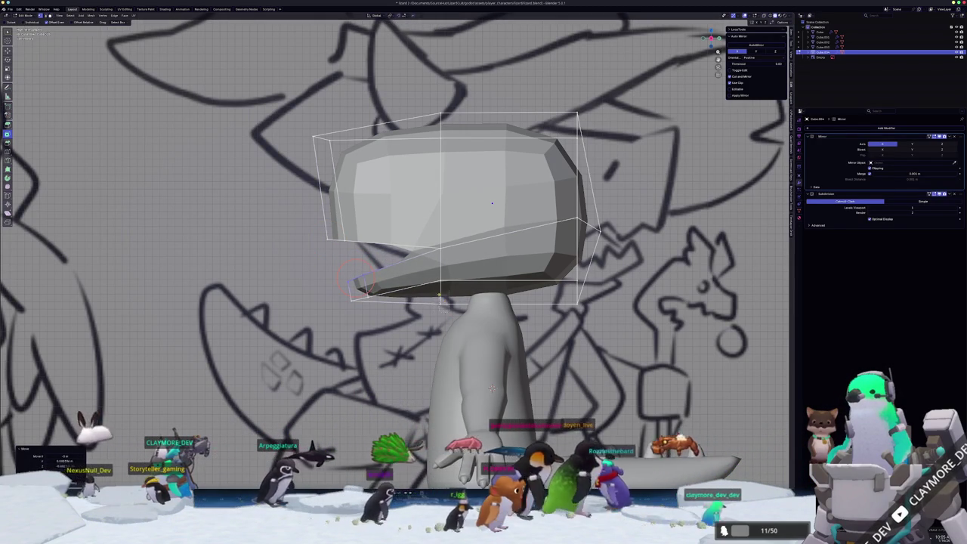
click(449, 278)
middle_drag(492, 387, 476, 365)
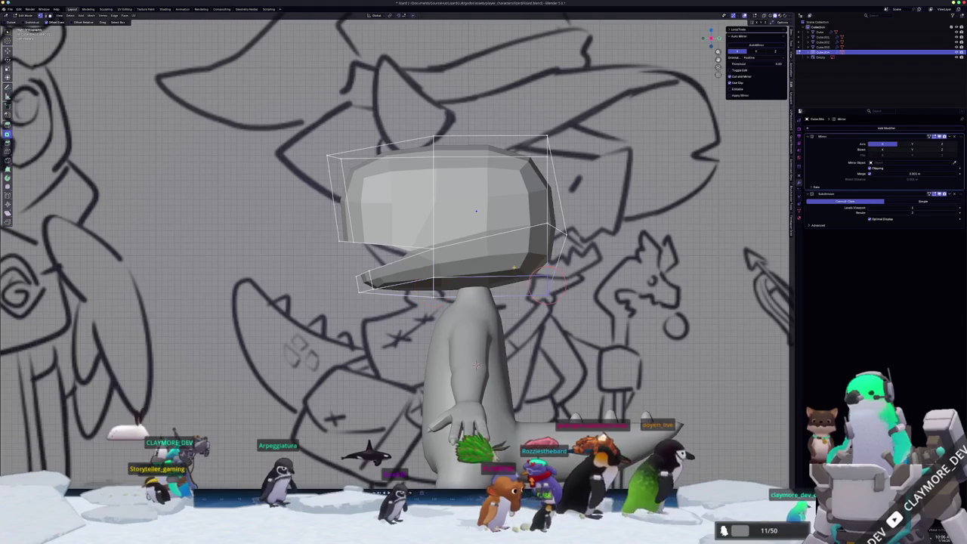
Shrink the whole head in Object Mode
key(Tab)
scroll(476, 364, down, 3)
key(s)
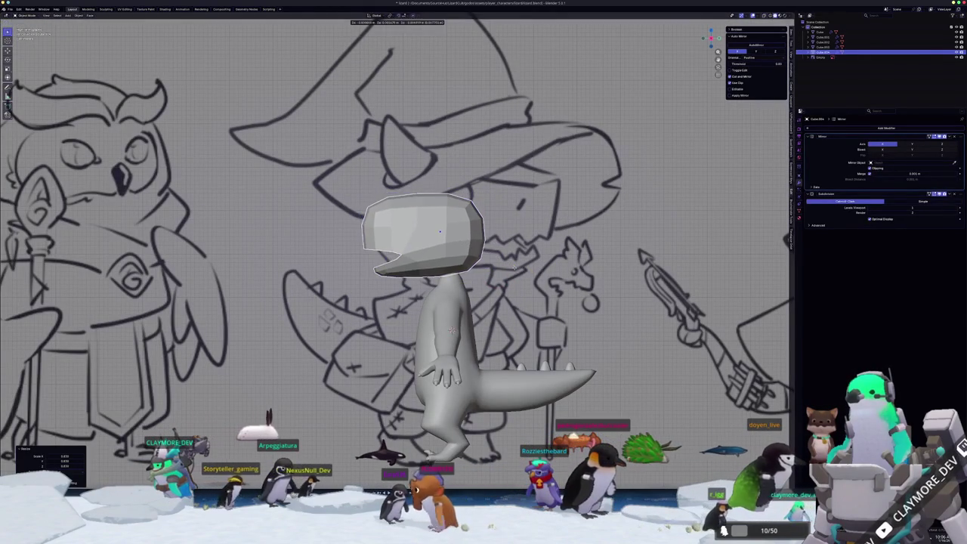
Confirm the smaller head, then shift the selected geometry along X and reposition it
key(Return)
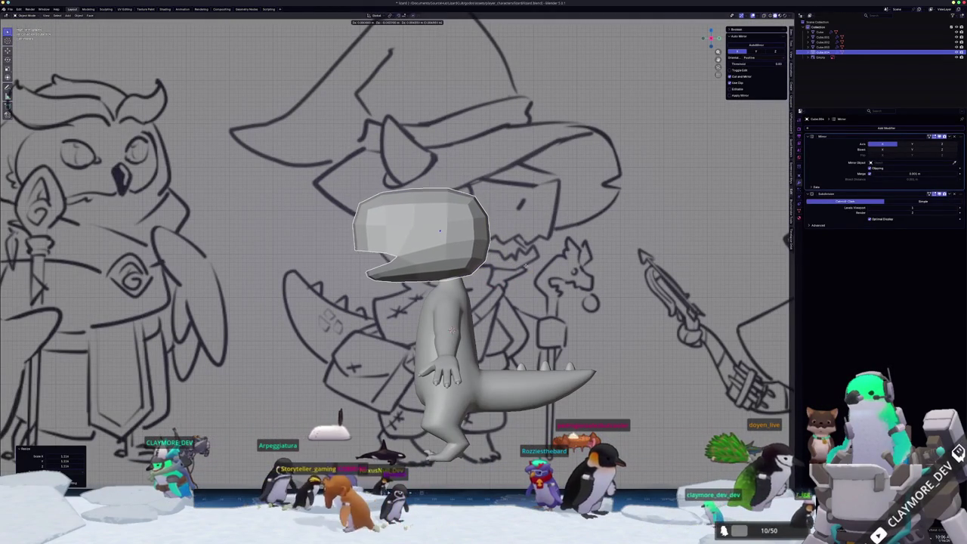
key(Tab)
mouse_move(476, 365)
middle_down()
mouse_move(423, 355)
mouse_move(431, 361)
mouse_move(405, 386)
mouse_move(452, 344)
mouse_move(463, 368)
mouse_move(441, 376)
middle_up()
scroll(421, 226, up, 1)
key(g)
key(x)
click(406, 385)
key(g)
click(452, 344)
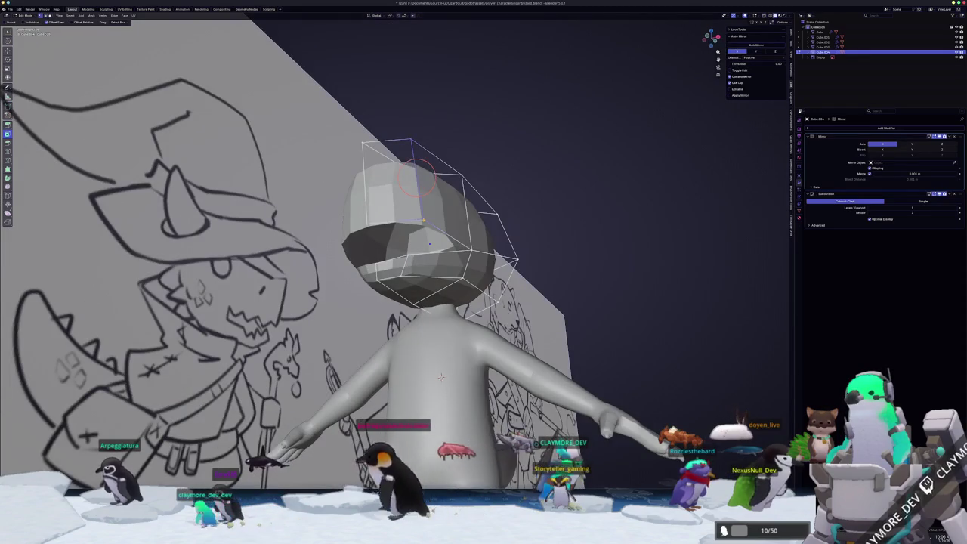
Move the selected faces sideways along the X axis
mouse_move(414, 179)
middle_down()
mouse_move(453, 222)
mouse_move(449, 270)
mouse_move(499, 255)
middle_up()
key(g)
key(x)
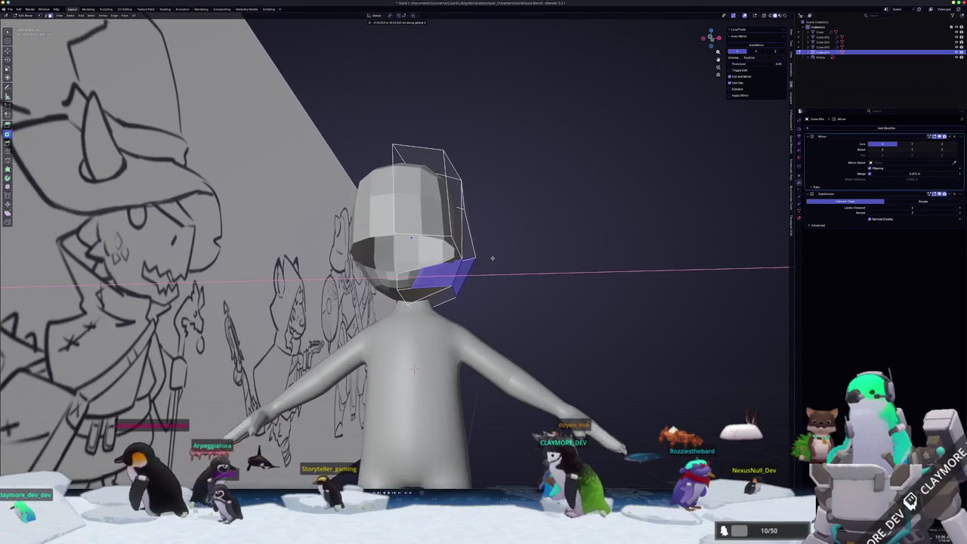
mouse_move(492, 258)
middle_down()
mouse_move(441, 214)
mouse_move(431, 220)
middle_up()
click(446, 218)
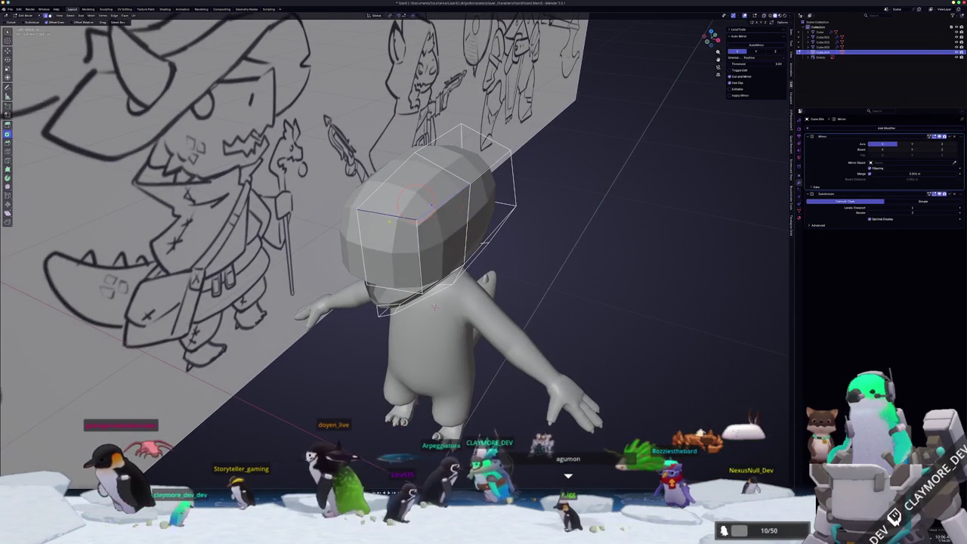
Slide an edge along the head to raise its top into a rear peak, then check it
key(shift+e)
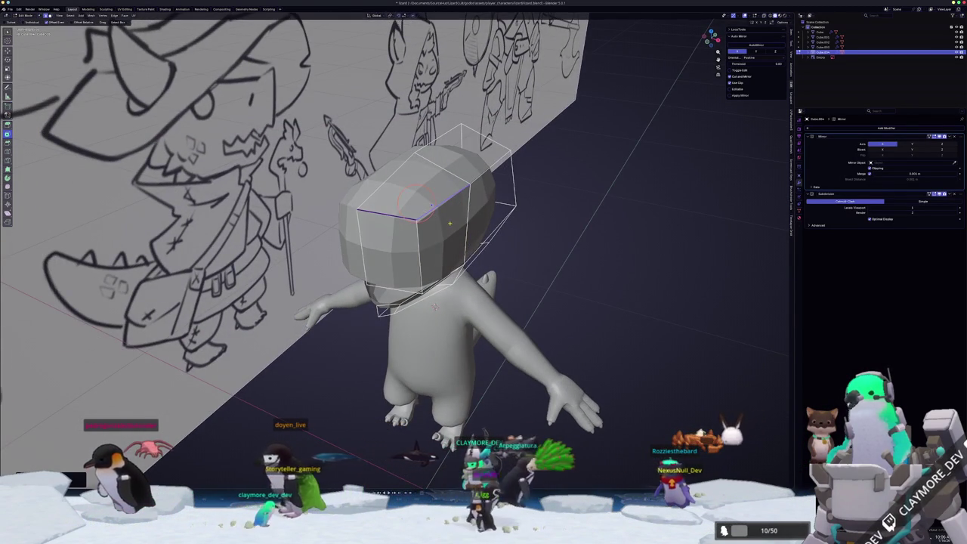
middle_drag(430, 204, 445, 215)
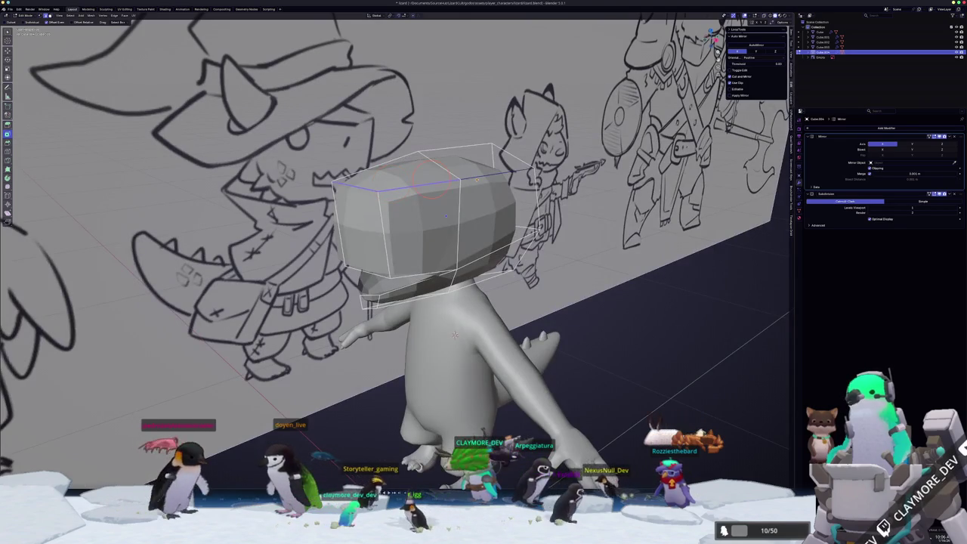
middle_drag(454, 335, 447, 330)
key(shift+e)
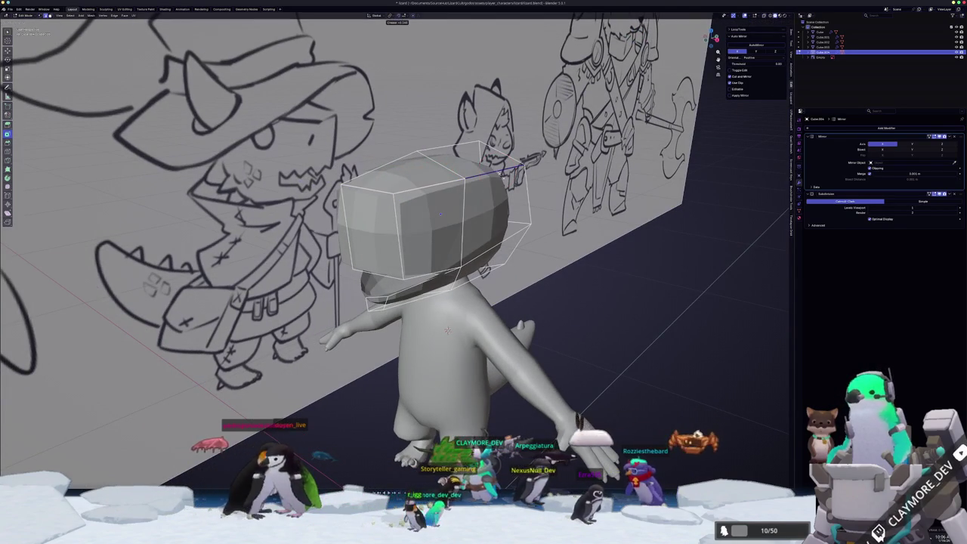
mouse_move(447, 330)
middle_down()
mouse_move(449, 305)
mouse_move(441, 340)
mouse_move(457, 324)
mouse_move(436, 386)
middle_up()
click(441, 341)
key(Tab)
key(Tab)
click(400, 155)
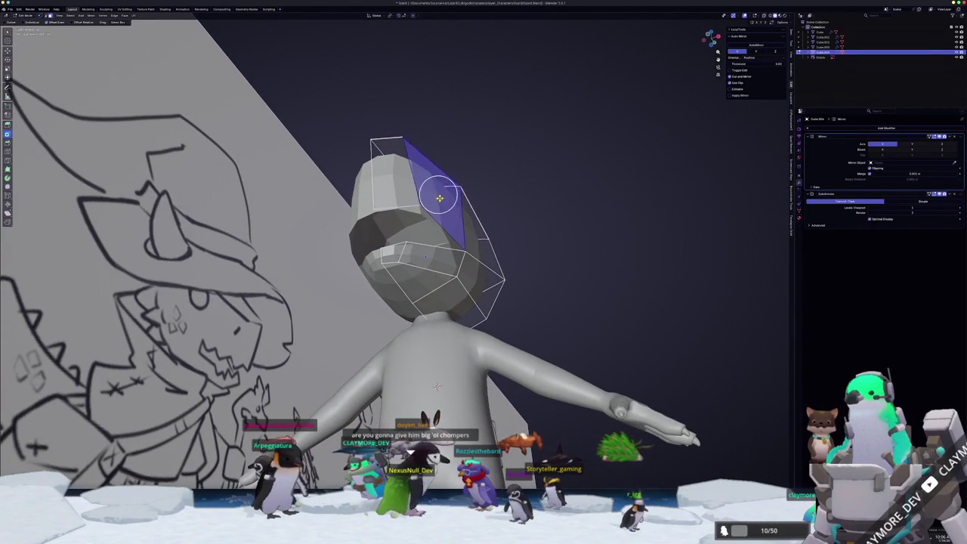
Inspect the head's side face against the sketch wall, switching between Edit and Object Mode
middle_drag(400, 155, 453, 370)
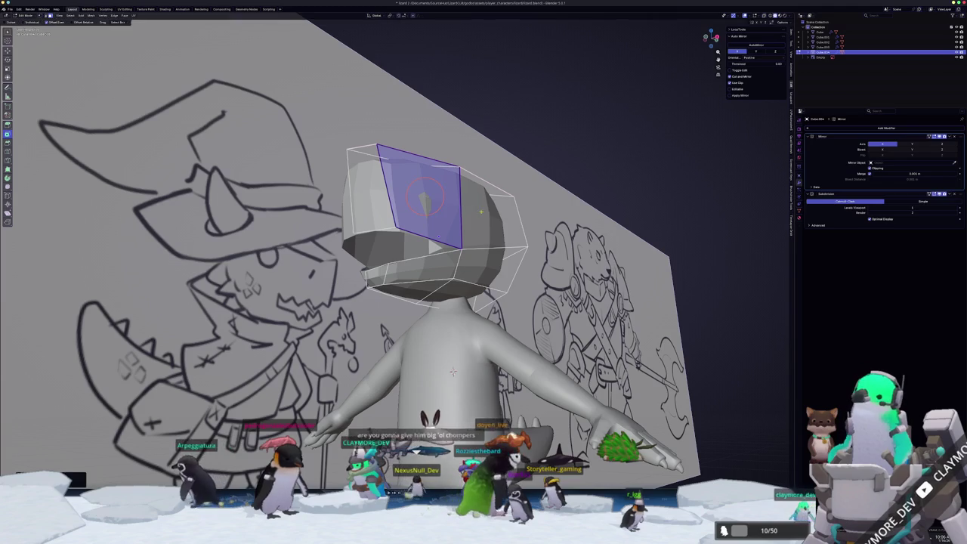
key(Tab)
middle_drag(481, 212, 474, 244)
key(Tab)
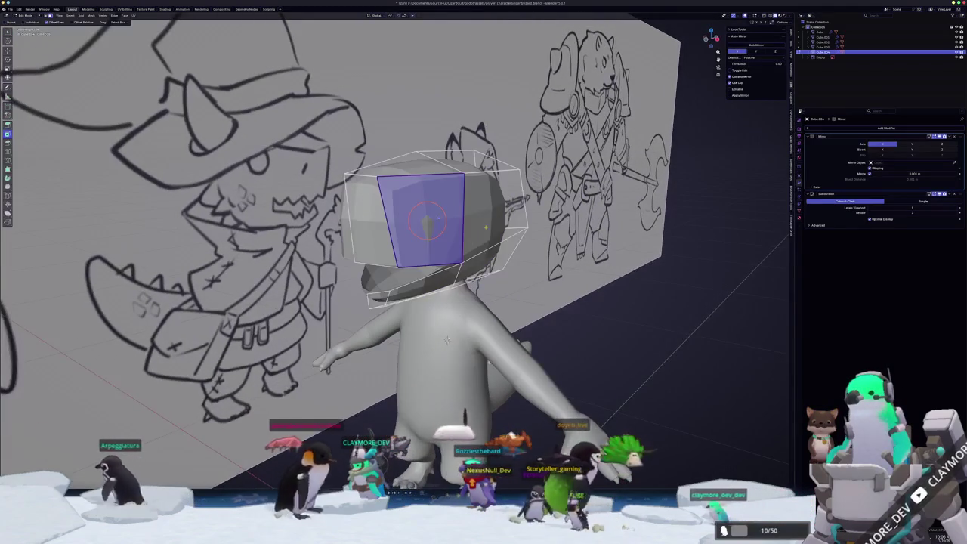
click(483, 219)
key(g)
key(z)
key(Escape)
mouse_move(438, 218)
middle_down()
mouse_move(423, 219)
mouse_move(443, 221)
mouse_move(468, 204)
middle_up()
key(Tab)
key(Tab)
click(478, 205)
scroll(475, 205, up, 3)
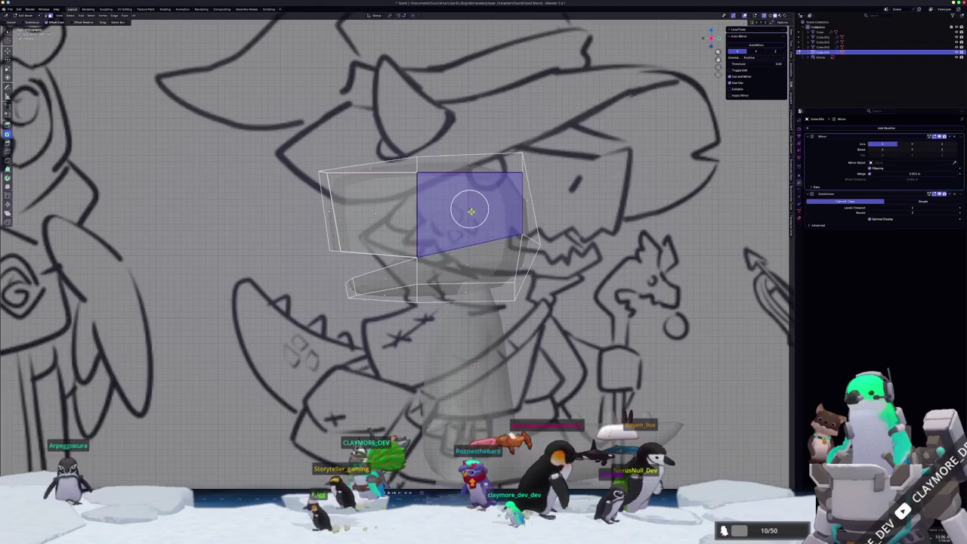
key(Tab)
scroll(483, 208, down, 3)
Move the head up and right, enlarge it, and shift it left over the sketched head
key(g)
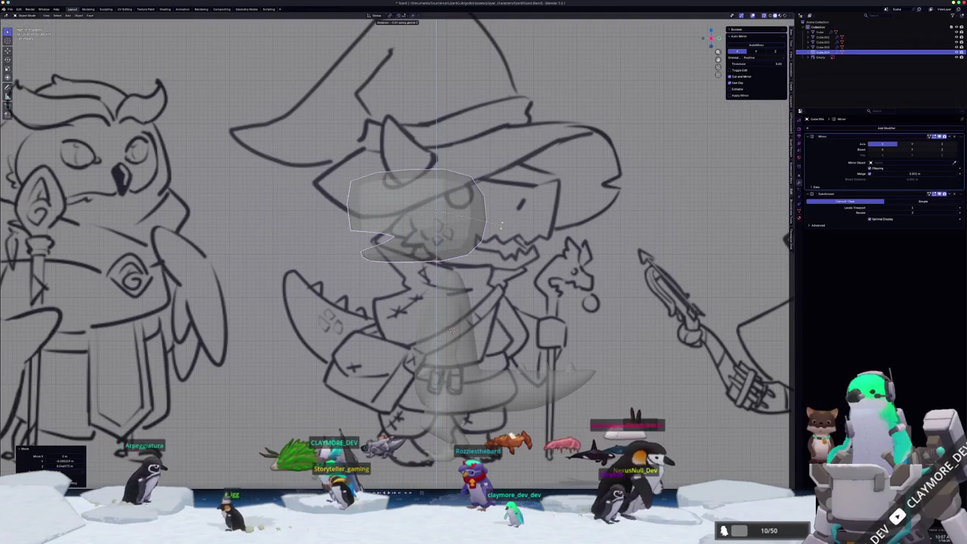
click(501, 227)
key(s)
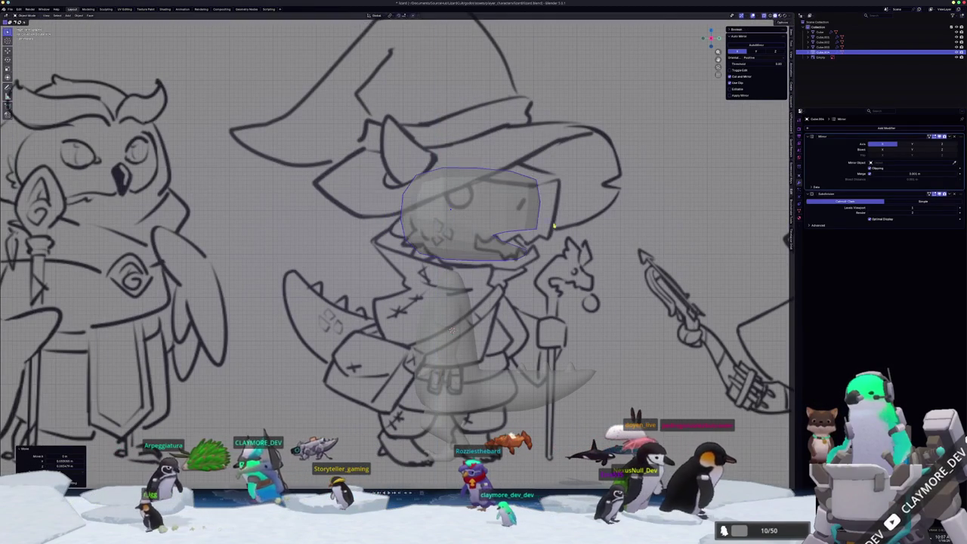
click(583, 232)
key(Tab)
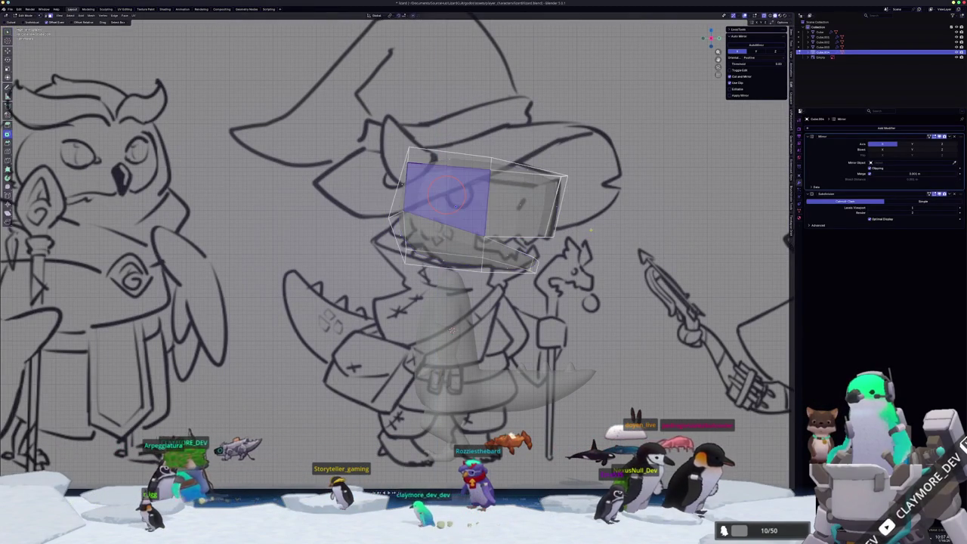
key(alt+z)
key(alt+z)
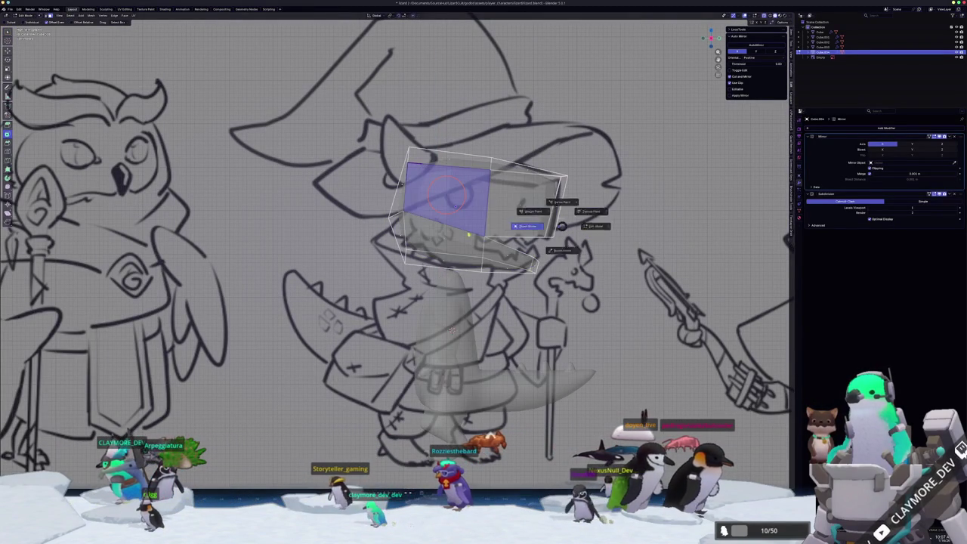
key(Tab)
key(Tab)
key(Tab)
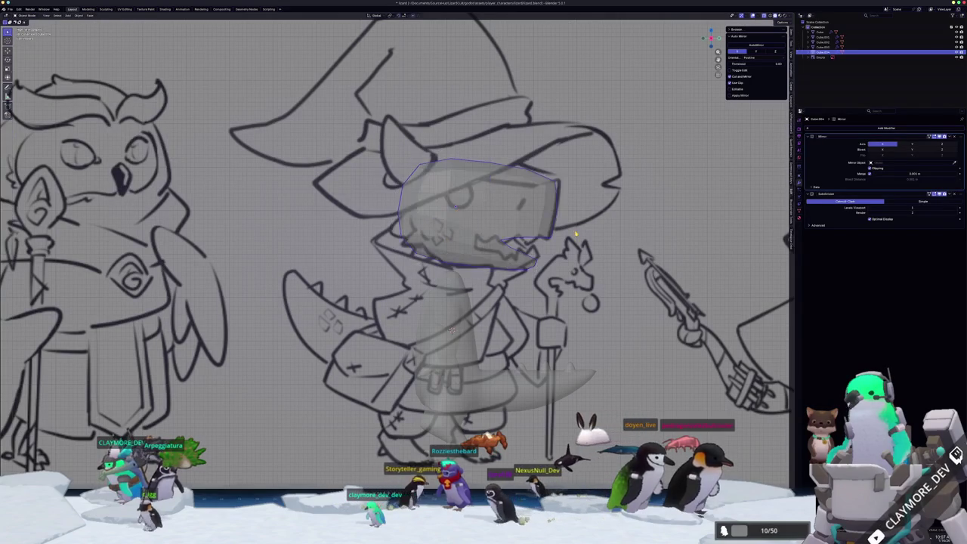
key(g)
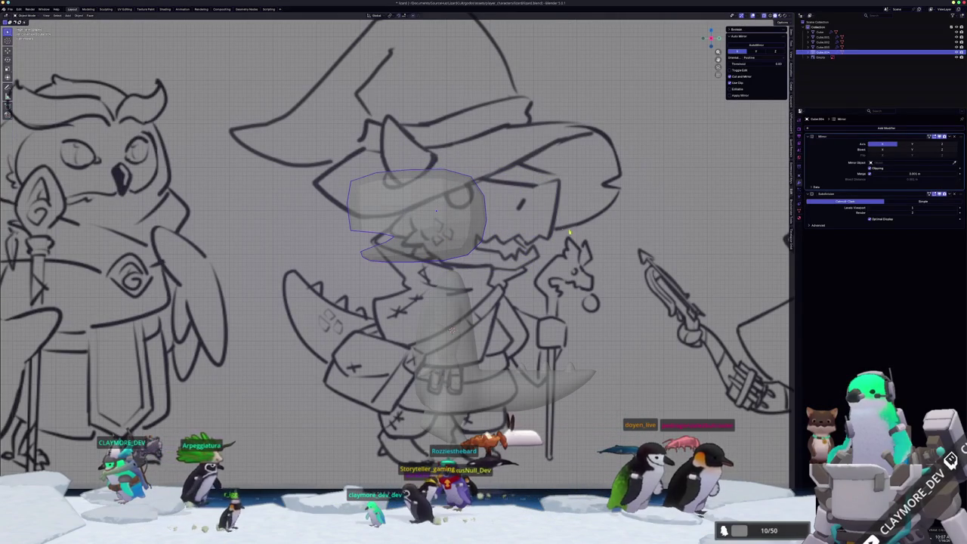
Inset the side face where the eye goes and shrink it to a small square
key(Tab)
click(441, 214)
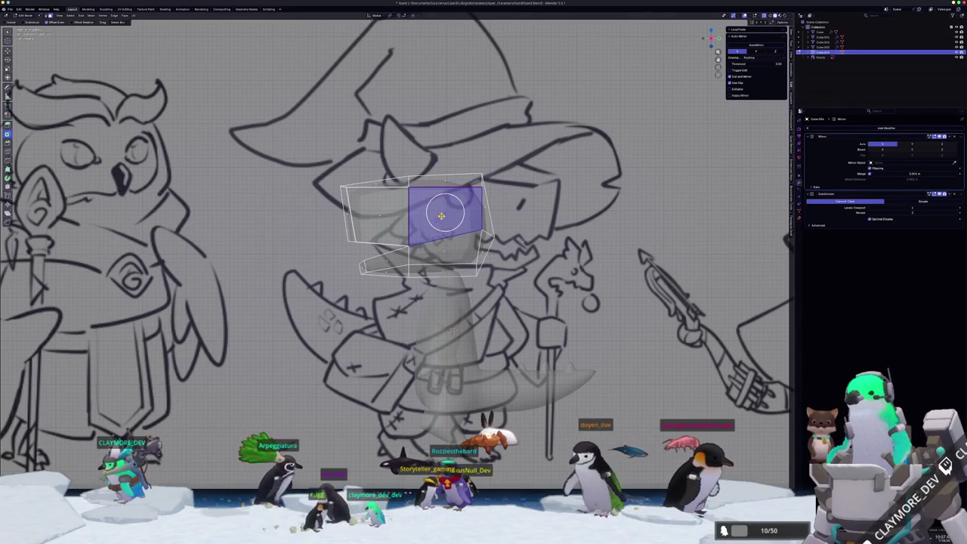
click(306, 315)
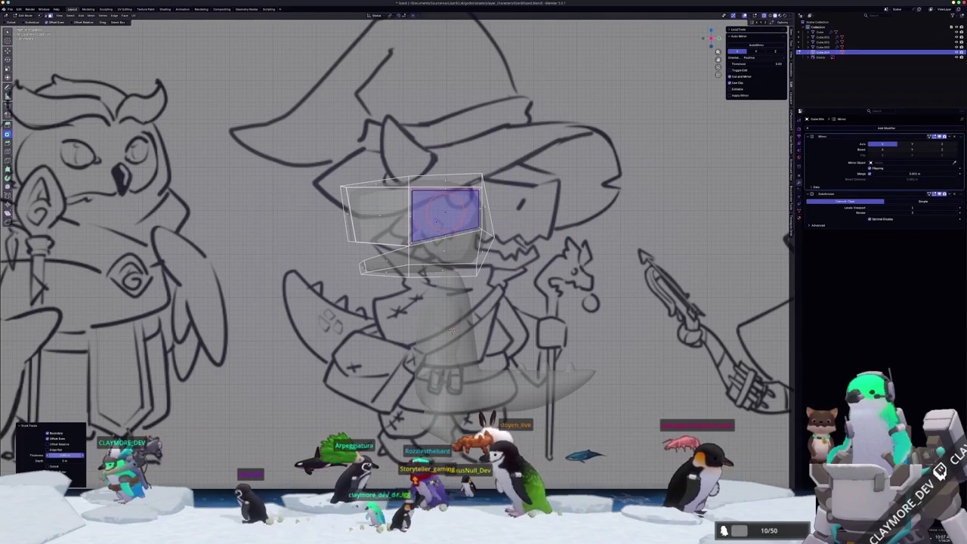
key(s)
click(447, 212)
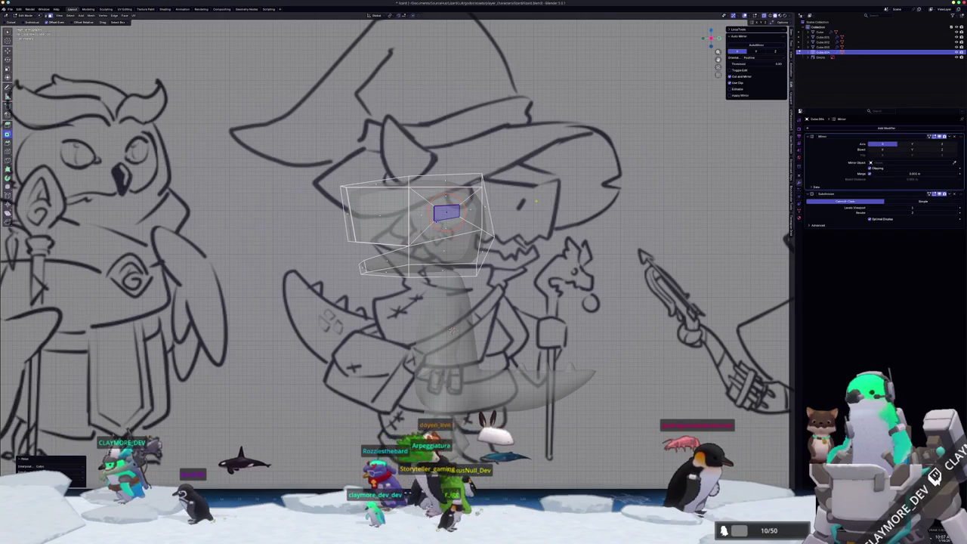
scroll(451, 330, up, 2)
Add a vertical loop cut through the head at its centre
key(ctrl+r)
click(475, 364)
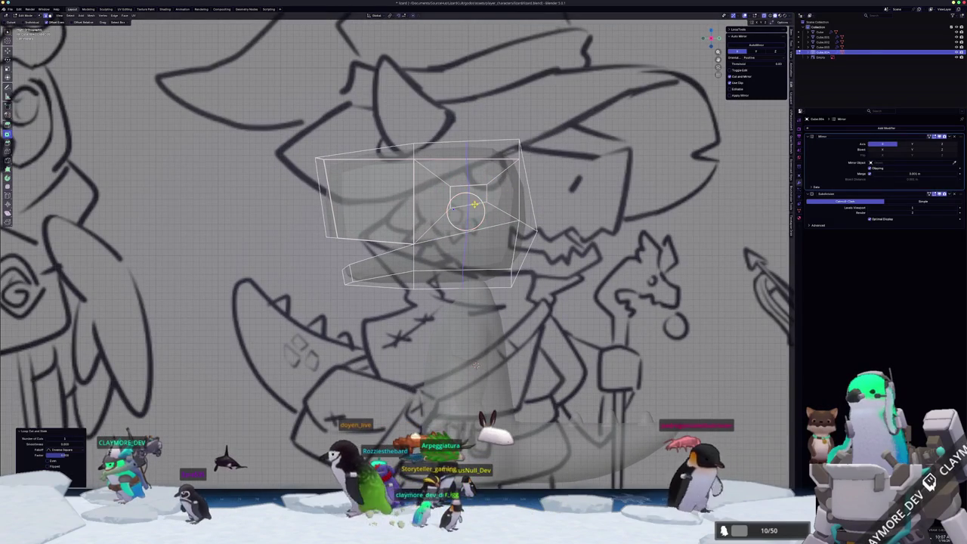
key(Tab)
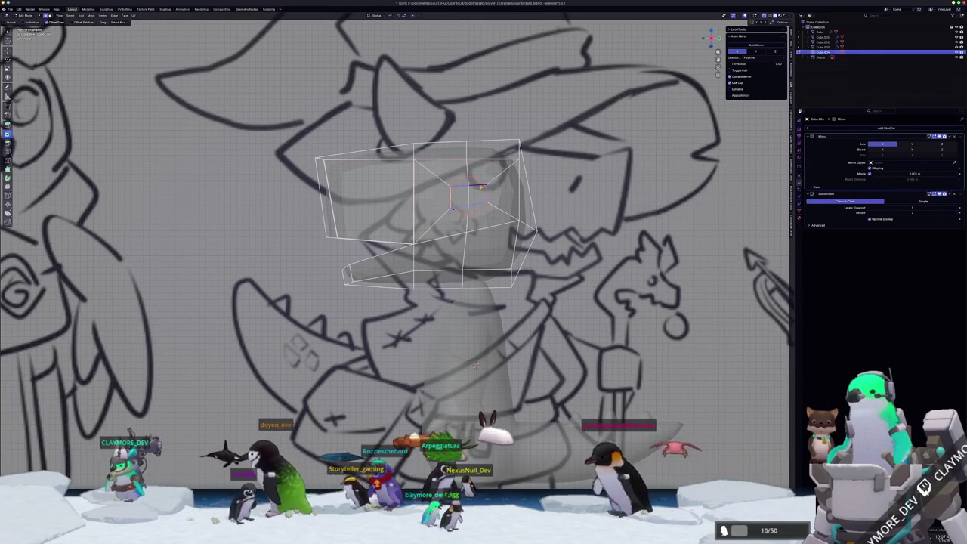
key(a)
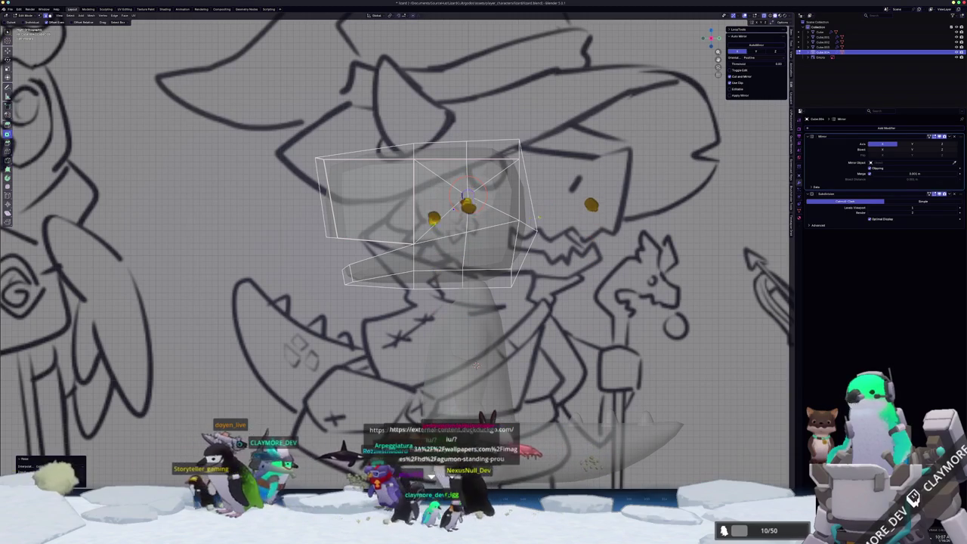
Scale, rotate and raise the eye ring into a hexagonal eye face
key(s)
key(r)
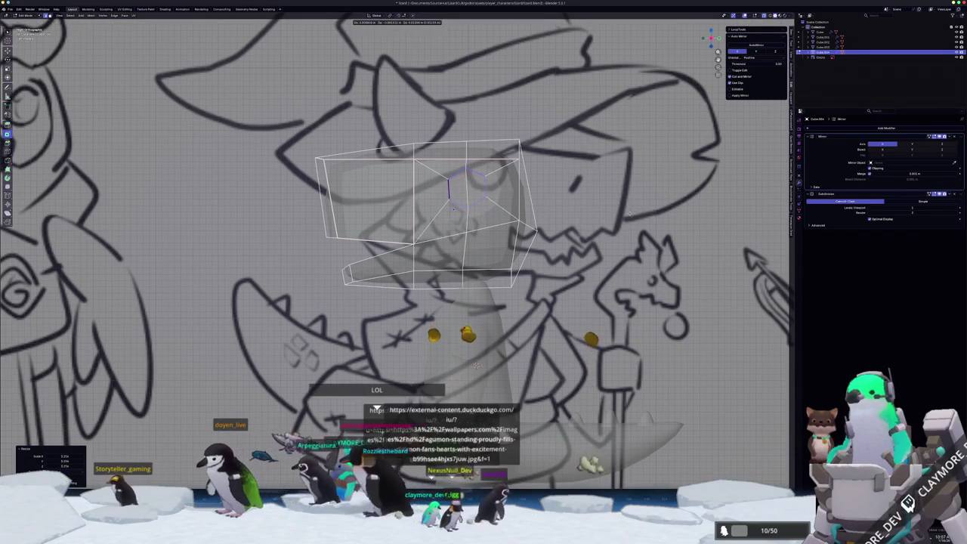
key(g)
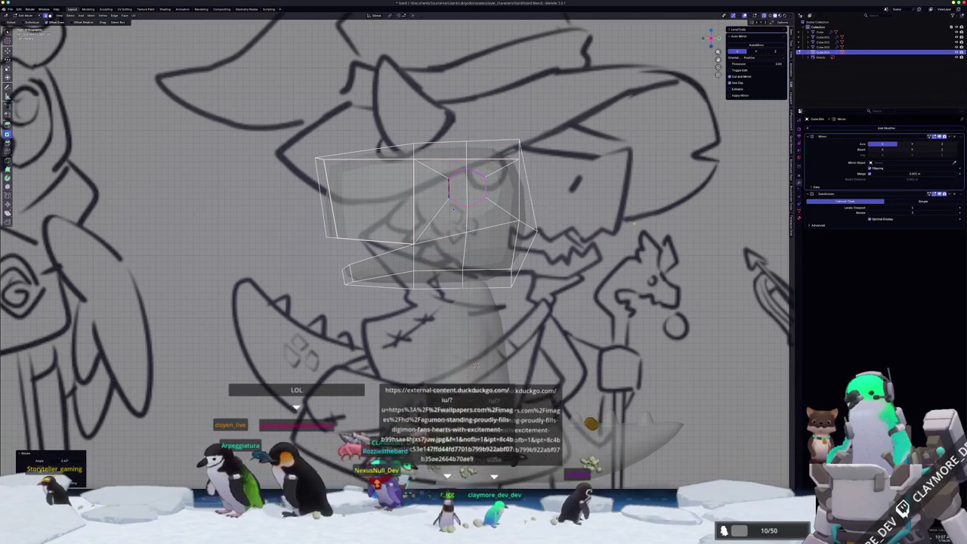
key(z)
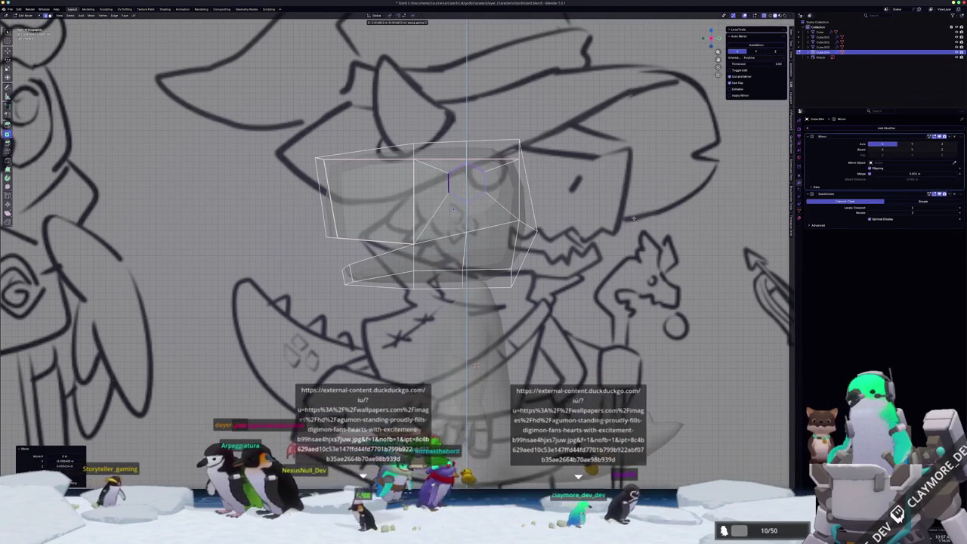
click(464, 187)
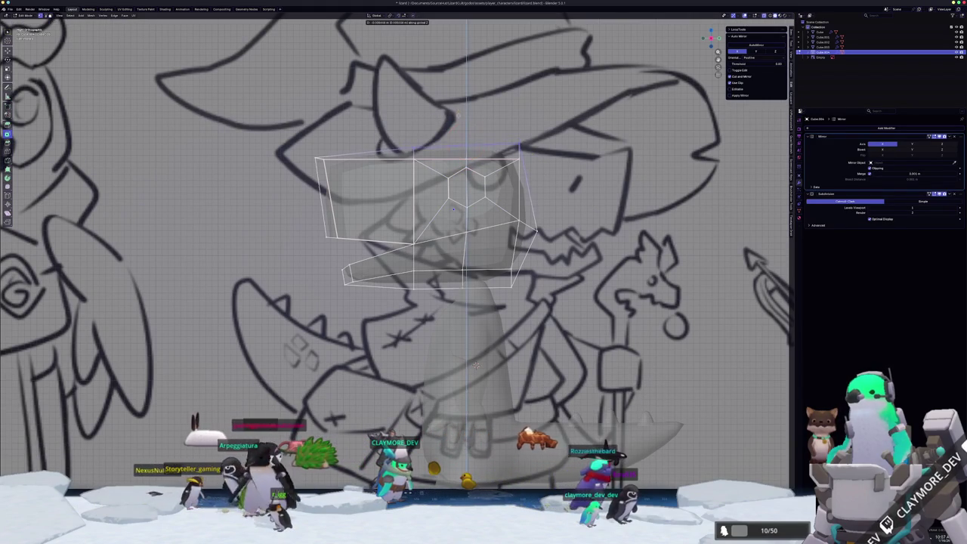
key(g)
click(476, 366)
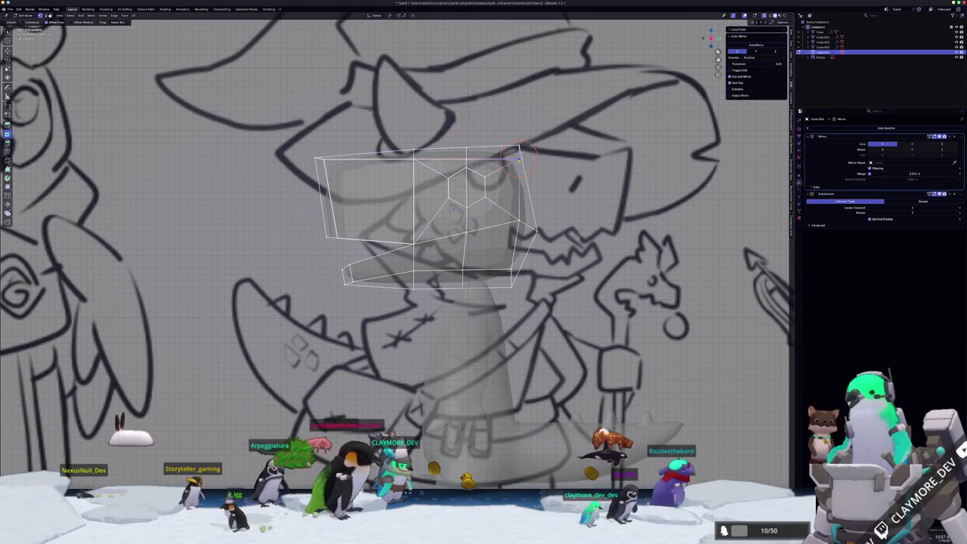
Move and resize the hexagonal eye face over the sketch's eye, then turn off X-ray
key(Tab)
scroll(507, 202, down, 2)
key(Tab)
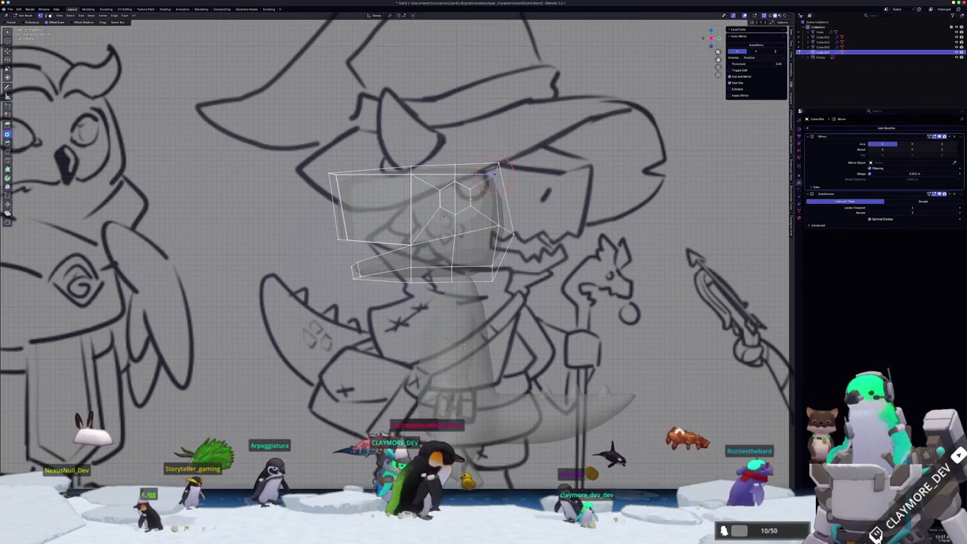
key(g)
click(462, 346)
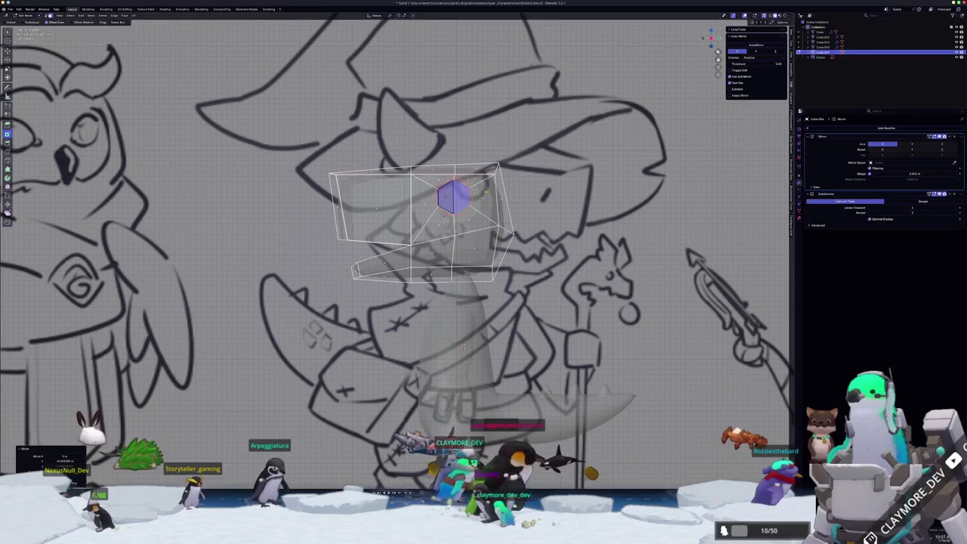
key(s)
click(462, 346)
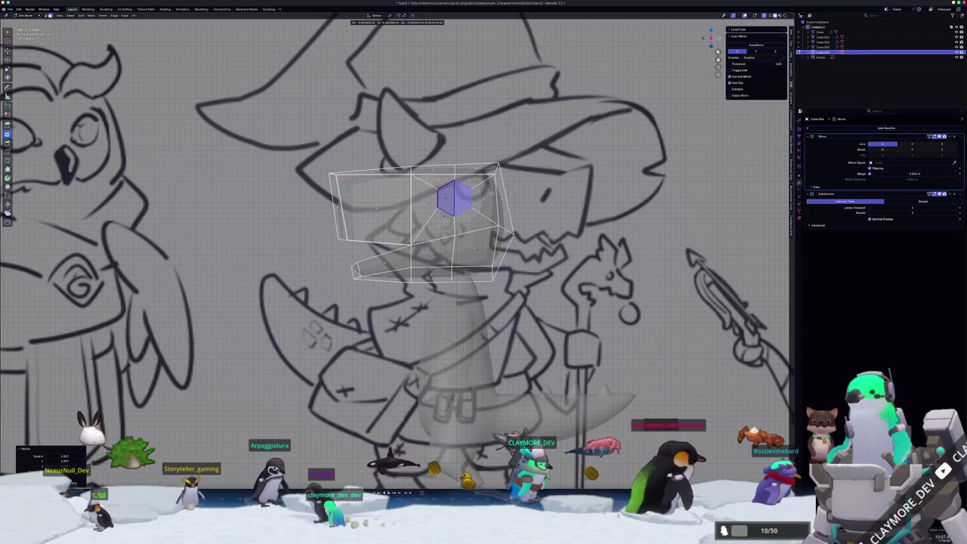
key(alt+z)
middle_drag(462, 345, 440, 330)
Extrude the hexagonal eye face on the side of the lizard head
scroll(441, 330, up, 2)
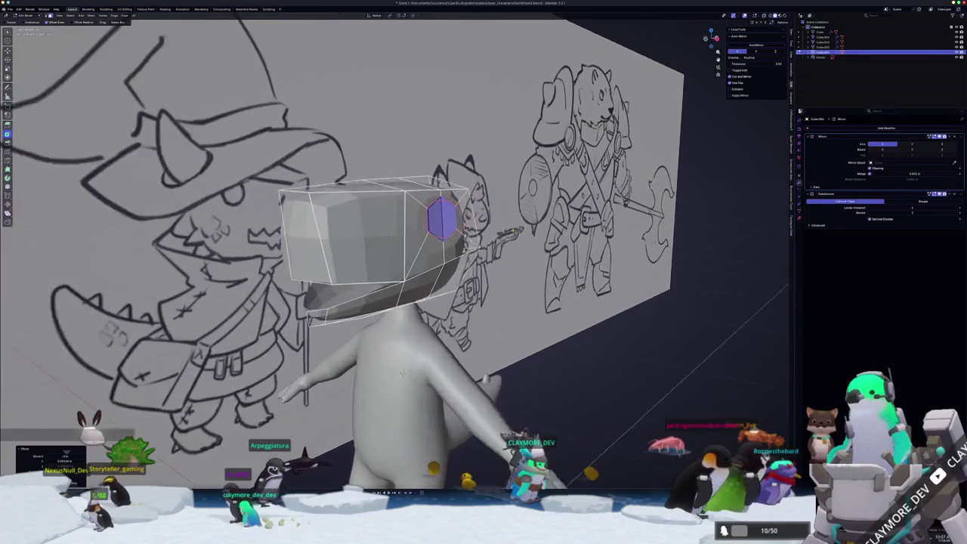
scroll(423, 355, up, 2)
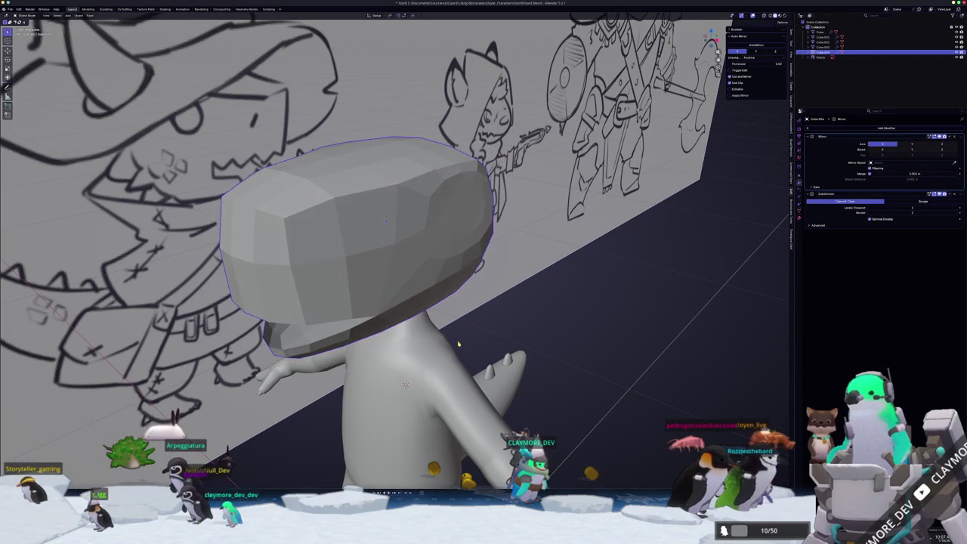
middle_drag(404, 385, 477, 336)
key(e)
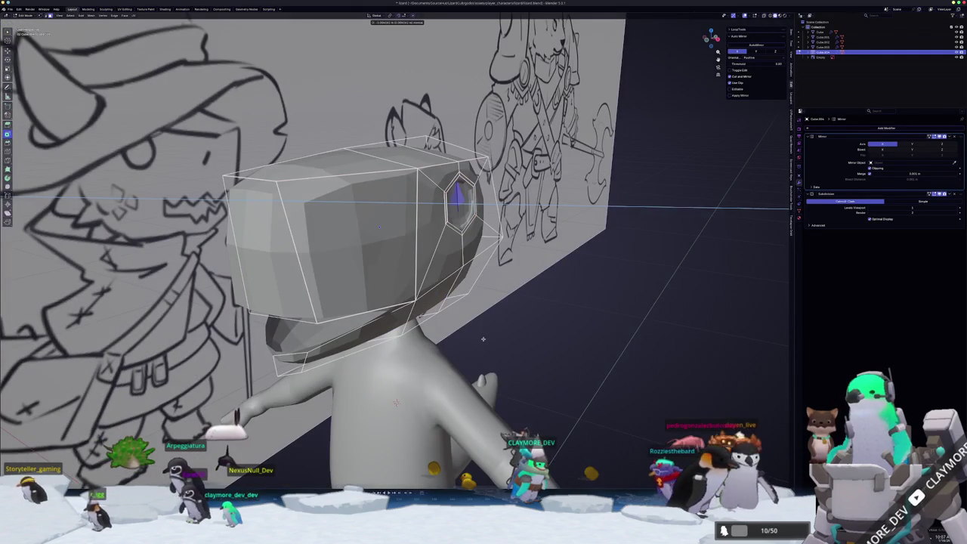
click(482, 339)
middle_drag(482, 339, 453, 339)
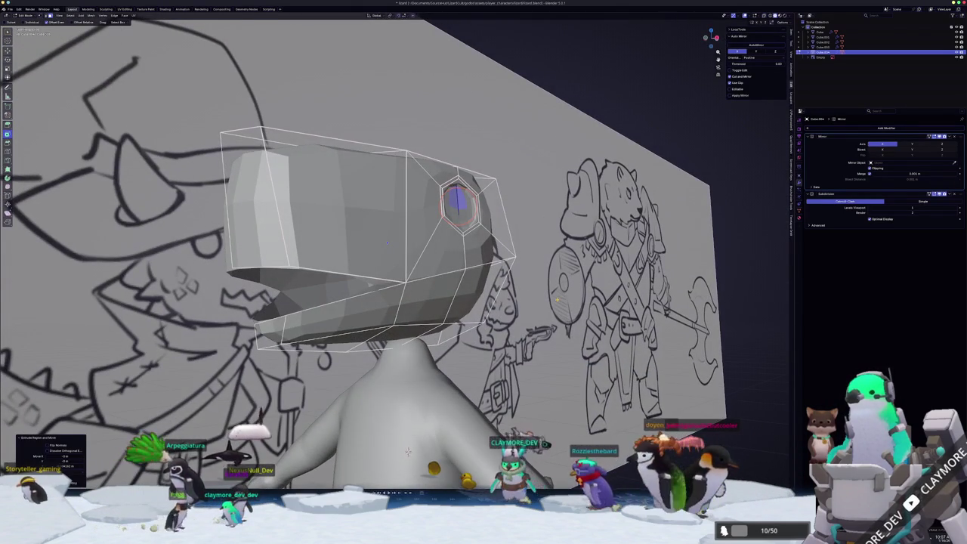
mouse_move(406, 452)
middle_down()
mouse_move(418, 410)
mouse_move(565, 308)
mouse_move(488, 318)
middle_up()
Extrude the eye face along the X axis and scale it to shape the socket
key(Return)
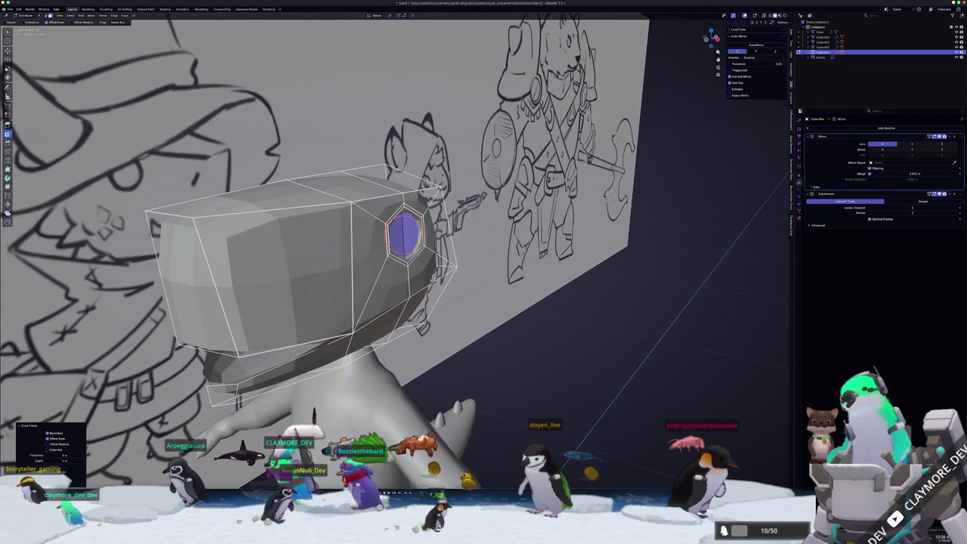
key(e)
key(x)
mouse_move(354, 429)
middle_down()
mouse_move(579, 309)
mouse_move(501, 289)
mouse_move(521, 268)
mouse_move(454, 234)
mouse_move(372, 238)
mouse_move(436, 243)
middle_up()
click(576, 309)
key(s)
Check the head in Object Mode, then return to Edit Mode in front view
key(Tab)
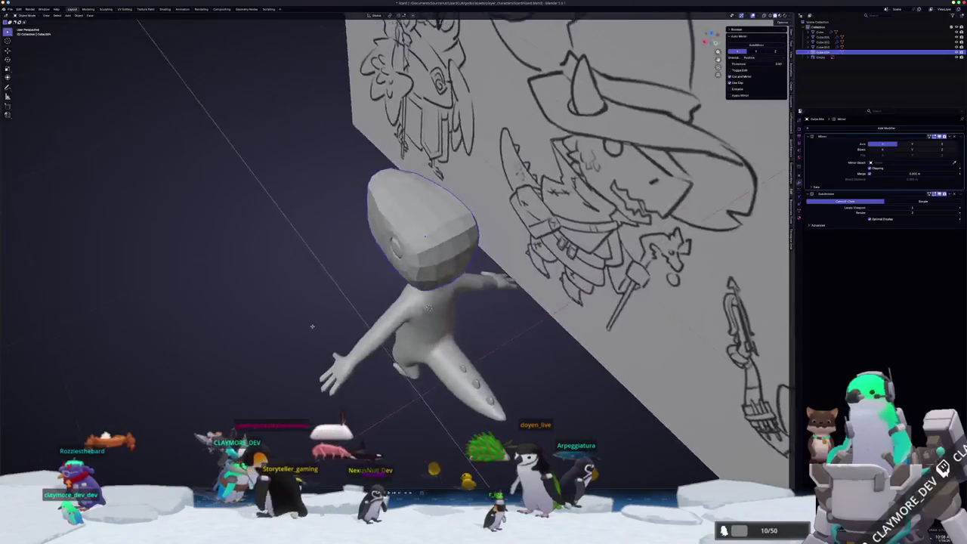
key(Tab)
key(KP_1)
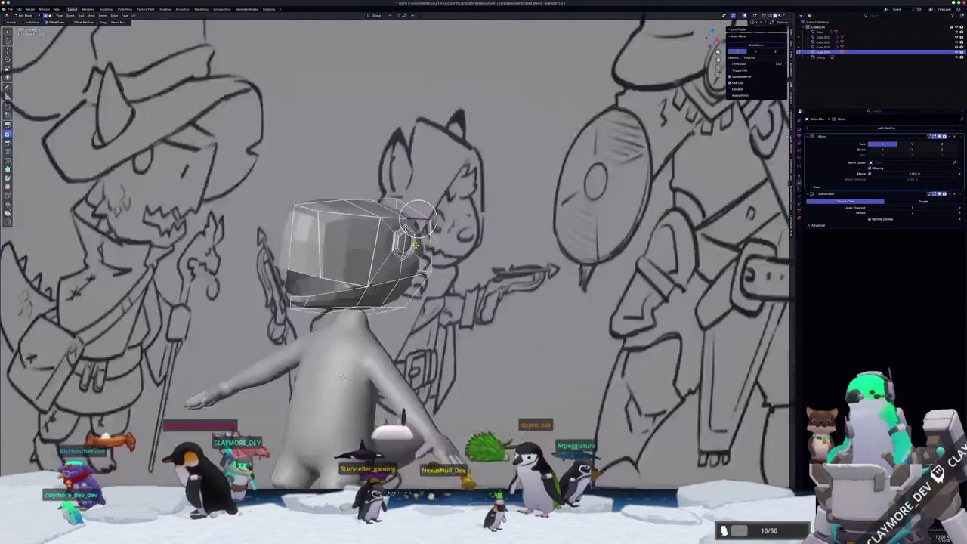
key(Tab)
scroll(404, 259, down, 3)
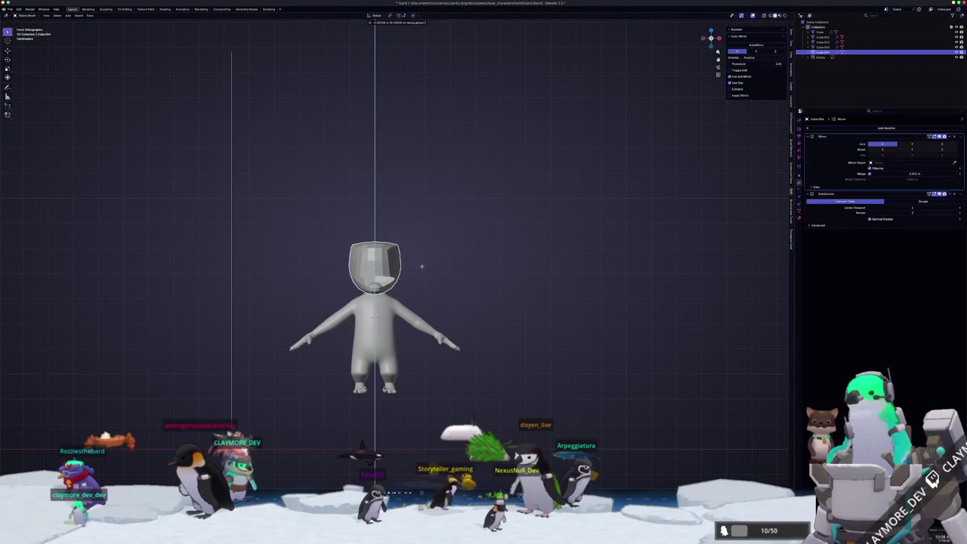
middle_drag(421, 266, 408, 241)
Move the selected eye face along X to recess the eye socket
key(Tab)
scroll(408, 240, up, 3)
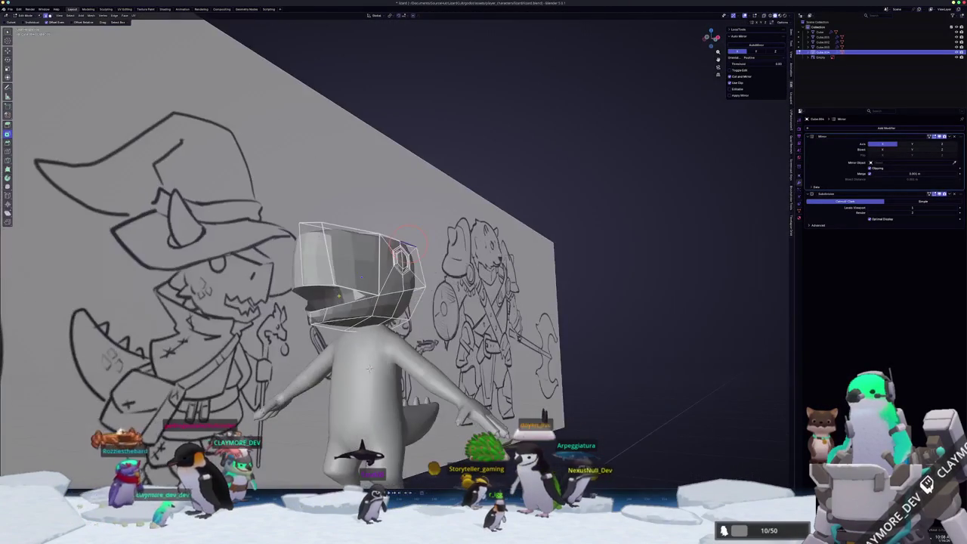
mouse_move(369, 369)
middle_down()
mouse_move(337, 426)
mouse_move(318, 391)
middle_up()
key(g)
key(x)
click(336, 426)
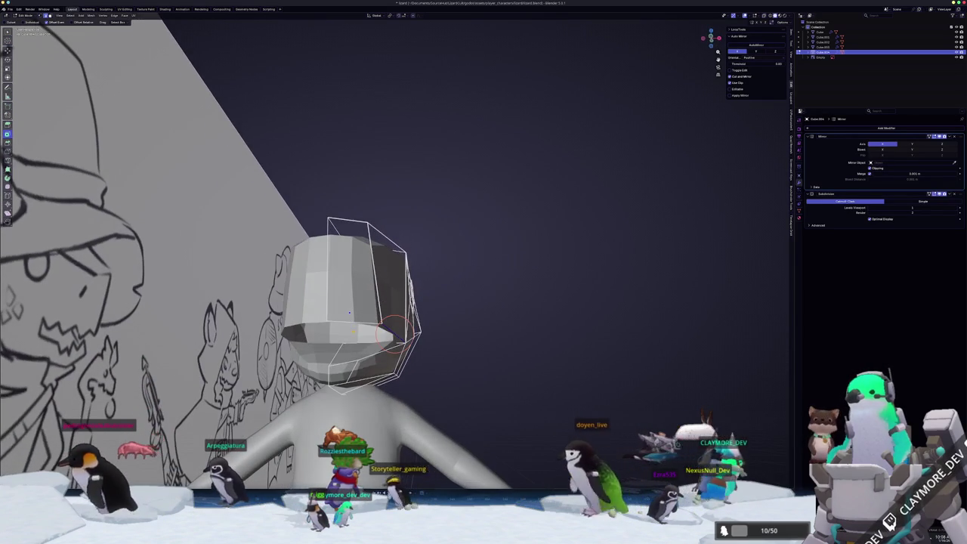
Select the lower front face of the head and inset it for the mouth
click(349, 312)
middle_drag(350, 311, 361, 300)
key(shift+e)
click(481, 294)
middle_drag(423, 314, 363, 335)
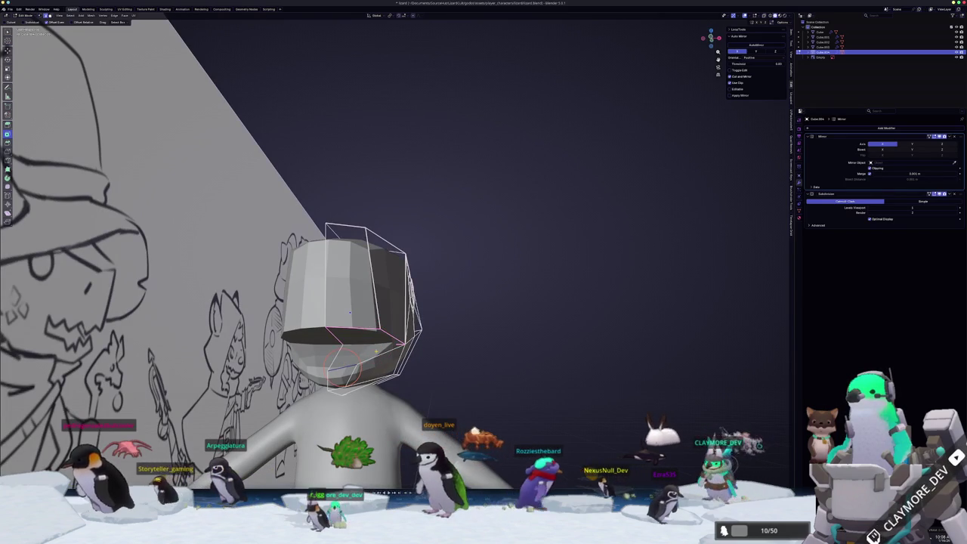
click(353, 360)
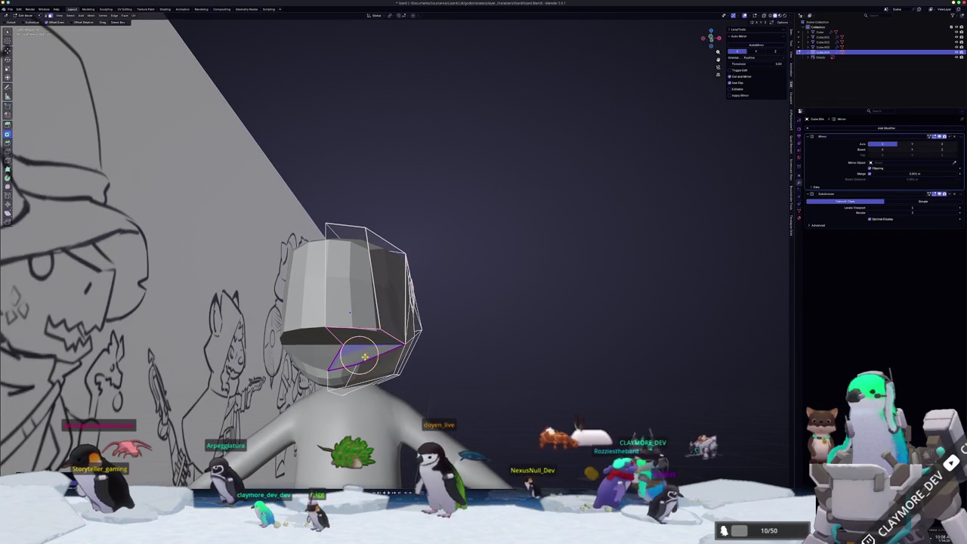
middle_drag(360, 357, 356, 337)
click(354, 320)
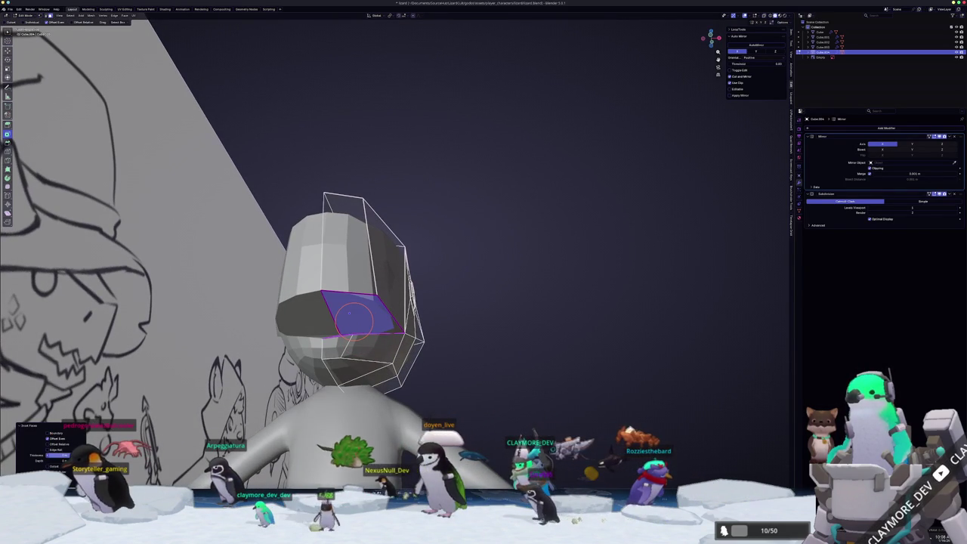
With X-ray on, extrude the mouth face into the head and mirror it across X
middle_drag(344, 321, 336, 343)
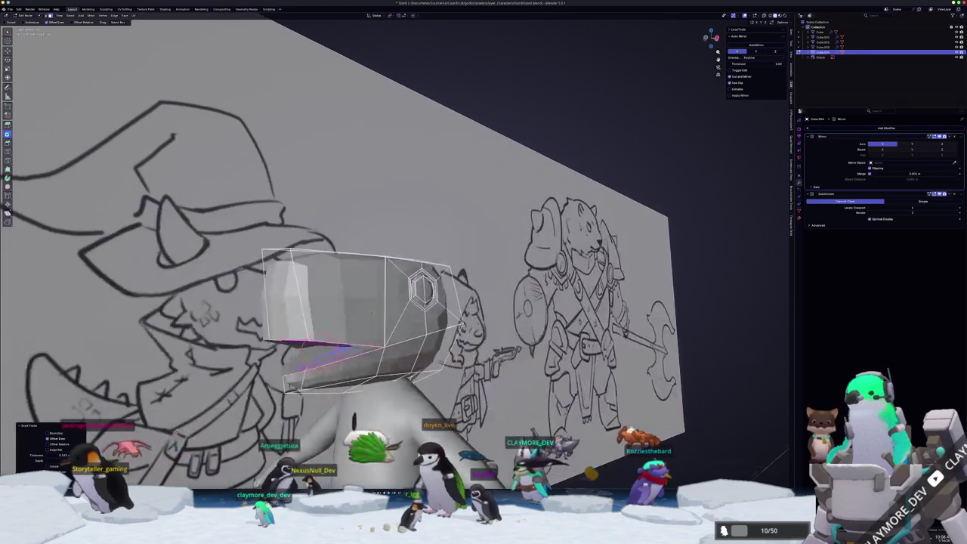
scroll(336, 343, up, 3)
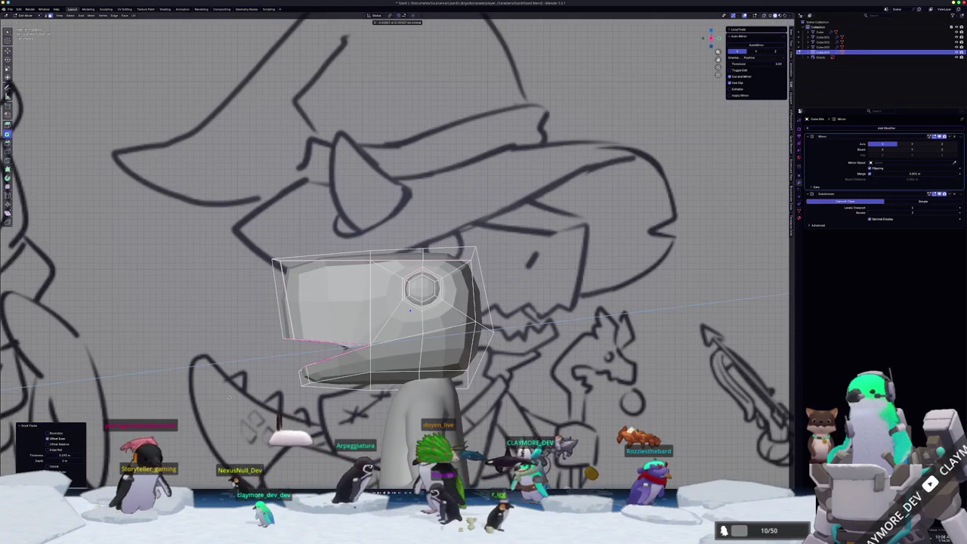
key(e)
key(alt+z)
middle_drag(214, 384, 333, 371)
key(ctrl+m)
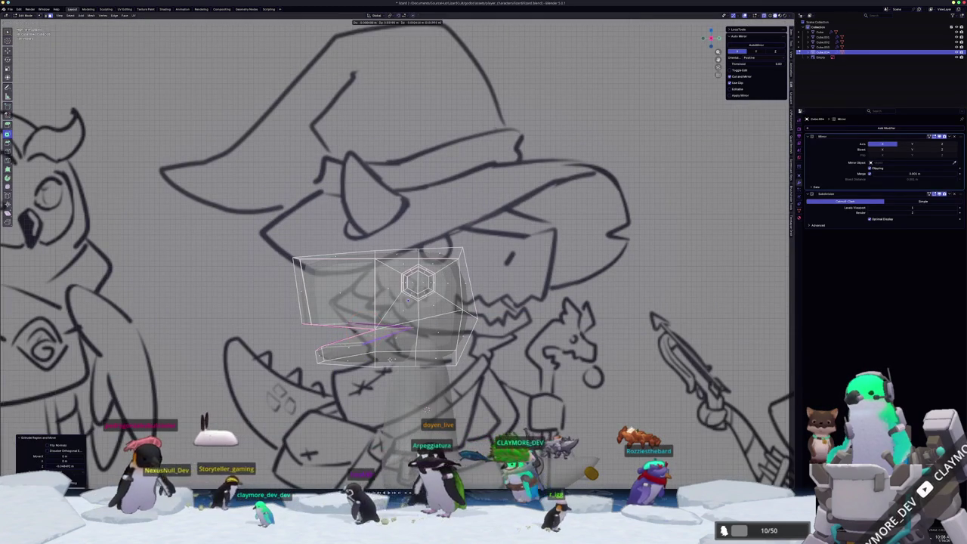
key(x)
key(Return)
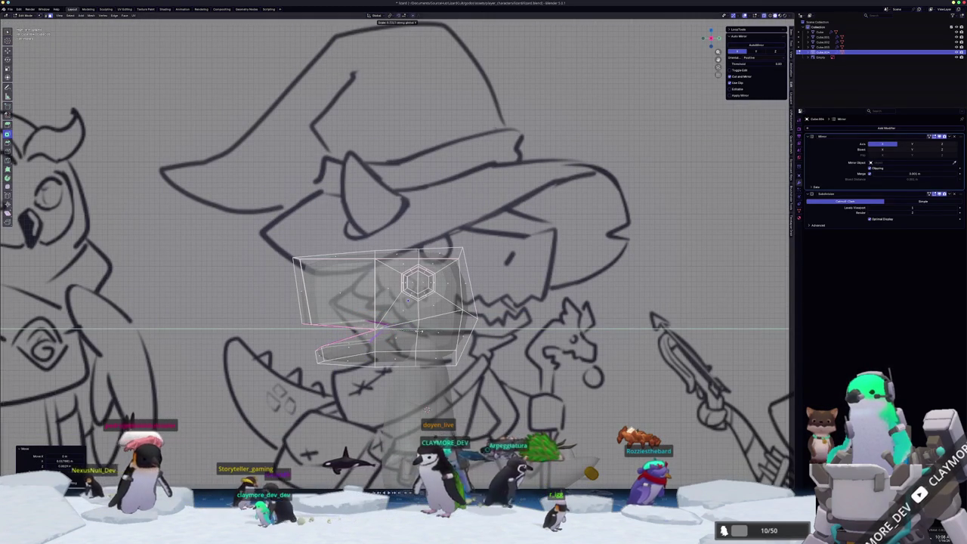
Flatten the mouth edges front-to-back, then slide and resize them to fit the sketch
key(0)
key(Return)
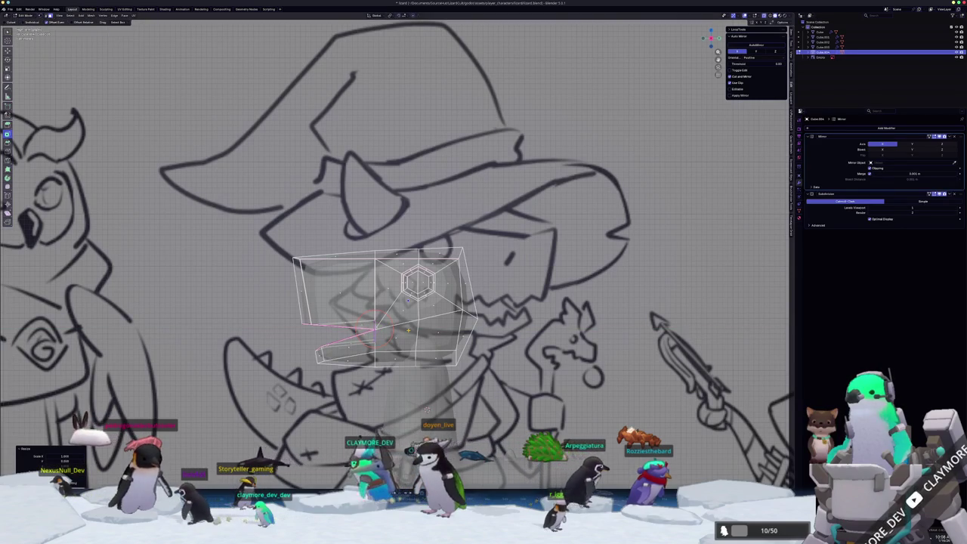
key(g)
key(g)
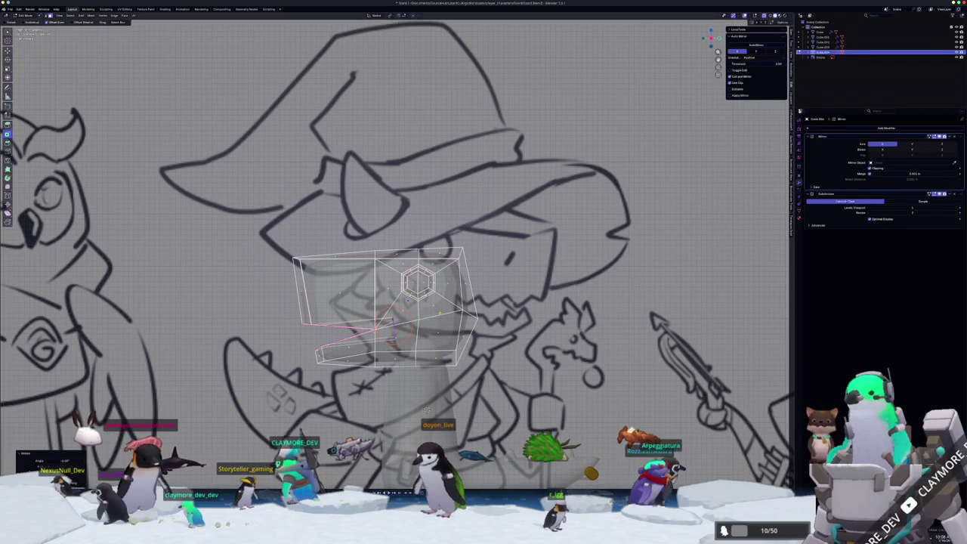
key(Return)
key(s)
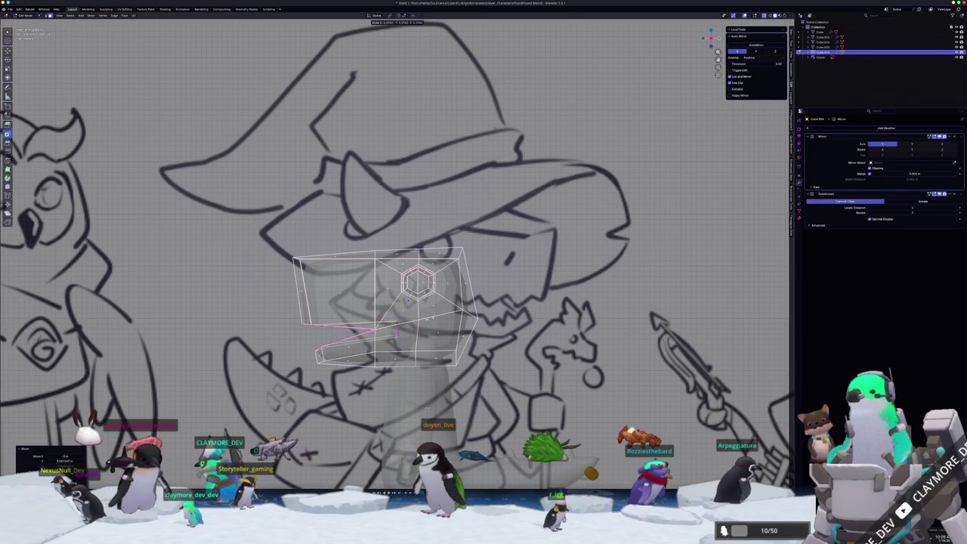
key(Return)
key(g)
key(g)
scroll(398, 339, up, 1)
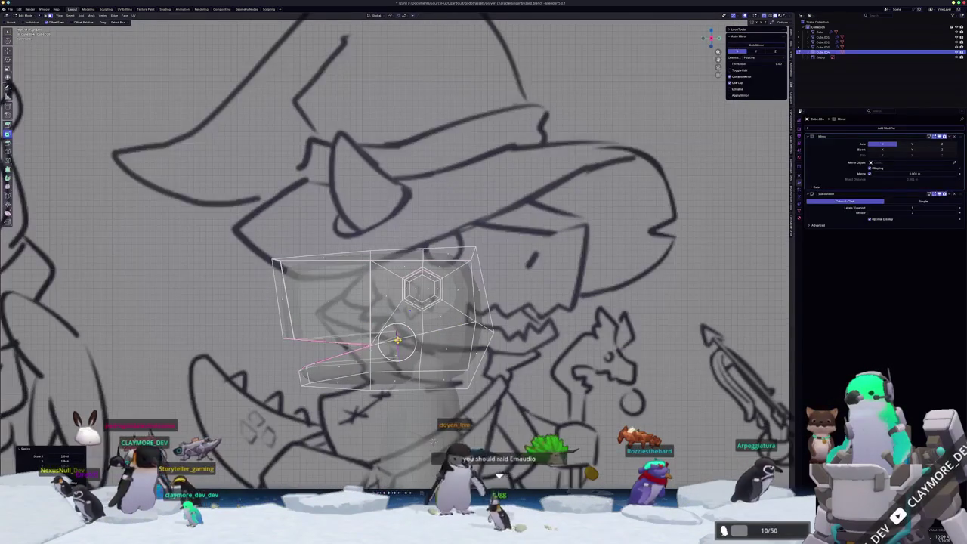
Add a centred loop cut around the jaw, scale it along Y, and begin insetting faces
key(ctrl+r)
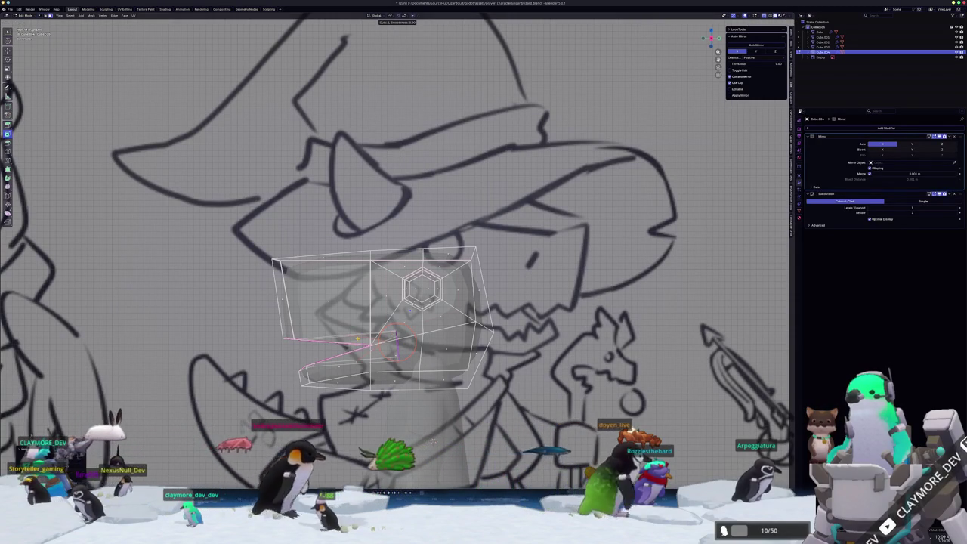
click(397, 344)
right_click(396, 344)
key(s)
key(z)
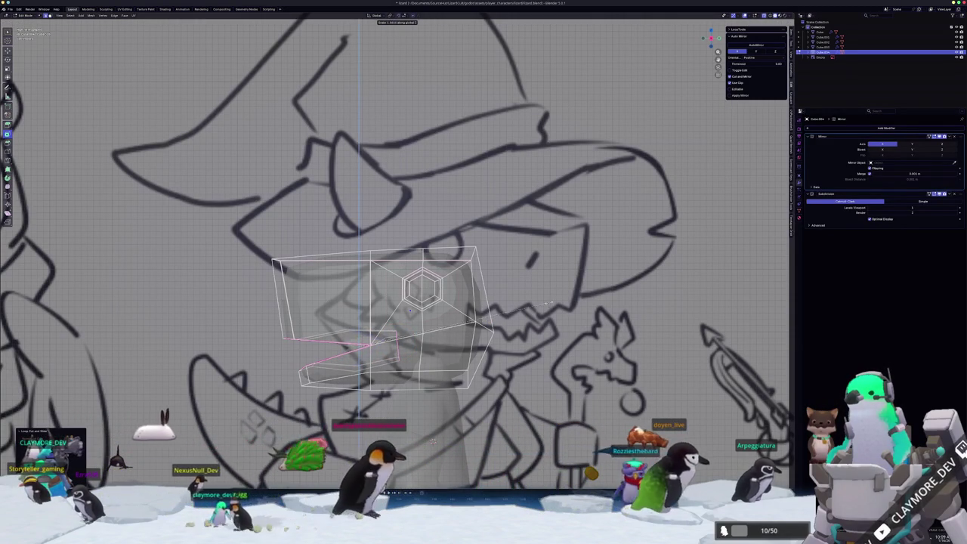
key(y)
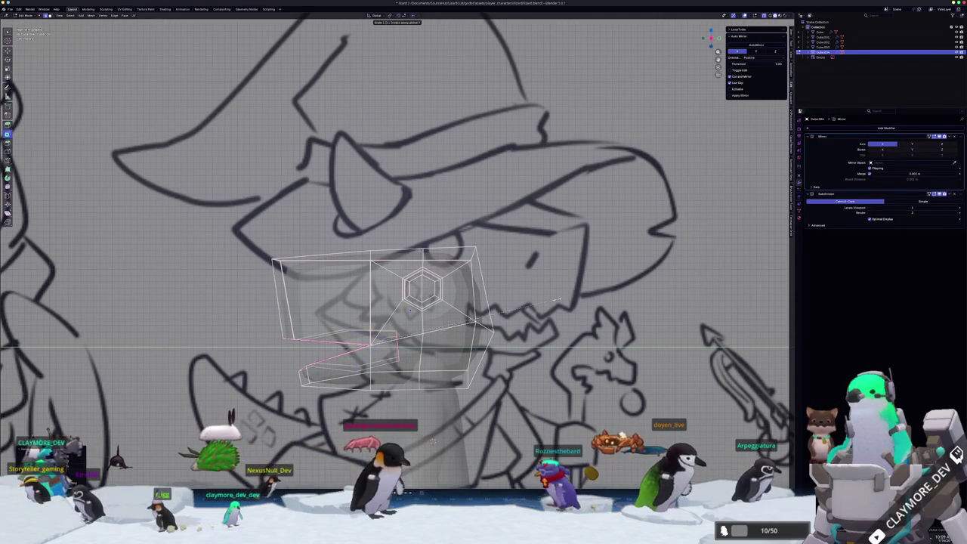
click(557, 300)
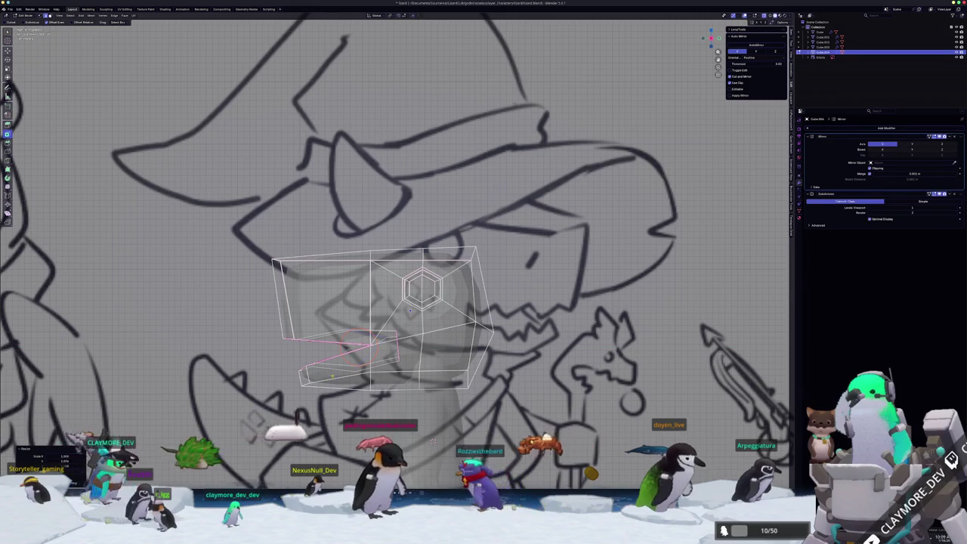
scroll(396, 272, up, 1)
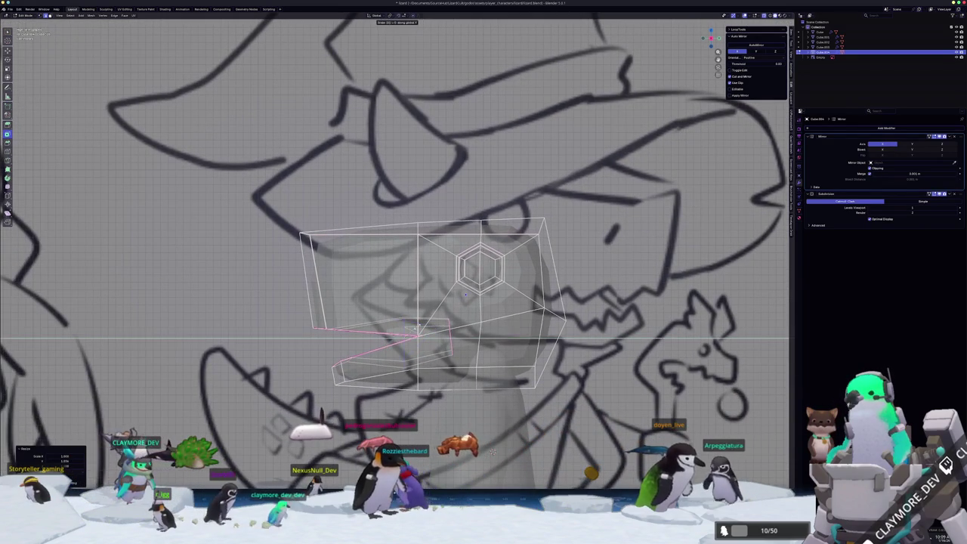
key(i)
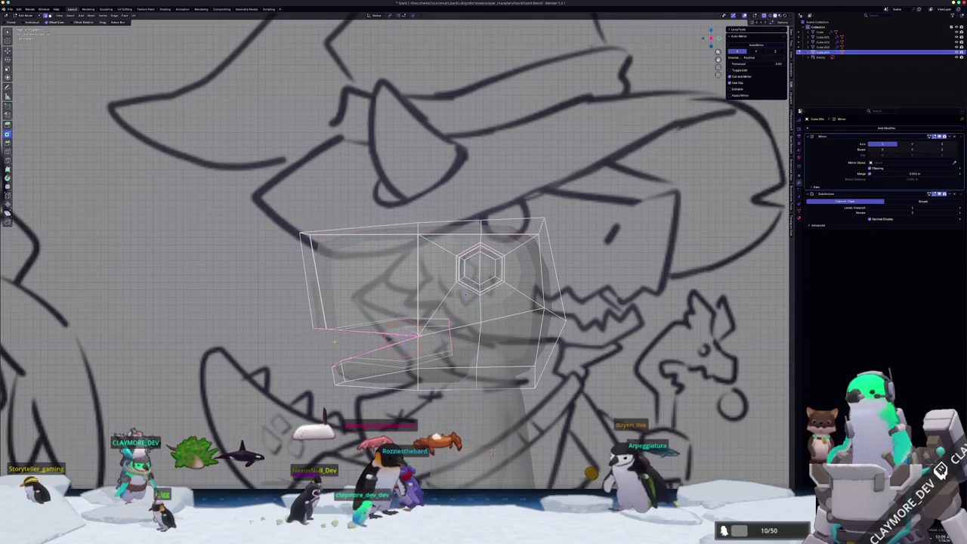
scroll(416, 334, down, 3)
mouse_move(416, 334)
middle_down()
mouse_move(421, 343)
mouse_move(421, 306)
middle_up()
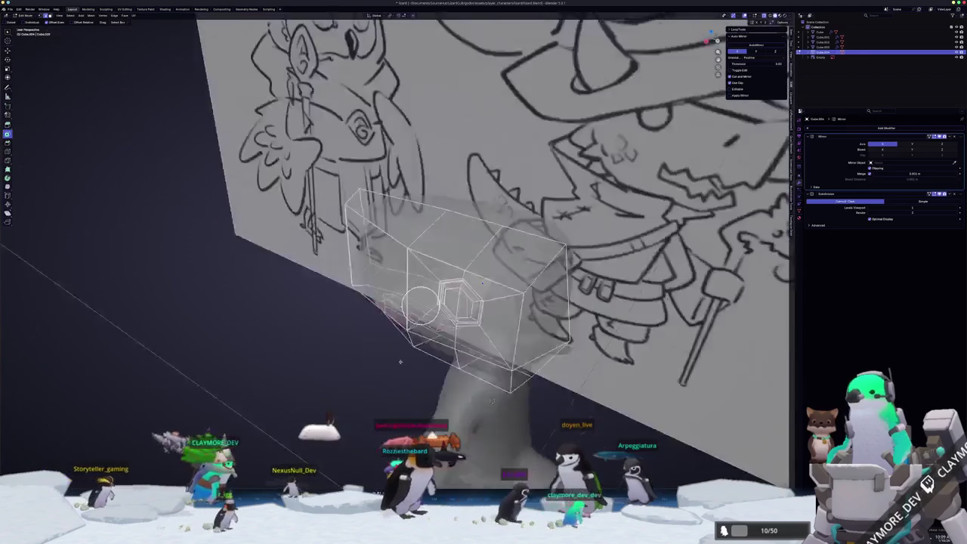
Resize the jaw edges and slide the jaw edge loop and vertices forward
middle_drag(400, 362, 491, 412)
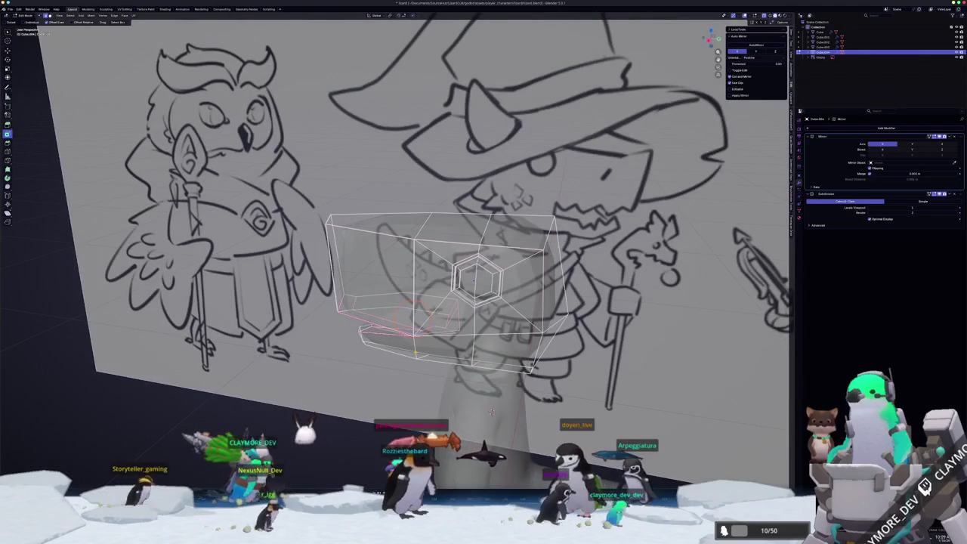
scroll(491, 410, up, 5)
scroll(491, 411, up, 5)
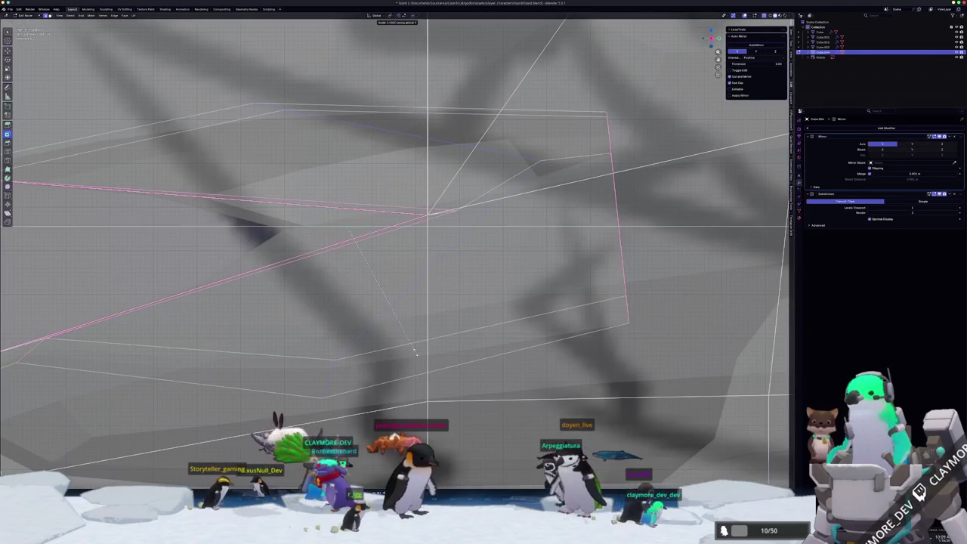
key(s)
key(Return)
key(g)
key(g)
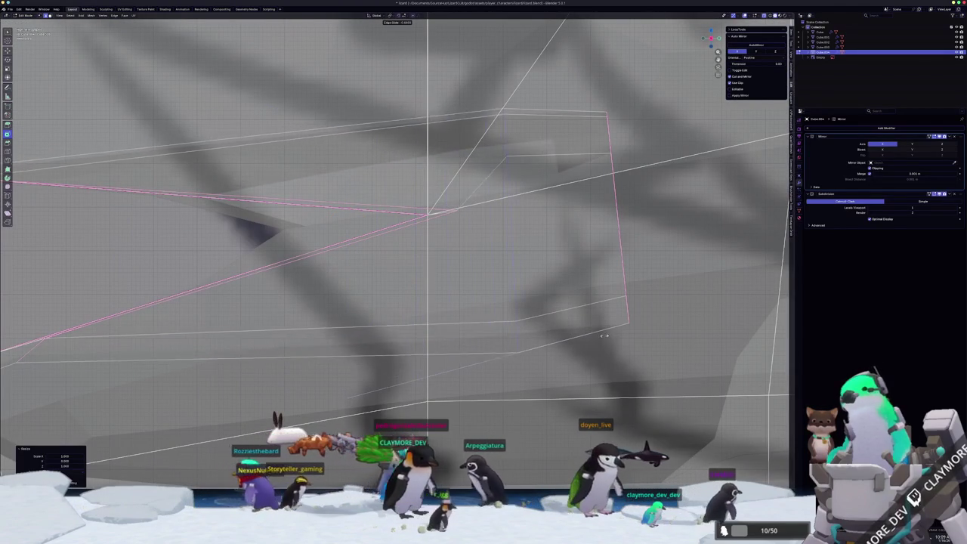
click(591, 334)
mouse_move(591, 334)
middle_down()
mouse_move(458, 300)
mouse_move(406, 213)
middle_up()
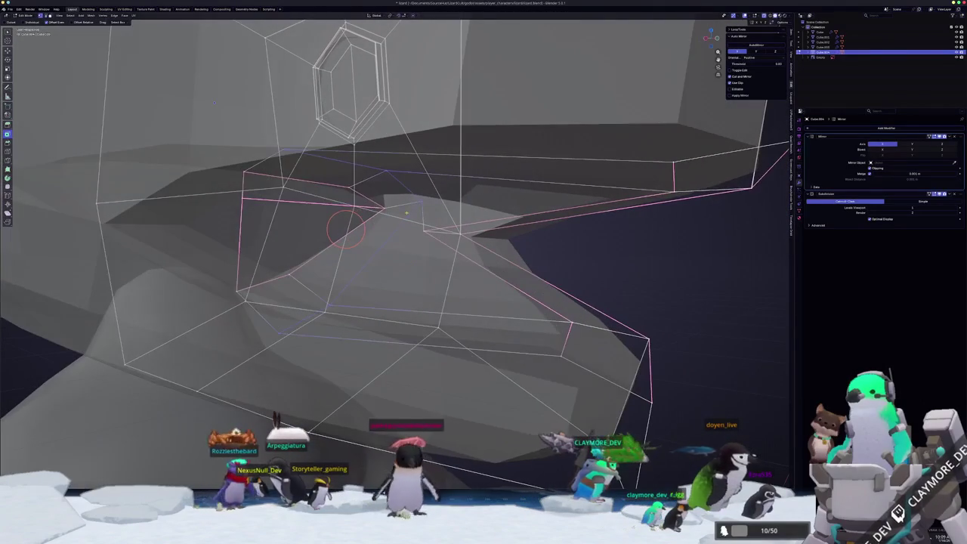
click(402, 219)
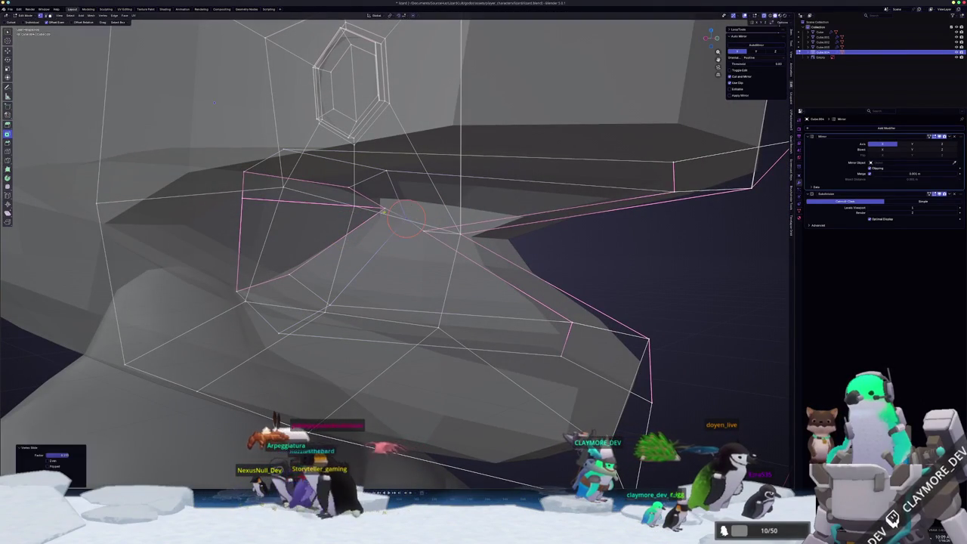
Select the inner mouth face strip, check the head, then use a see-through side view
mouse_move(383, 209)
middle_down()
mouse_move(307, 203)
mouse_move(323, 251)
middle_up()
click(332, 205)
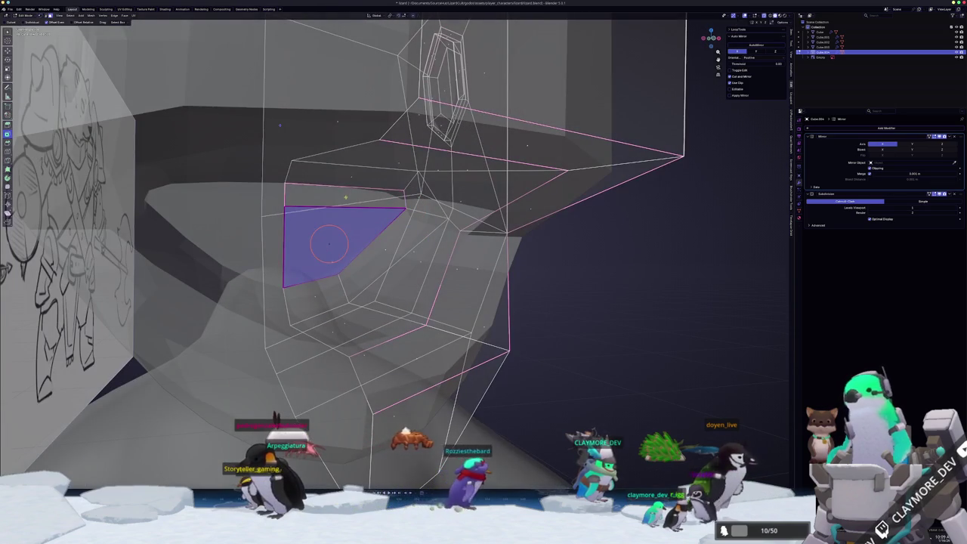
drag(329, 243, 334, 225)
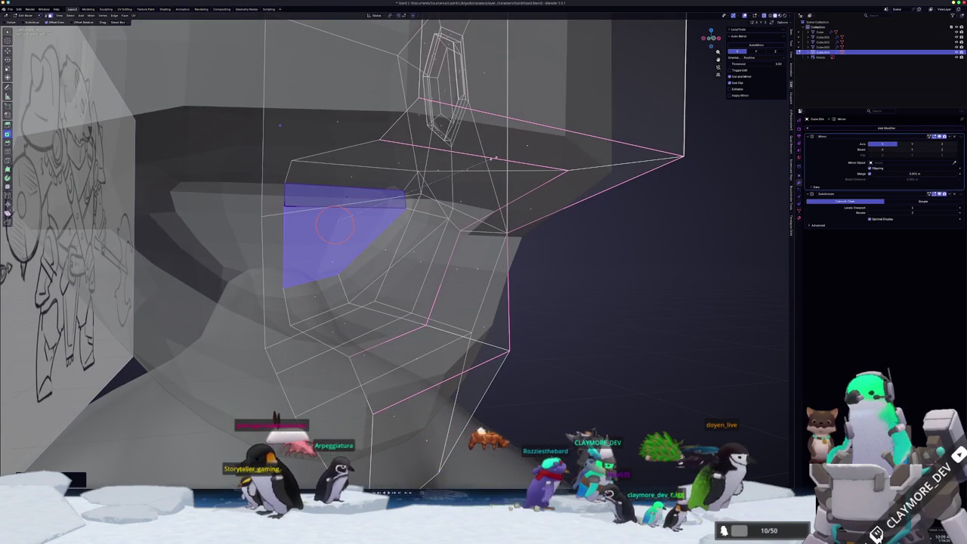
key(Tab)
middle_drag(394, 204, 498, 413)
key(Tab)
key(KP_3)
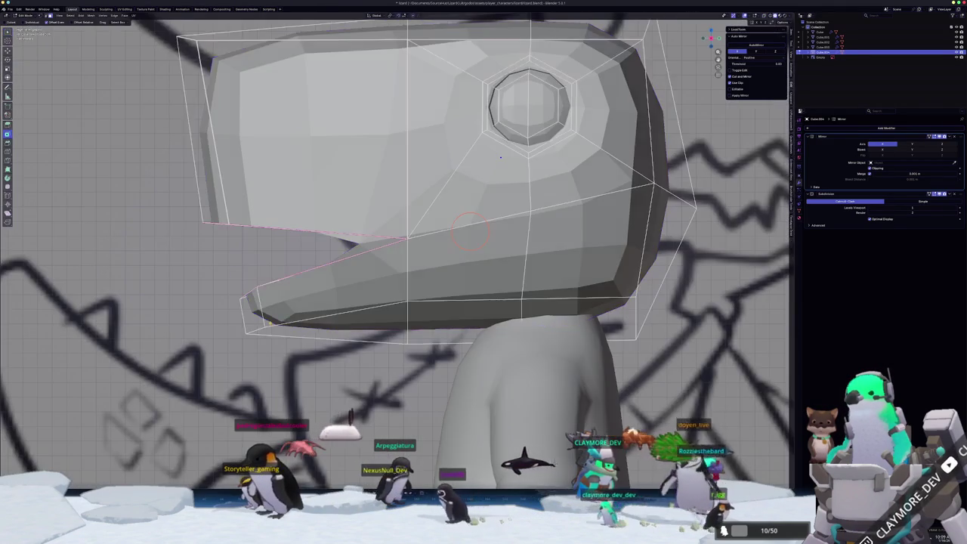
key(alt+z)
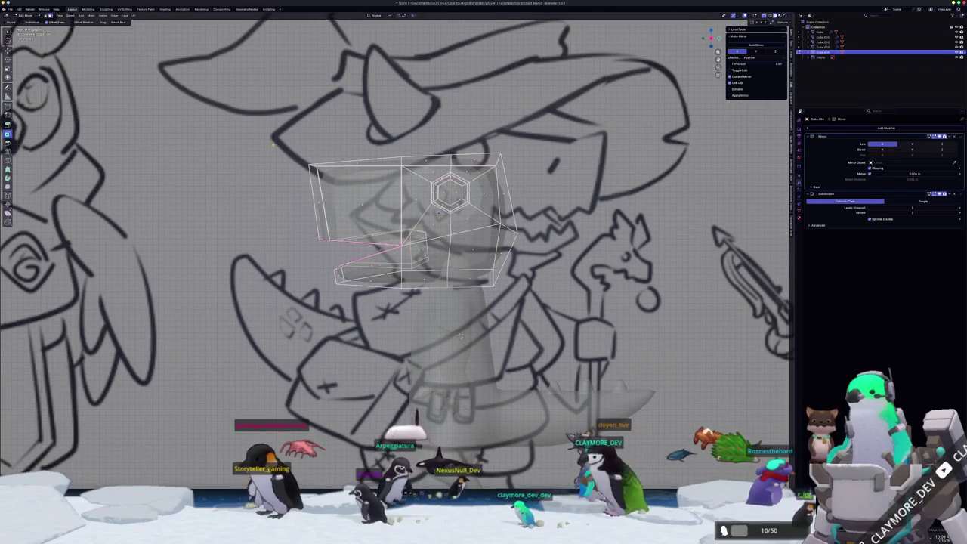
Undo a stray move and raise the top-back cage vertex along Z
drag(310, 166, 320, 174)
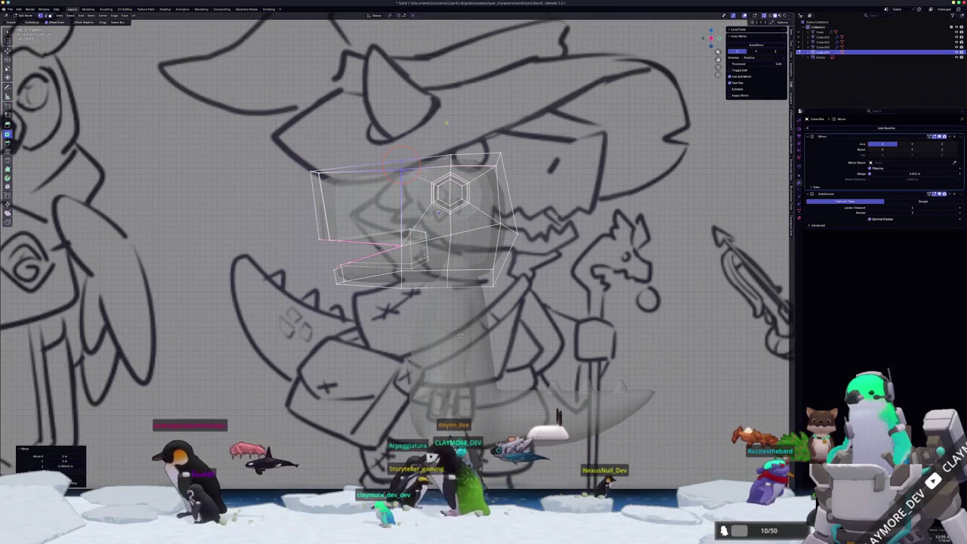
key(ctrl+z)
click(453, 157)
drag(453, 157, 387, 157)
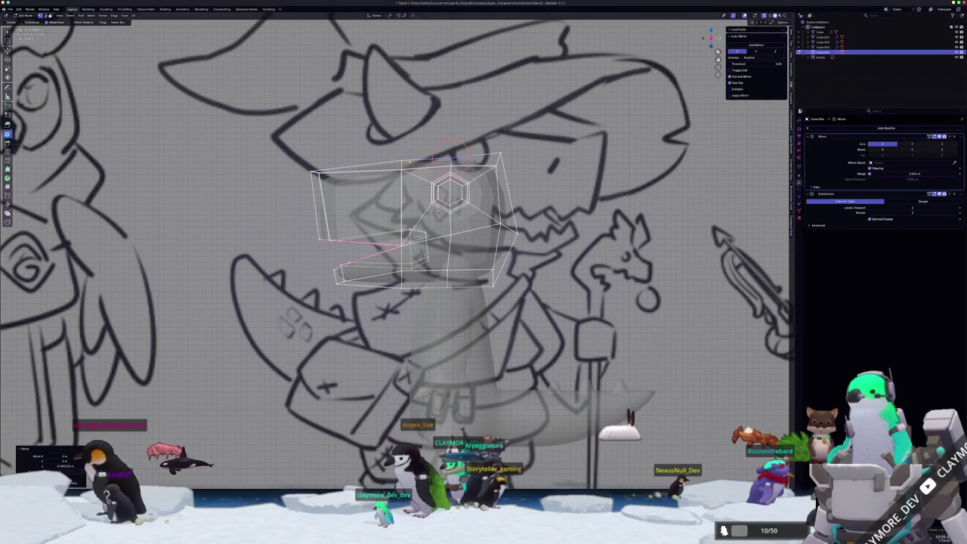
key(g)
key(z)
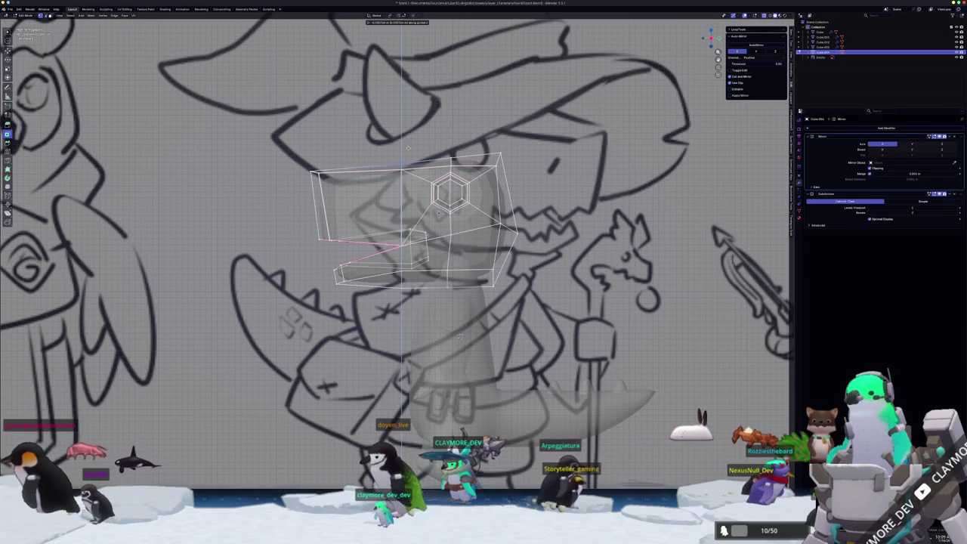
click(407, 151)
Fine-tune the vertex height along Z to match the sketch's head outline
key(g)
key(z)
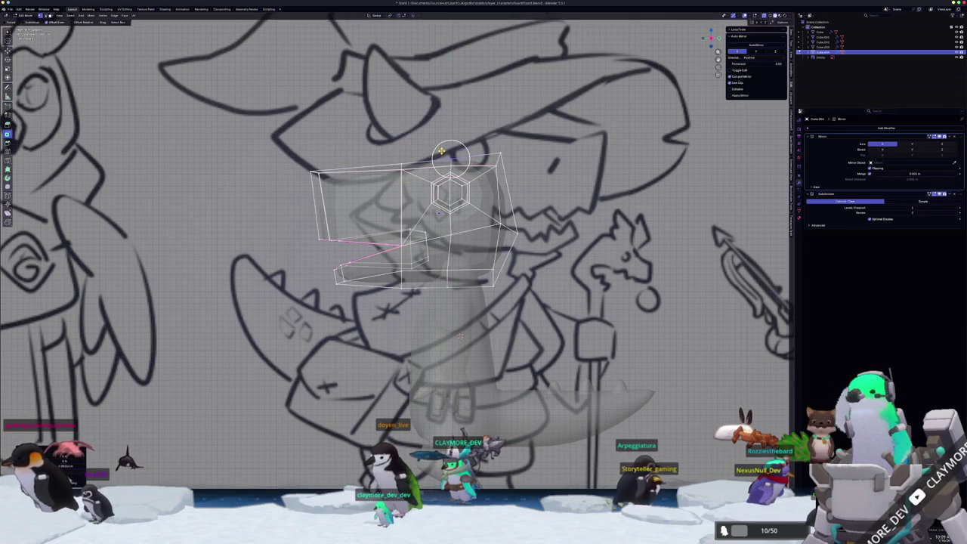
scroll(310, 136, up, 2)
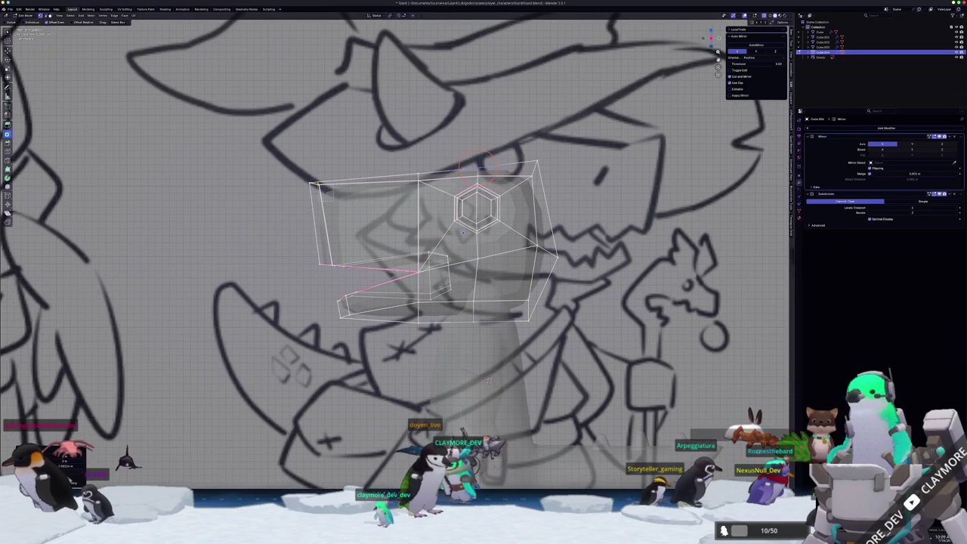
click(320, 187)
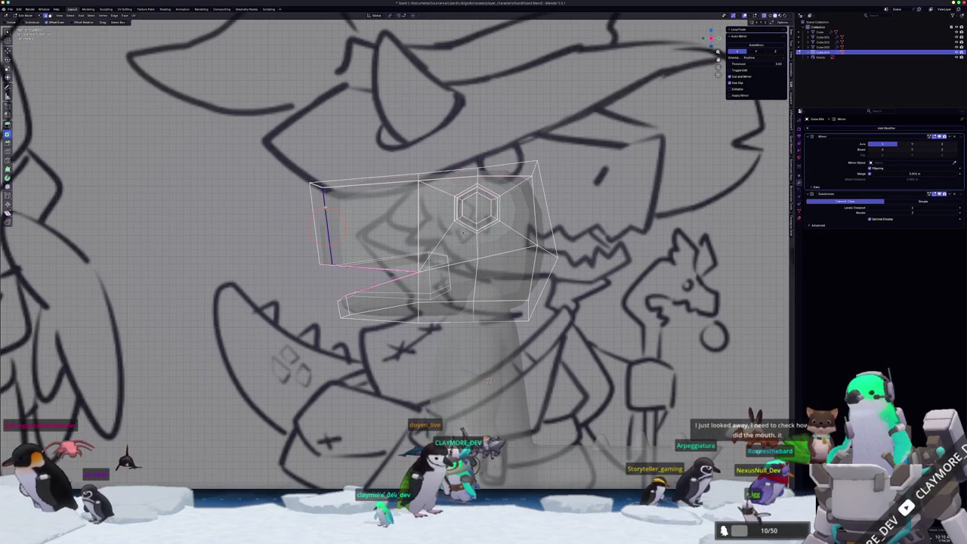
scroll(489, 381, up, 1)
mouse_move(488, 381)
shift+middle_down()
mouse_move(564, 415)
mouse_move(551, 459)
shift+middle_up()
key(g)
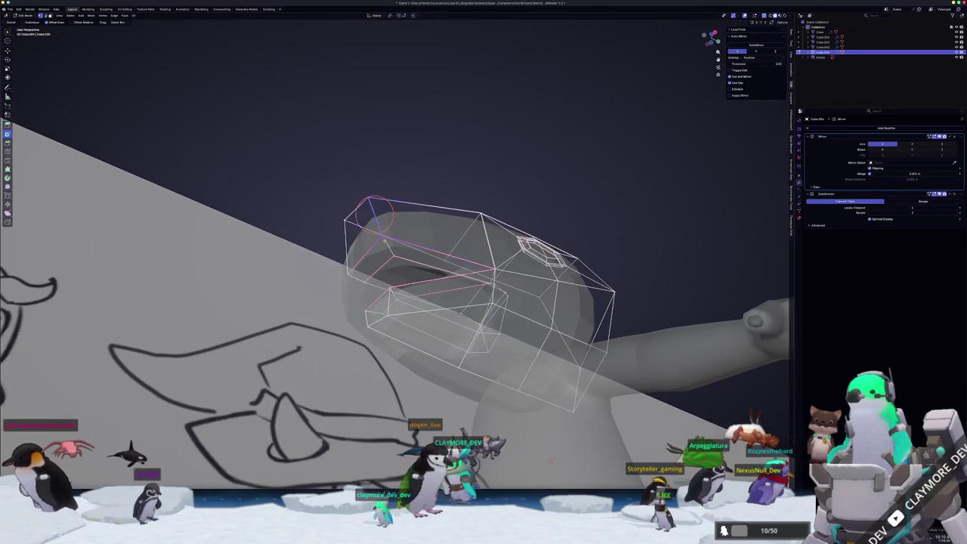
middle_drag(374, 214, 401, 237)
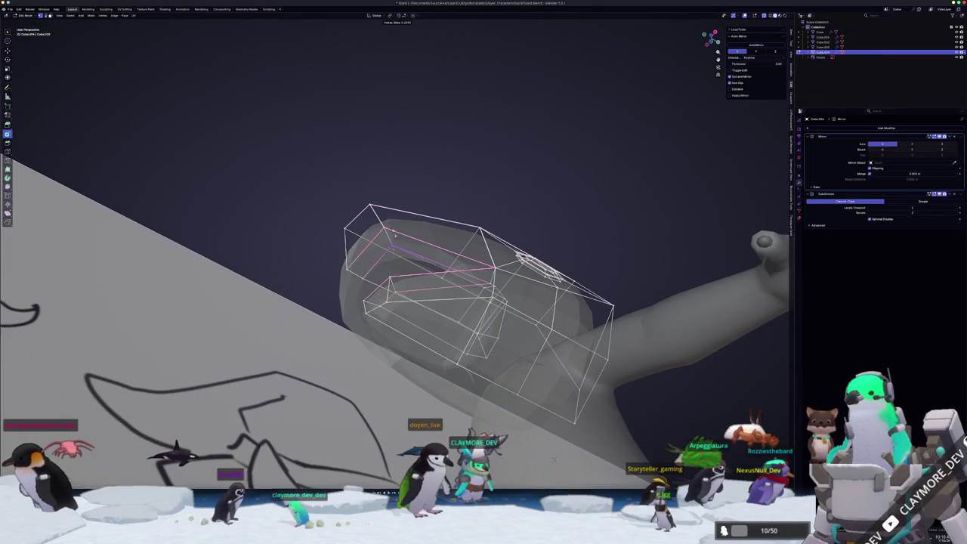
mouse_move(554, 457)
middle_down()
mouse_move(507, 414)
mouse_move(464, 295)
middle_up()
Crease the selected edge of the head cage
key(shift+e)
click(491, 363)
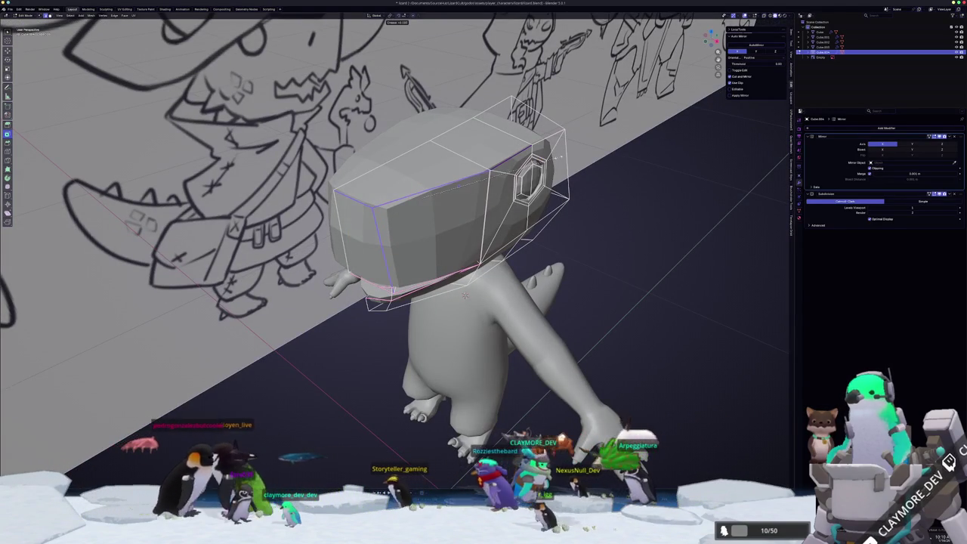
middle_drag(421, 199, 427, 196)
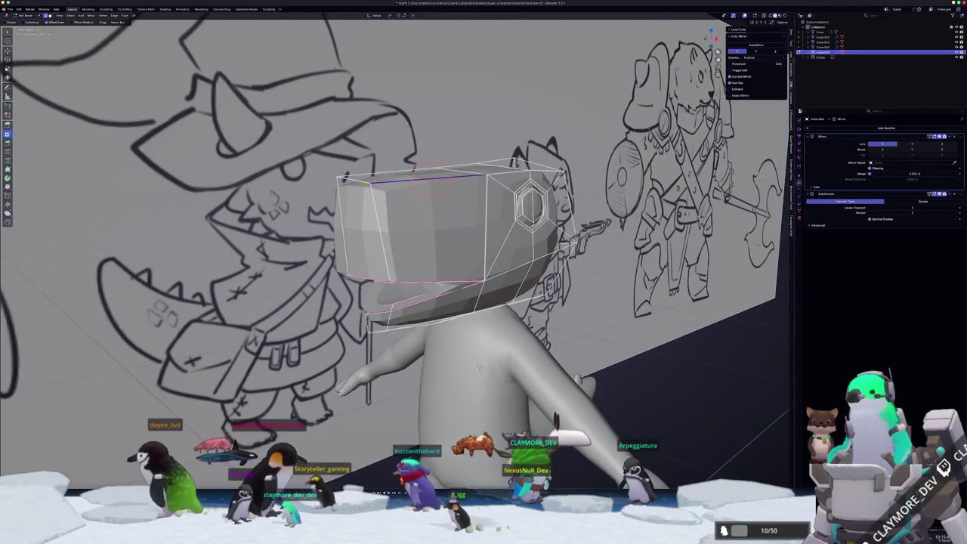
Apply Shade Smooth to the lizard head in Object Mode
right_click(371, 219)
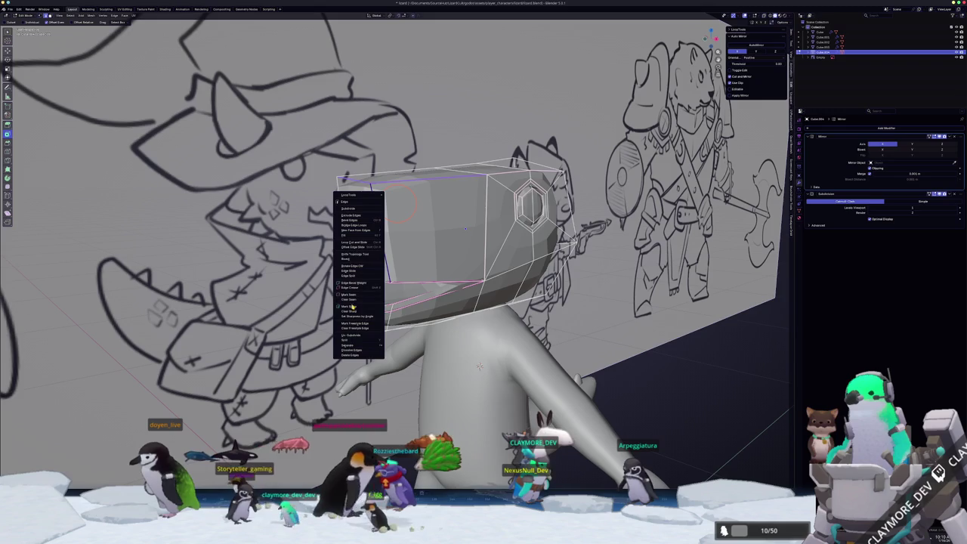
key(Escape)
key(Tab)
right_click(414, 232)
click(414, 230)
middle_drag(414, 231, 456, 365)
key(Tab)
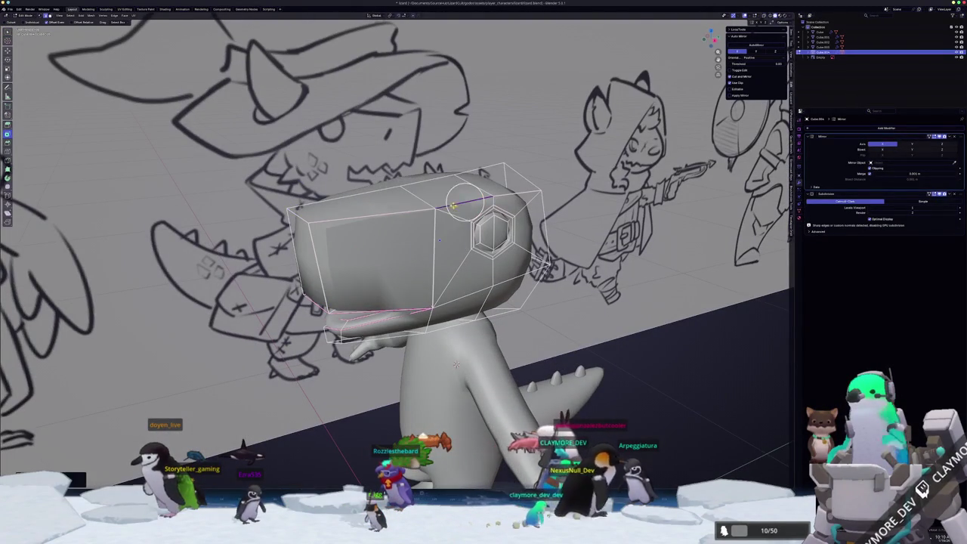
Nudge the selection slightly along the X axis
right_click(461, 195)
mouse_move(461, 195)
middle_down()
mouse_move(462, 273)
mouse_move(409, 391)
mouse_move(446, 215)
mouse_move(429, 208)
mouse_move(431, 272)
middle_up()
key(Tab)
key(Tab)
mouse_move(389, 176)
middle_down()
mouse_move(371, 209)
mouse_move(483, 280)
mouse_move(482, 314)
mouse_move(468, 306)
mouse_move(471, 320)
mouse_move(425, 299)
mouse_move(384, 302)
mouse_move(340, 332)
mouse_move(380, 294)
mouse_move(375, 328)
mouse_move(342, 348)
middle_up()
key(g)
key(x)
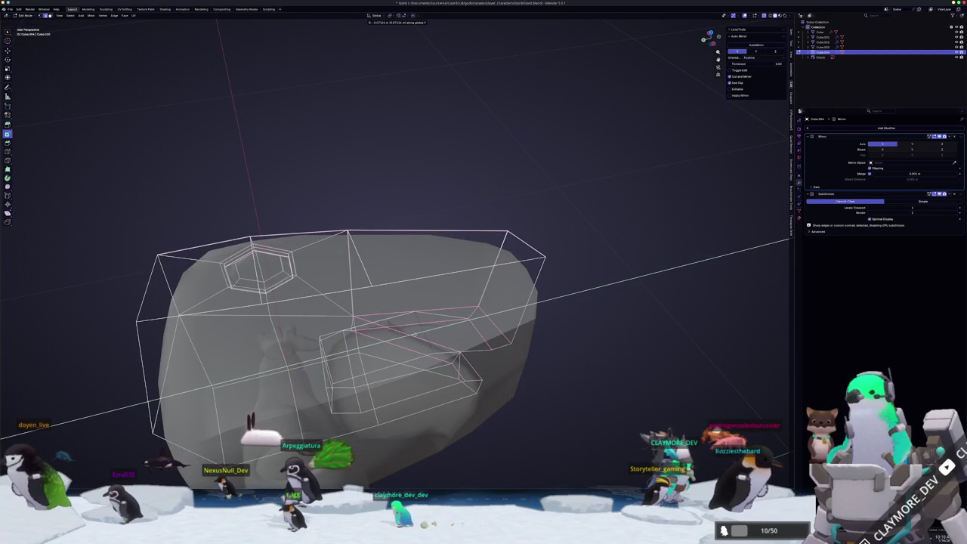
middle_drag(416, 333, 404, 327)
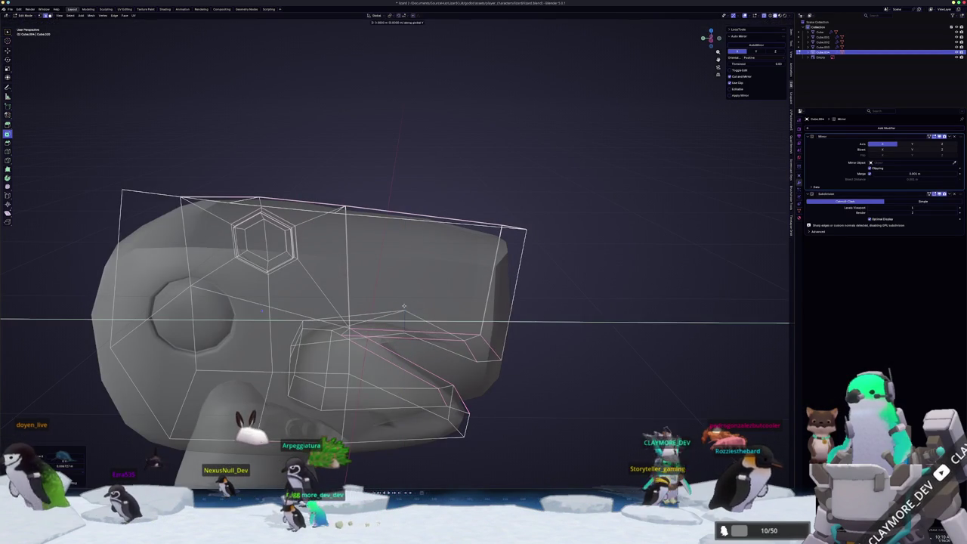
click(450, 308)
middle_drag(449, 308, 477, 280)
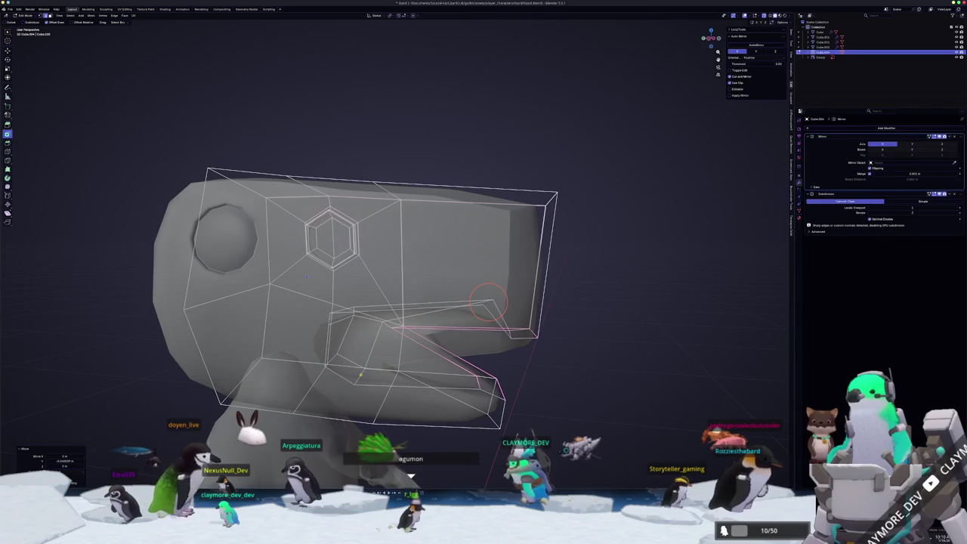
middle_drag(489, 302, 469, 332)
Slide the lower jaw edges along the mesh to curve the open mouth
key(g)
key(g)
click(459, 383)
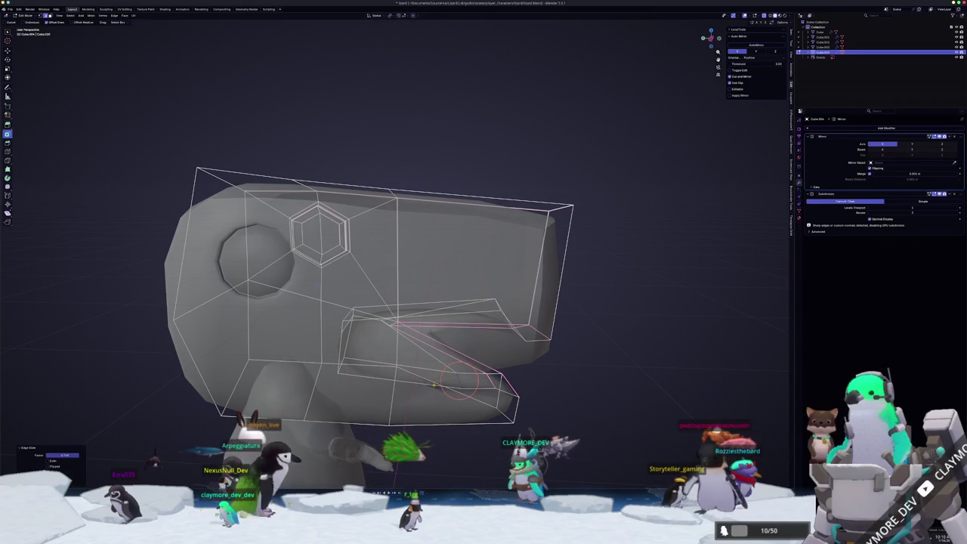
key(g)
key(z)
click(431, 382)
middle_drag(430, 381, 382, 323)
key(g)
key(g)
click(410, 367)
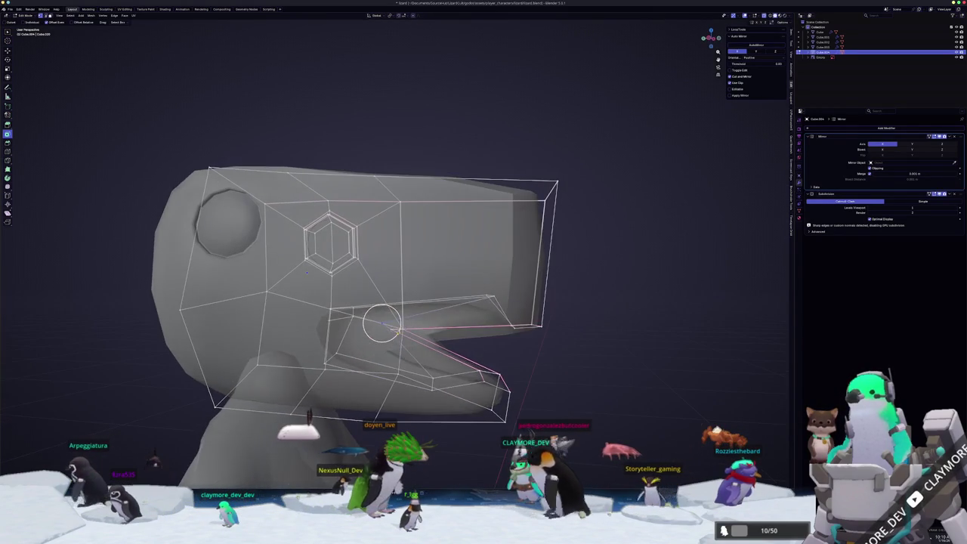
Slide a single jaw vertex along its edge and review the finished head
key(shift+v)
click(379, 325)
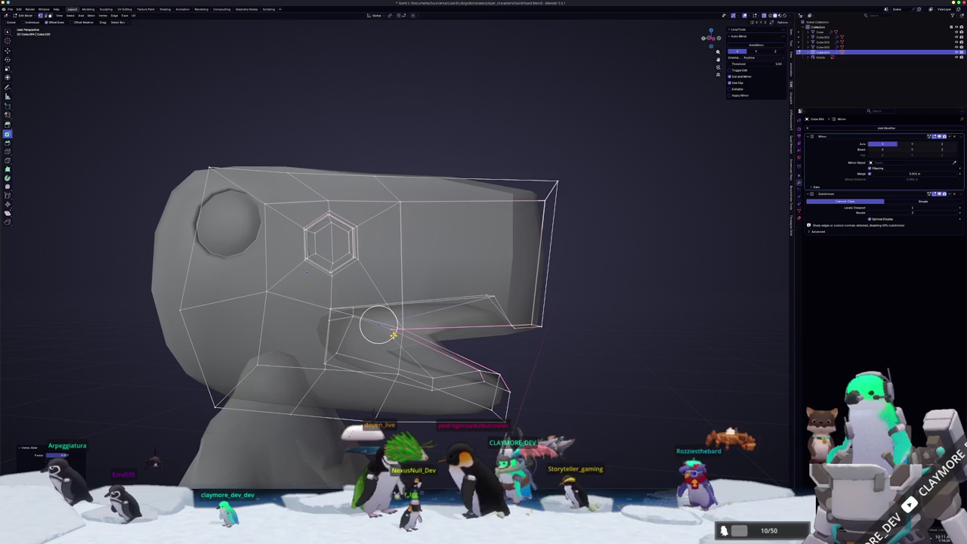
key(Tab)
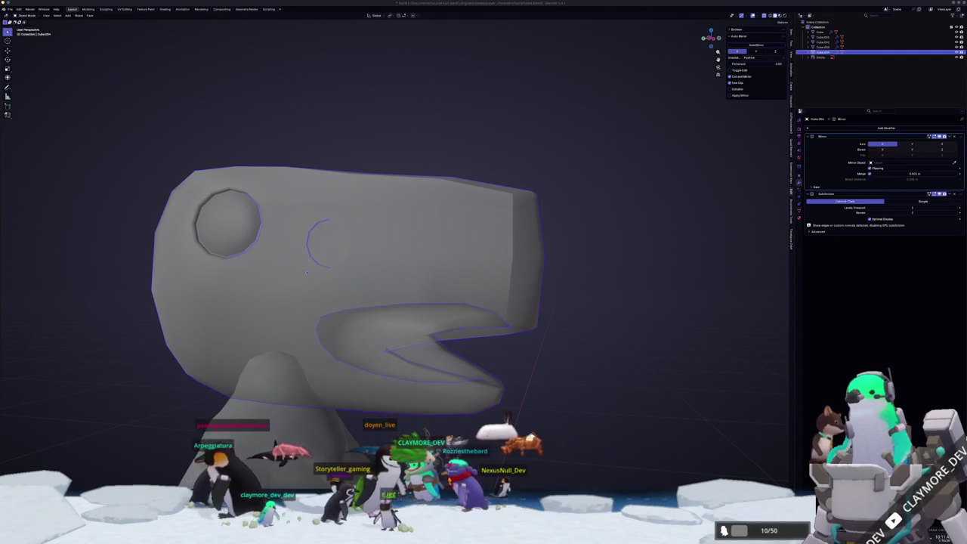
middle_drag(632, 339, 583, 335)
In side view, raise the head's top-back vertex vertically to match the sketch
key(KP_3)
key(Tab)
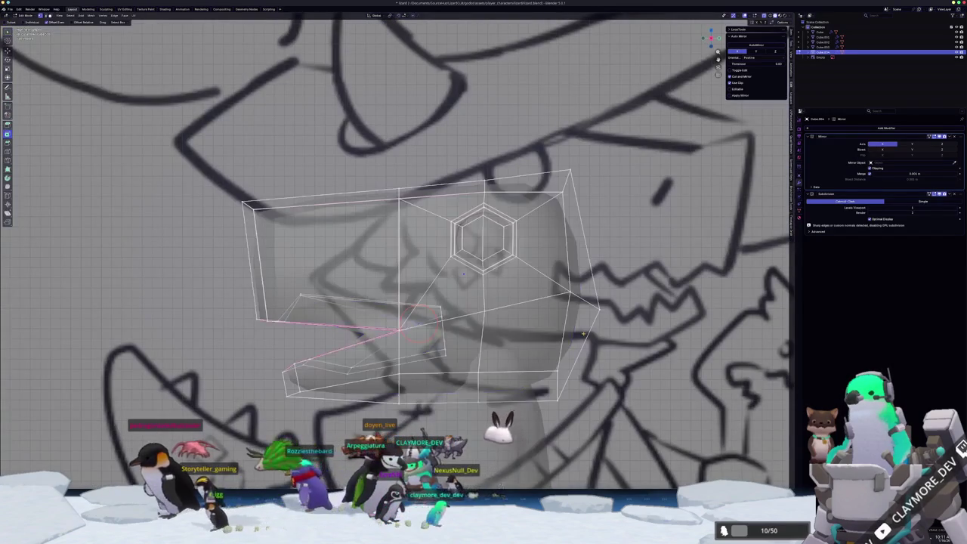
shift+middle_drag(468, 413, 511, 455)
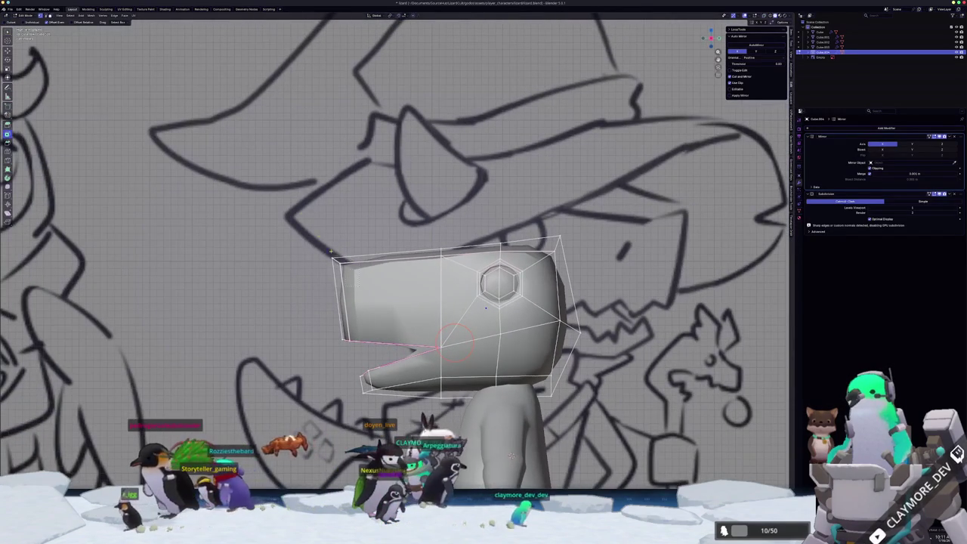
key(shift+e)
key(Escape)
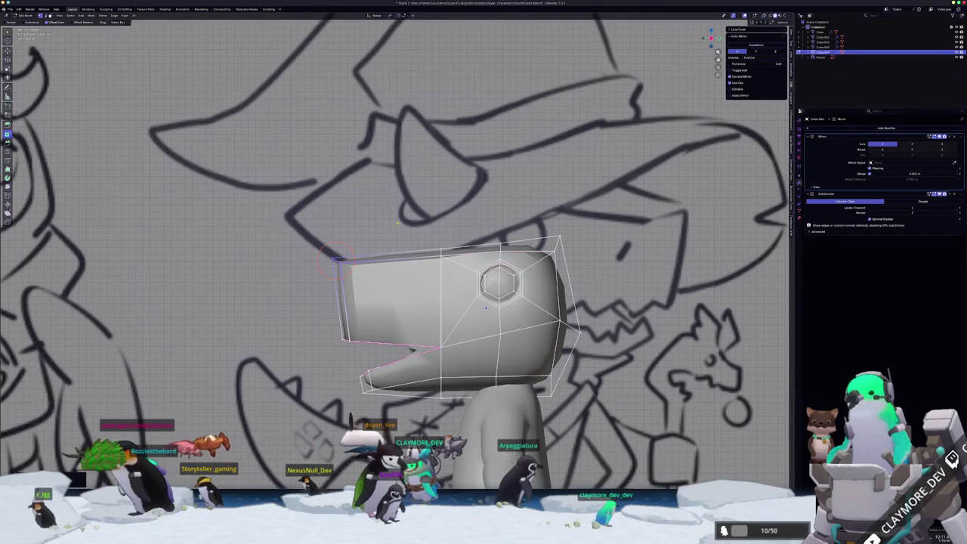
key(g)
key(z)
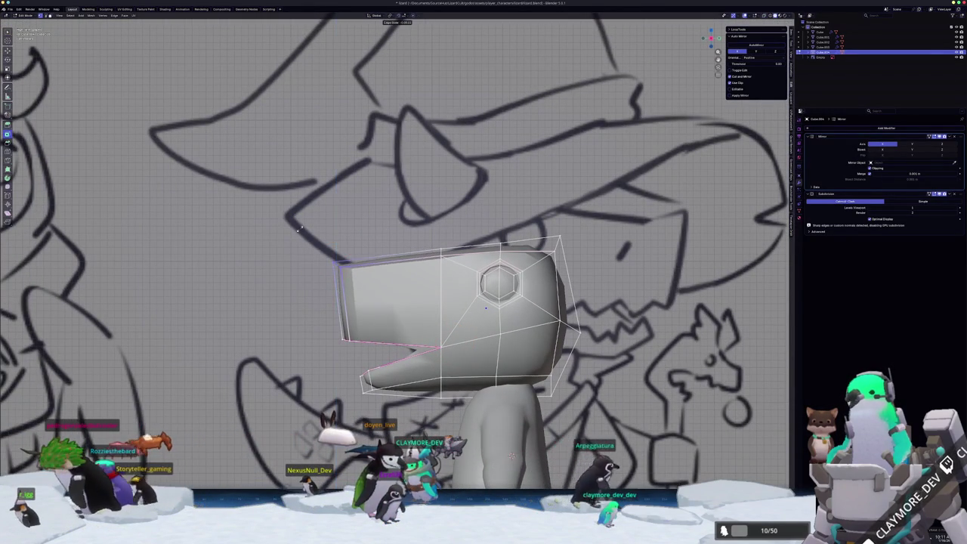
key(z)
key(z)
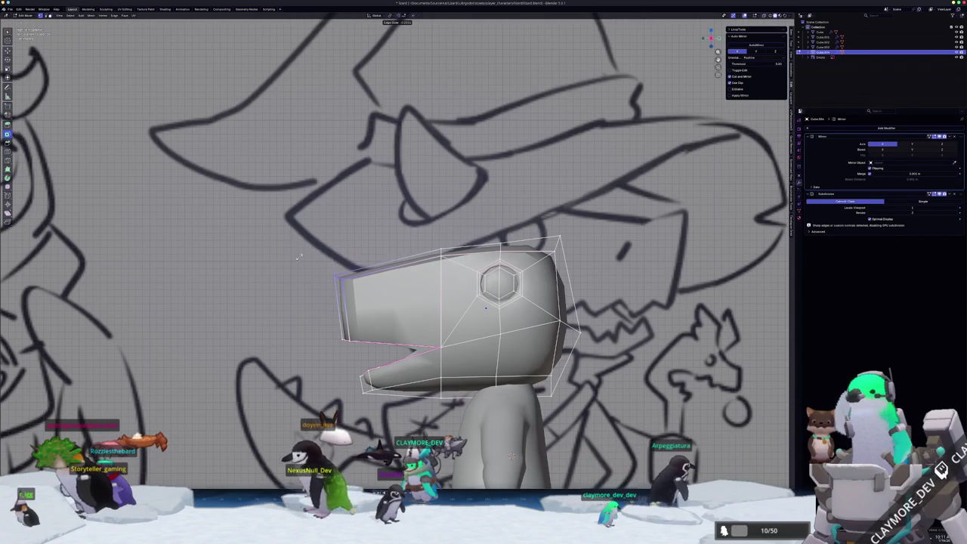
click(336, 268)
key(g)
key(z)
click(336, 260)
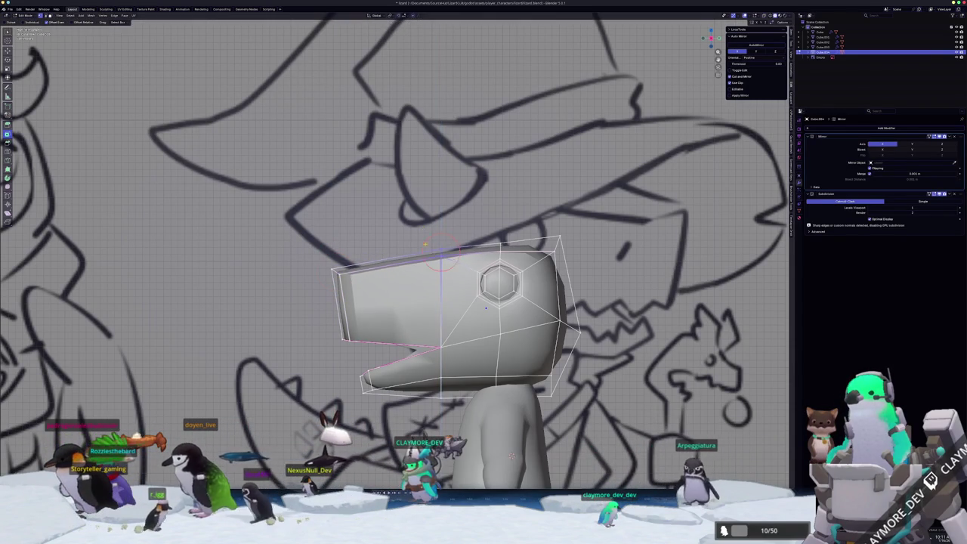
Enlarge the hexagonal eye socket and move it vertically over the sketch's eye
click(441, 255)
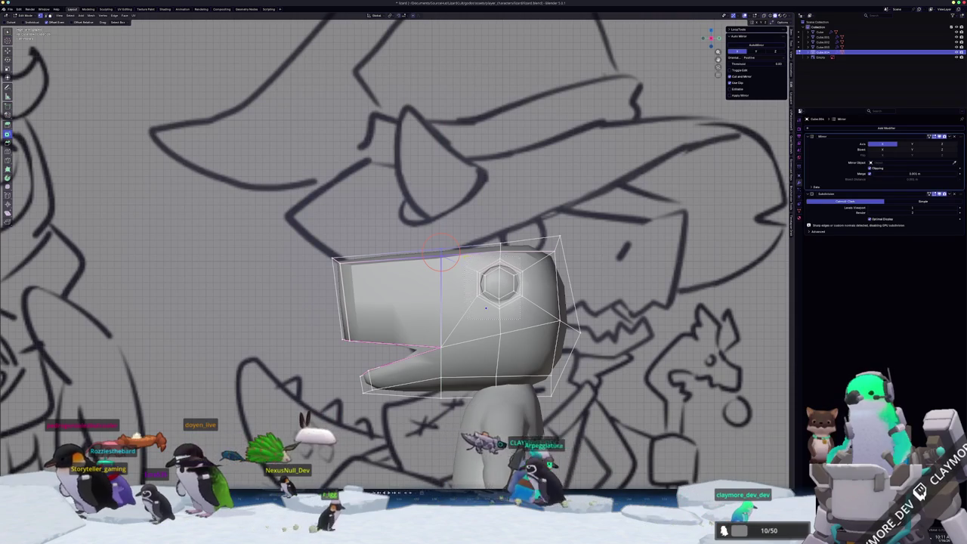
click(498, 282)
key(alt+z)
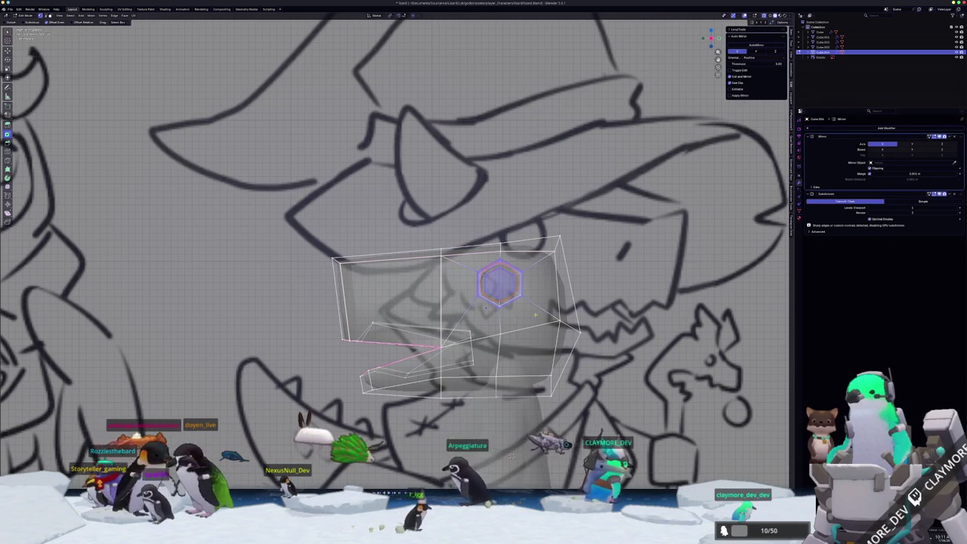
key(s)
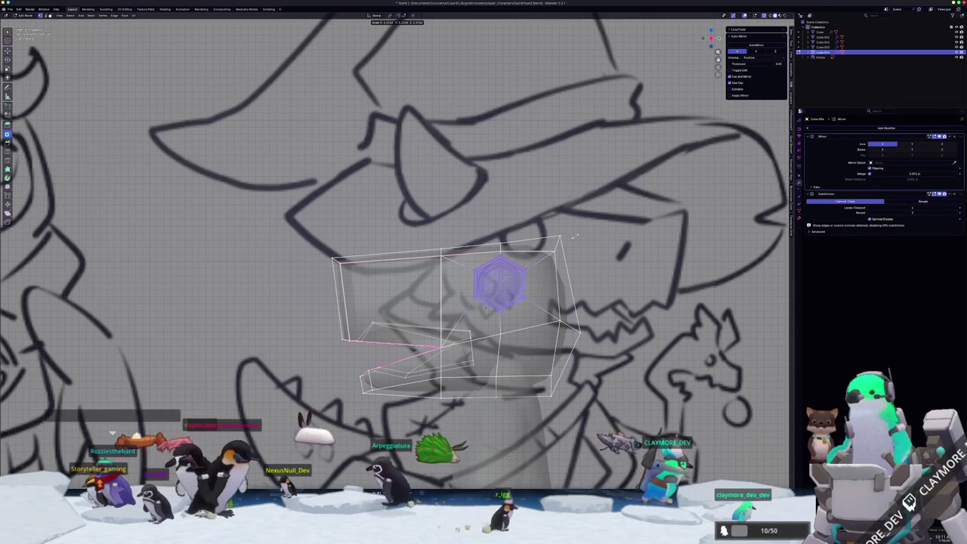
click(584, 235)
key(g)
key(z)
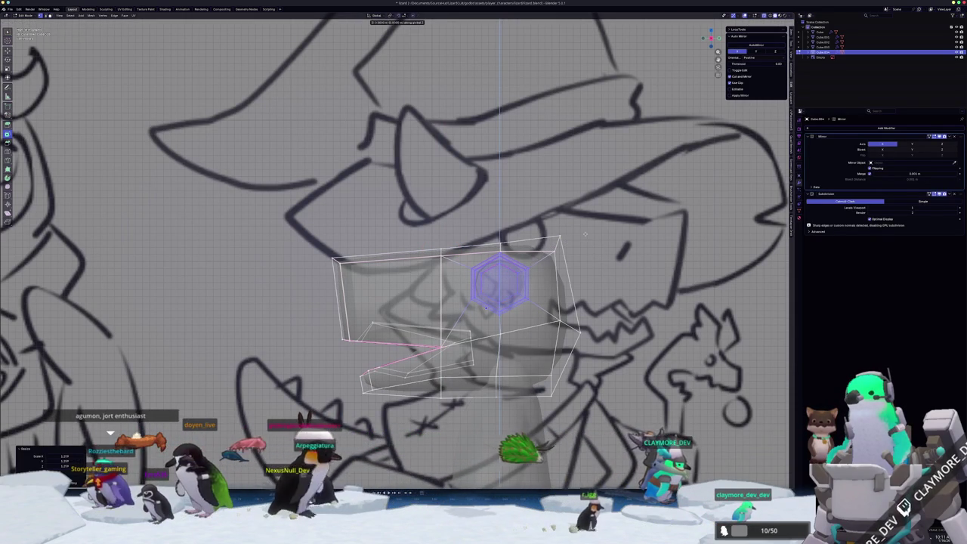
click(584, 235)
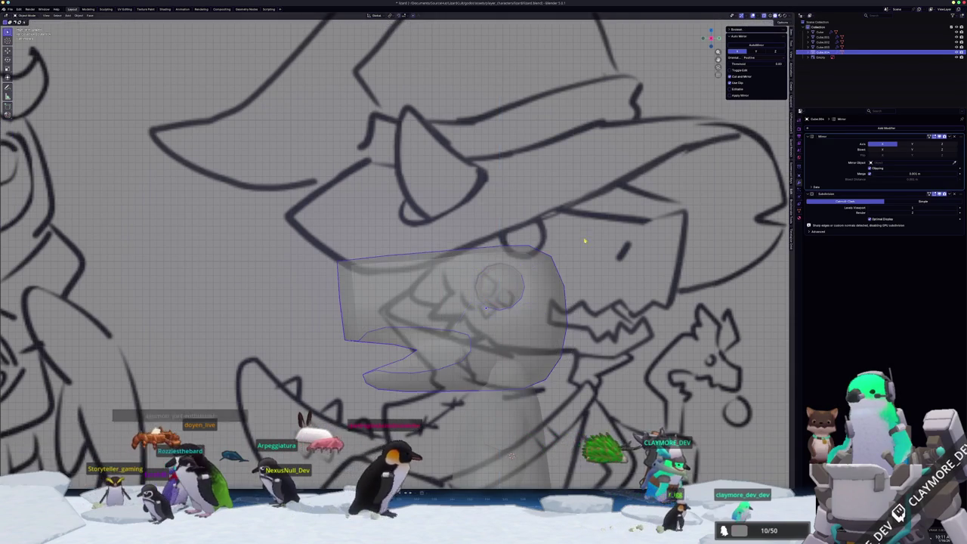
key(Tab)
key(alt+z)
mouse_move(482, 305)
middle_down()
mouse_move(435, 398)
mouse_move(423, 390)
mouse_move(481, 323)
middle_up()
Add an extra edge loop across the head in X-ray side view
key(Tab)
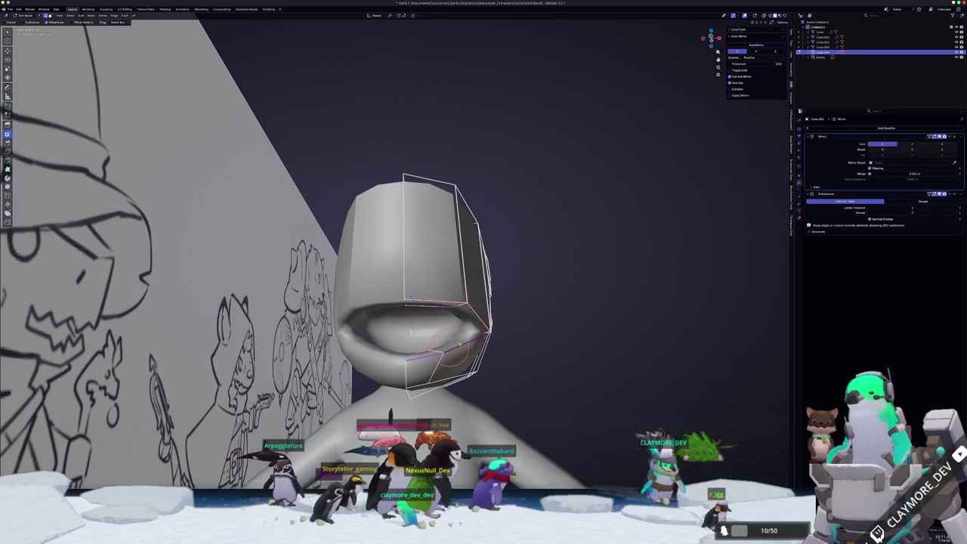
middle_drag(587, 337, 514, 340)
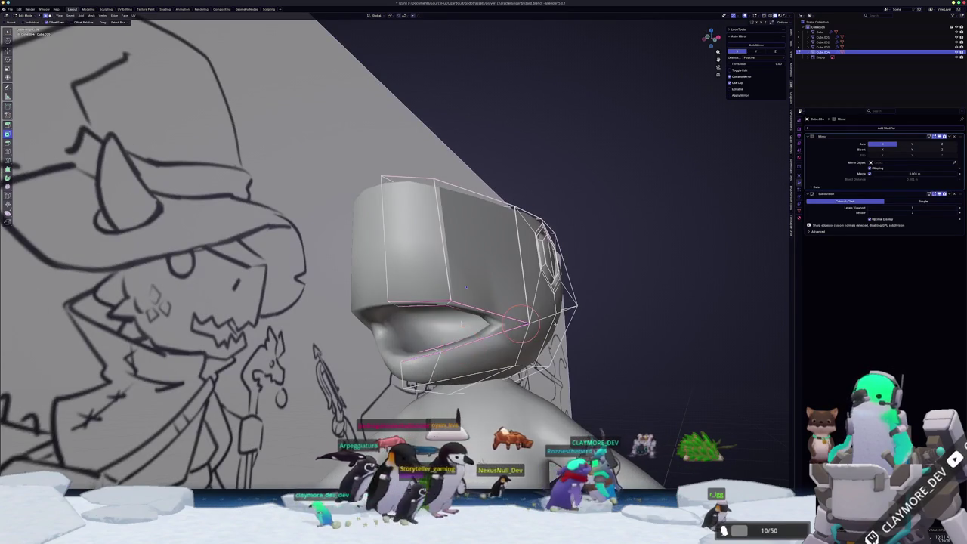
key(alt+z)
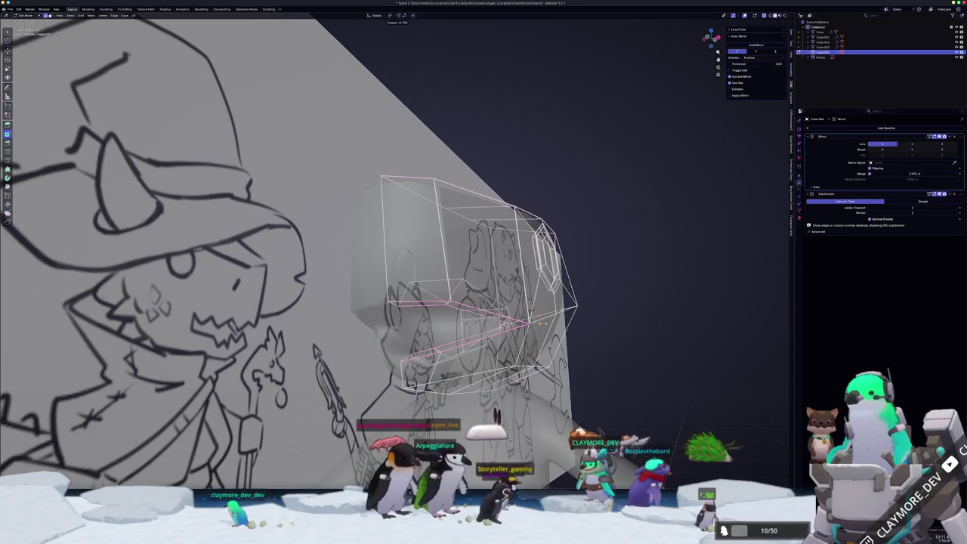
key(alt+z)
middle_drag(620, 320, 594, 321)
key(KP_3)
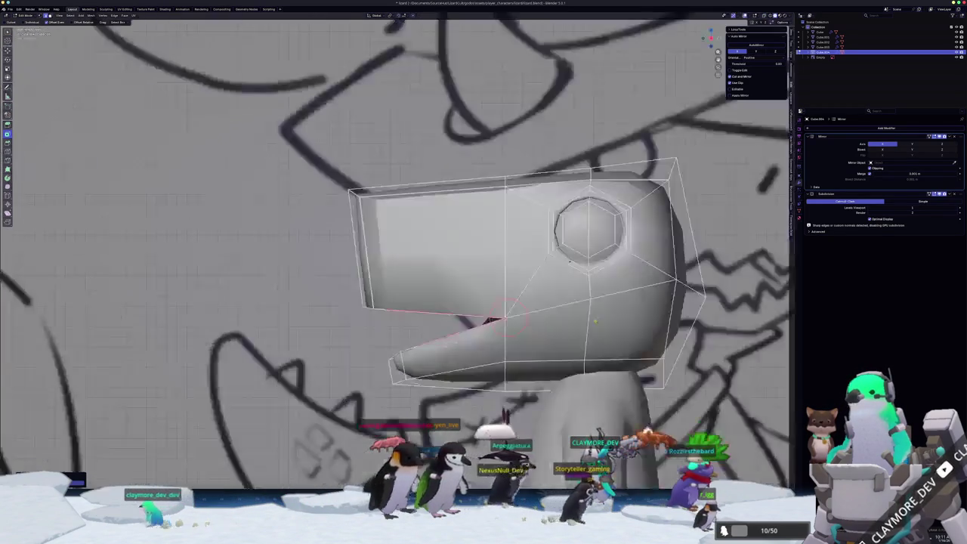
key(alt+z)
scroll(594, 320, down, 1)
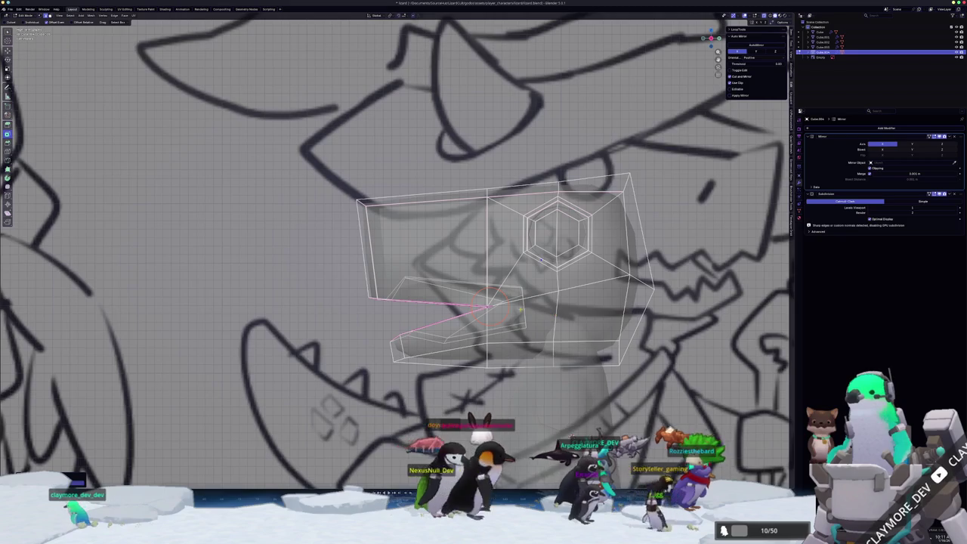
scroll(520, 310, up, 1)
shift+middle_drag(520, 310, 427, 320)
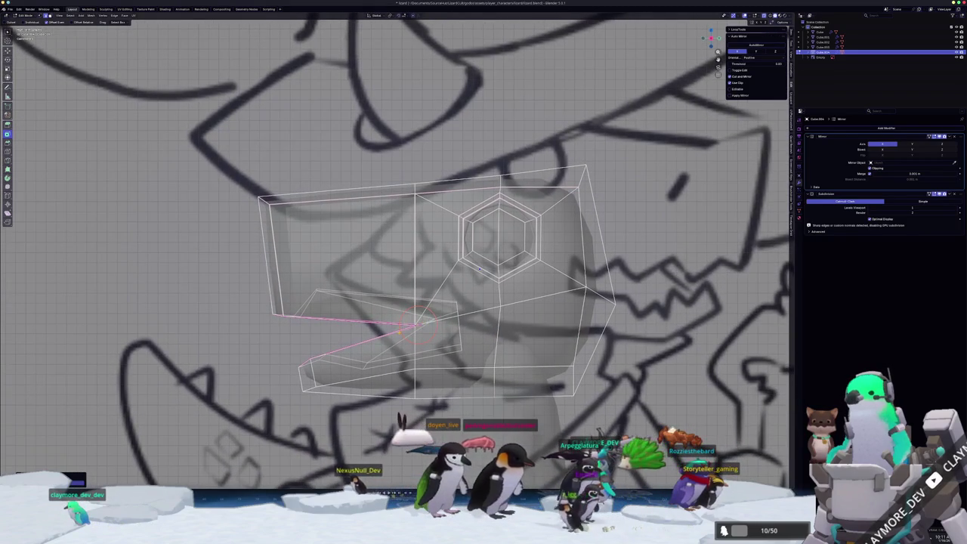
click(428, 329)
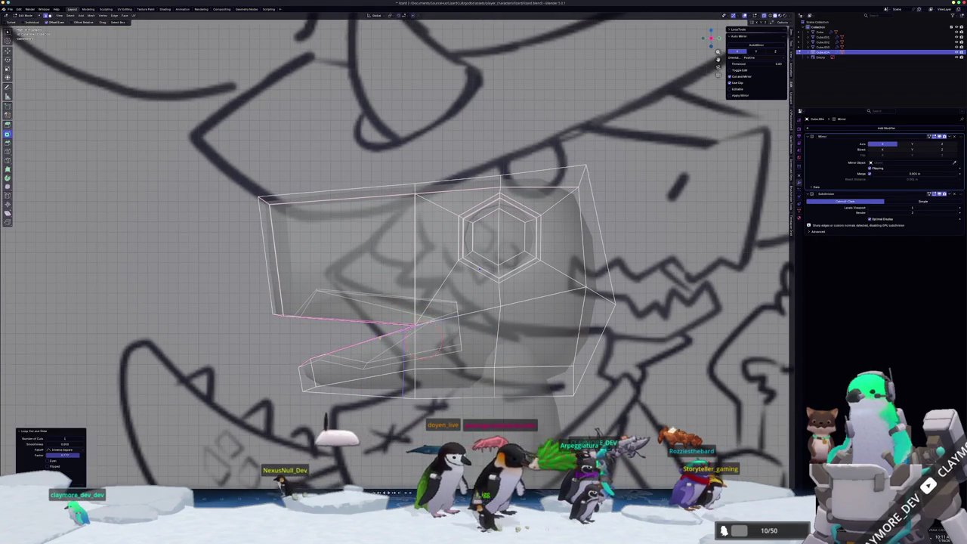
middle_drag(429, 330, 447, 269)
Shift the mouth vertices in front view to start reshaping the jaw line
key(alt+z)
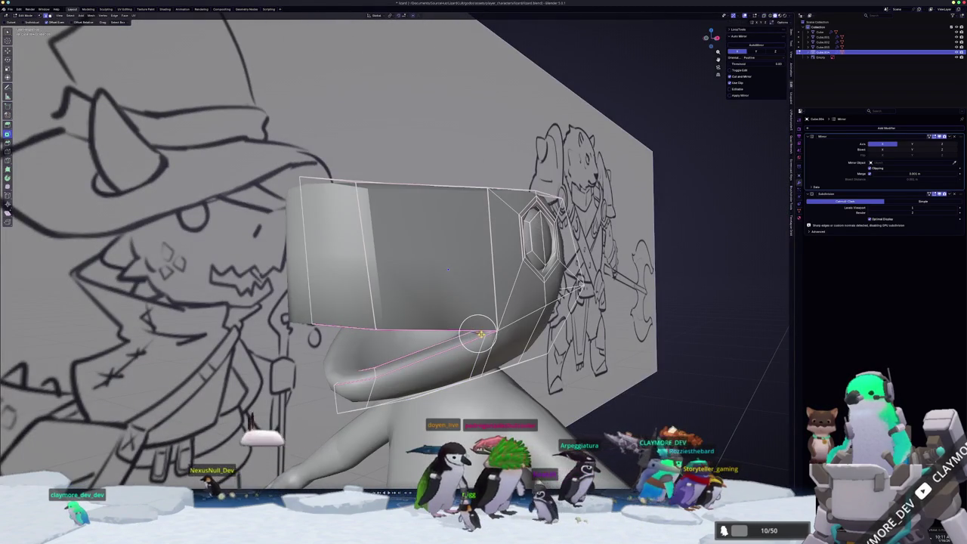
key(KP_1)
key(alt+z)
scroll(478, 333, up, 3)
key(g)
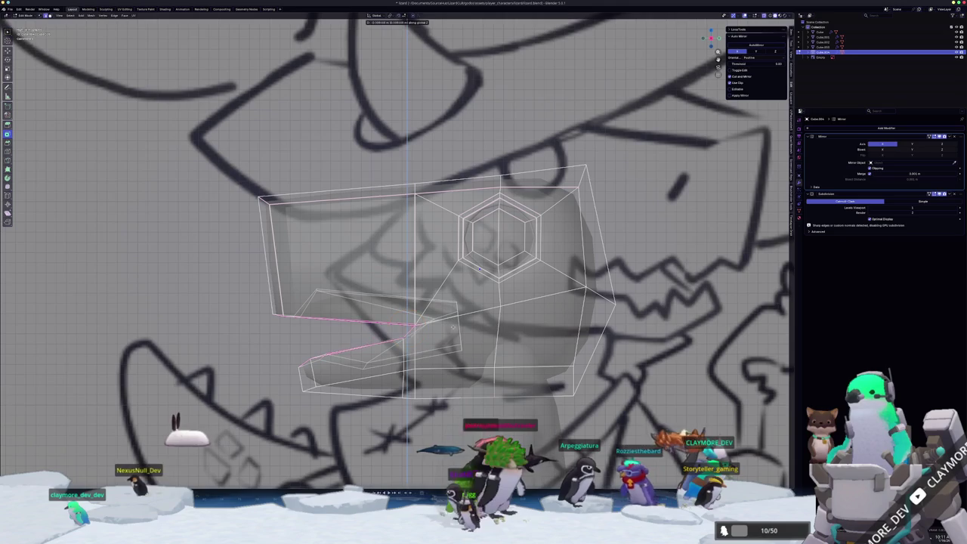
click(457, 326)
key(alt+z)
scroll(458, 329, up, 1)
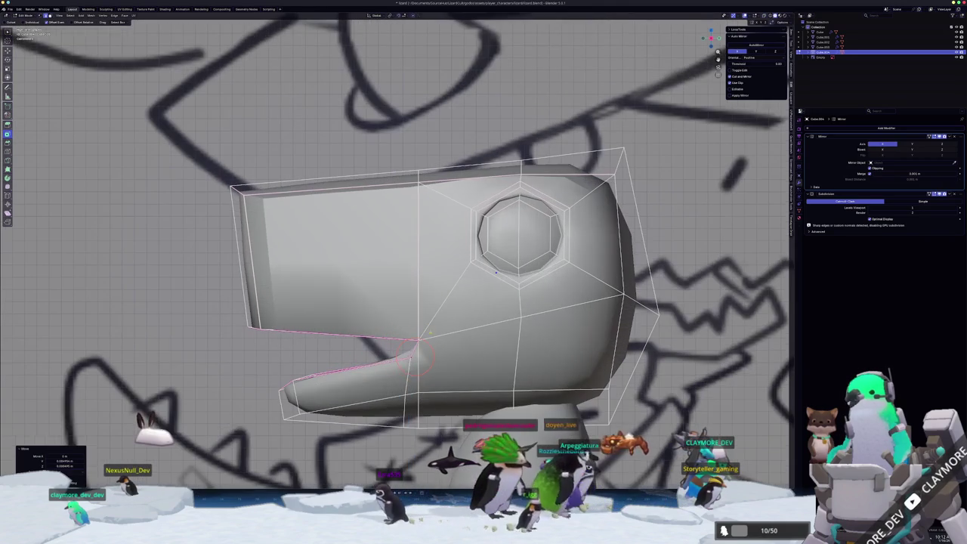
key(alt+z)
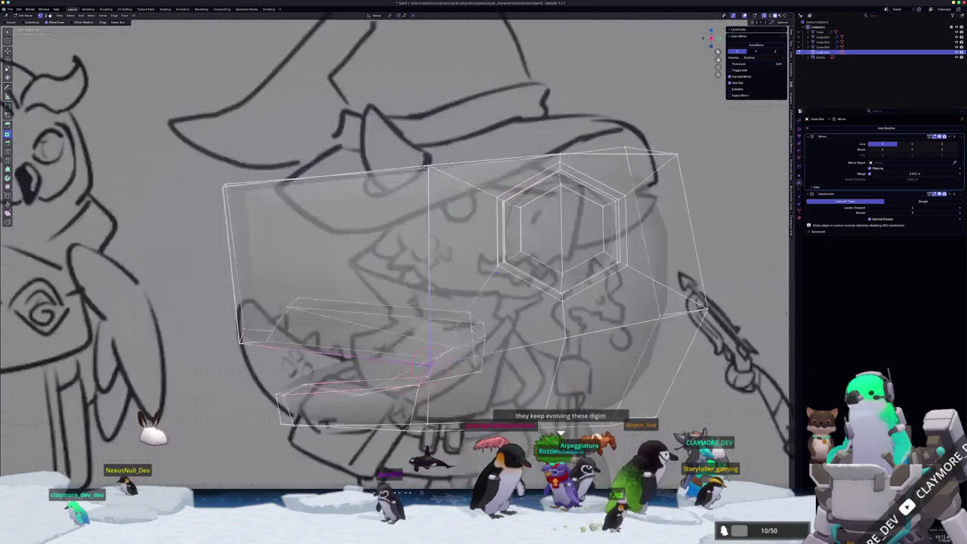
Move the mouth edges in side view so the lower jaw follows the sketch
middle_drag(429, 345, 355, 343)
middle_drag(510, 323, 537, 337)
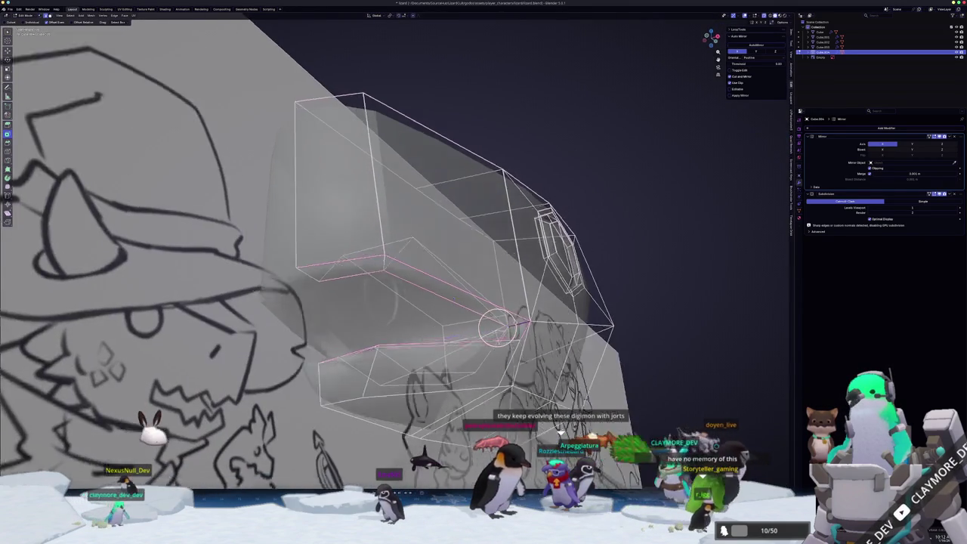
key(alt+z)
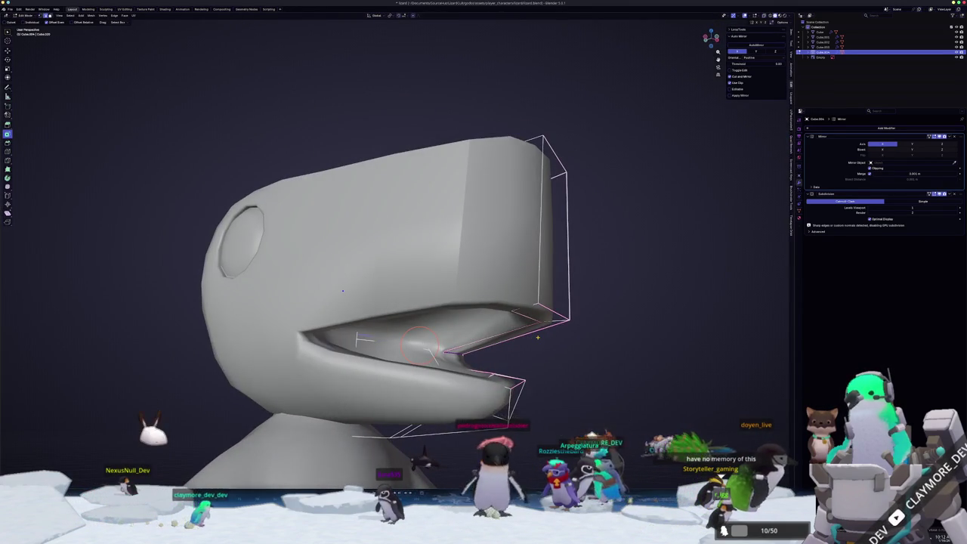
key(KP_3)
scroll(445, 346, up, 1)
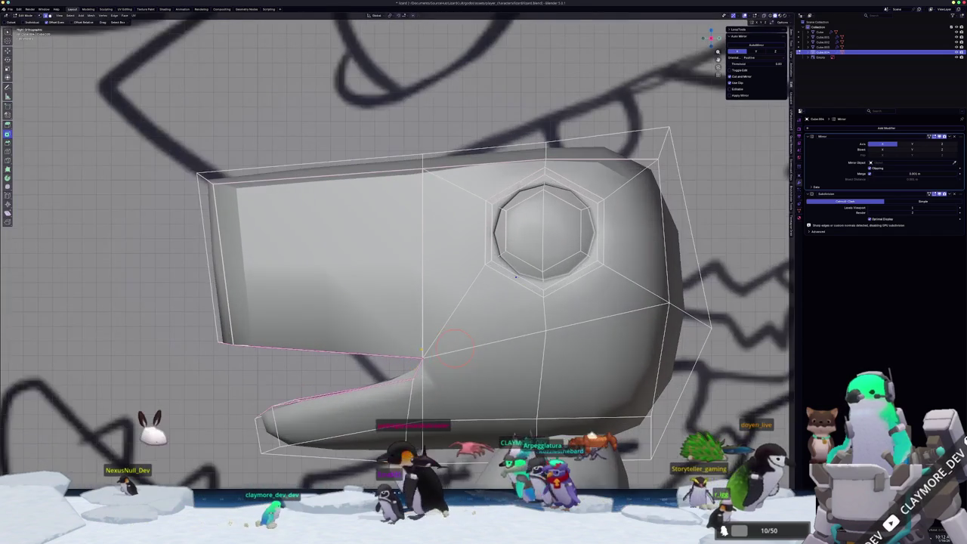
scroll(445, 346, up, 2)
key(g)
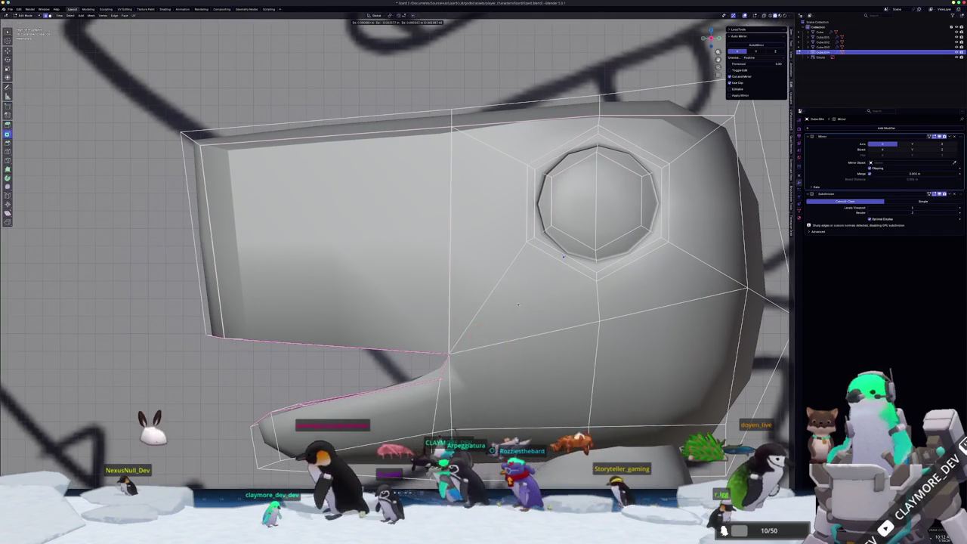
click(511, 303)
middle_drag(511, 303, 453, 317)
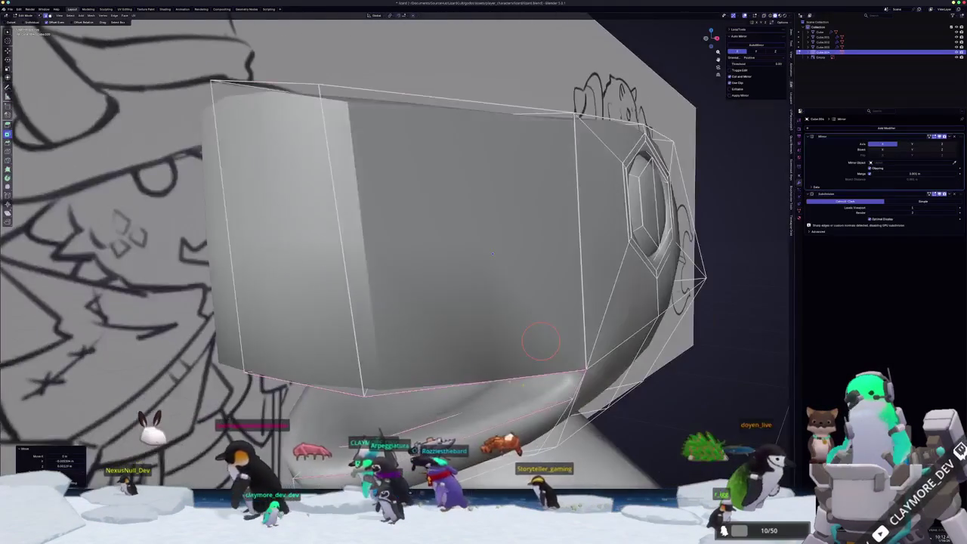
Paint-select the upper and lower faces closing the mouth and delete them
mouse_move(556, 389)
middle_down()
mouse_move(589, 382)
mouse_move(468, 361)
middle_up()
key(alt+z)
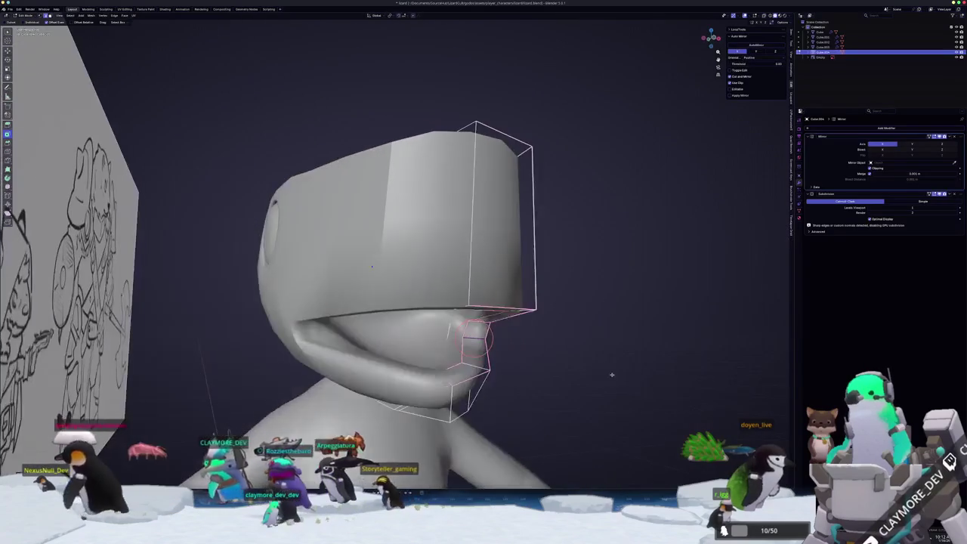
middle_drag(363, 272, 371, 298)
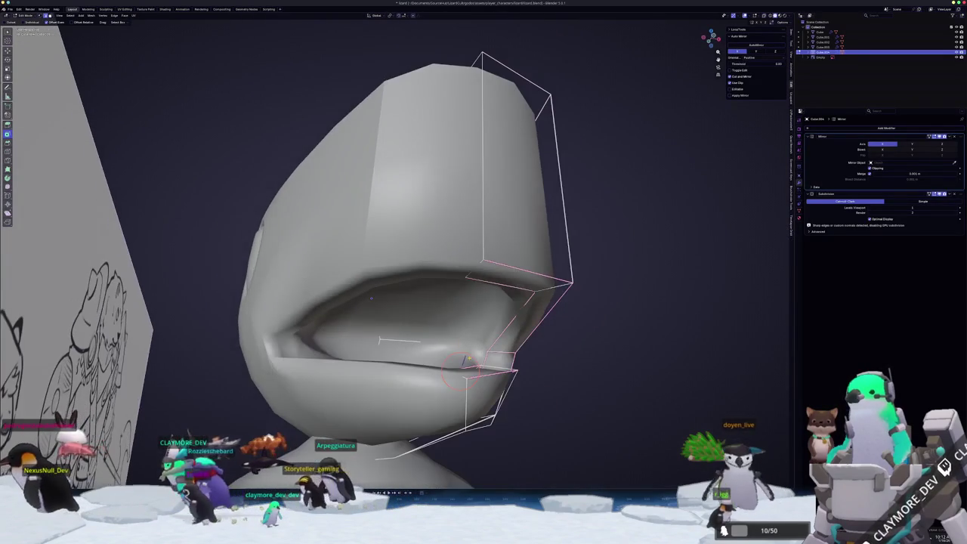
middle_drag(401, 368, 420, 345)
key(alt+z)
drag(421, 345, 431, 361)
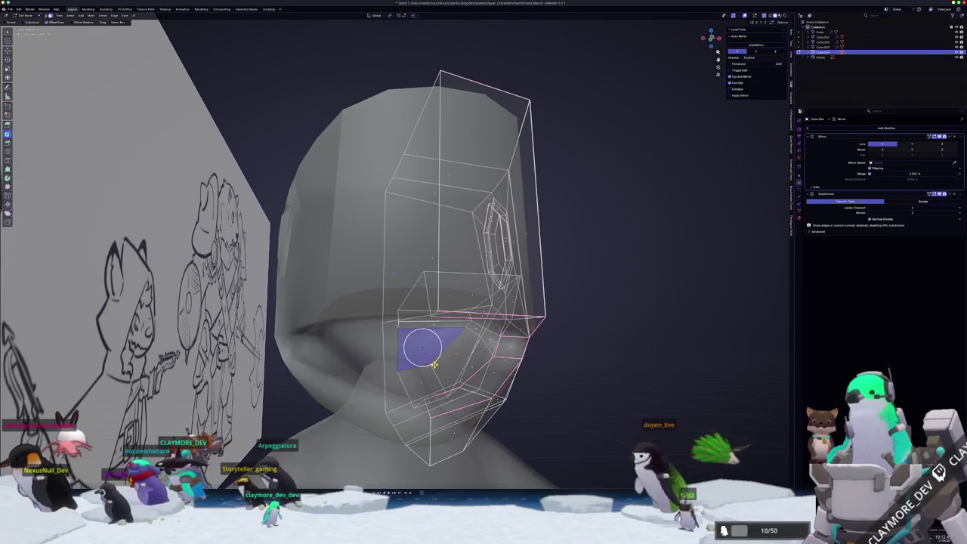
mouse_move(432, 361)
middle_down()
mouse_move(401, 355)
mouse_move(421, 361)
mouse_move(453, 257)
middle_up()
drag(457, 242, 469, 302)
mouse_move(468, 302)
middle_down()
mouse_move(487, 298)
mouse_move(468, 309)
mouse_move(453, 287)
middle_up()
drag(453, 287, 475, 249)
middle_drag(476, 249, 467, 336)
drag(467, 338, 465, 335)
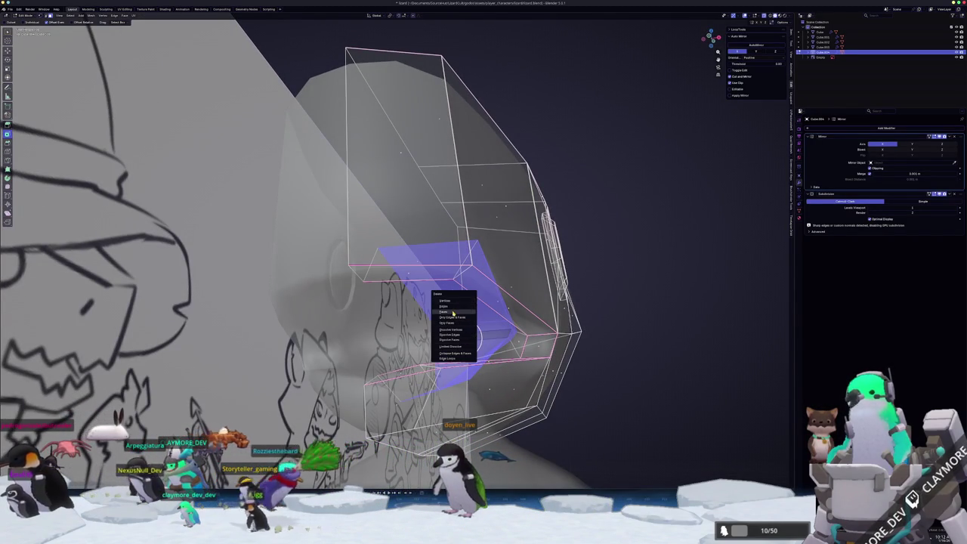
click(453, 312)
Scale the mouth vertices vertically to adjust the jaw opening
mouse_move(452, 312)
middle_down()
mouse_move(306, 270)
mouse_move(341, 283)
middle_up()
key(g)
key(z)
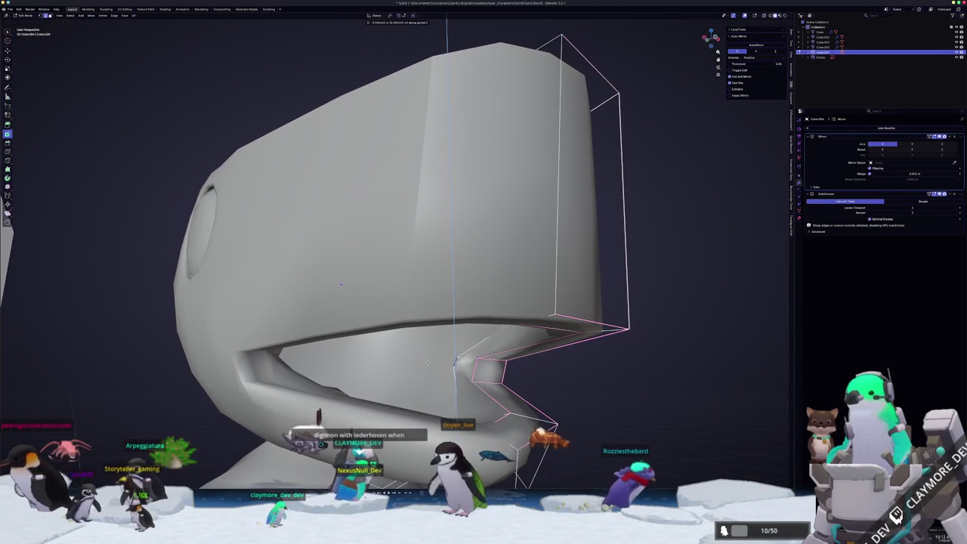
key(s)
key(z)
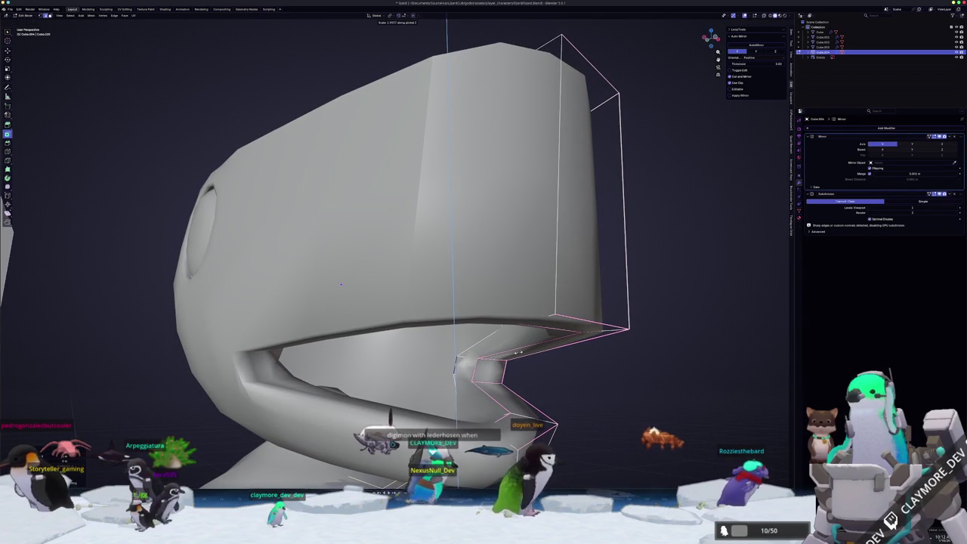
middle_drag(341, 284, 311, 281)
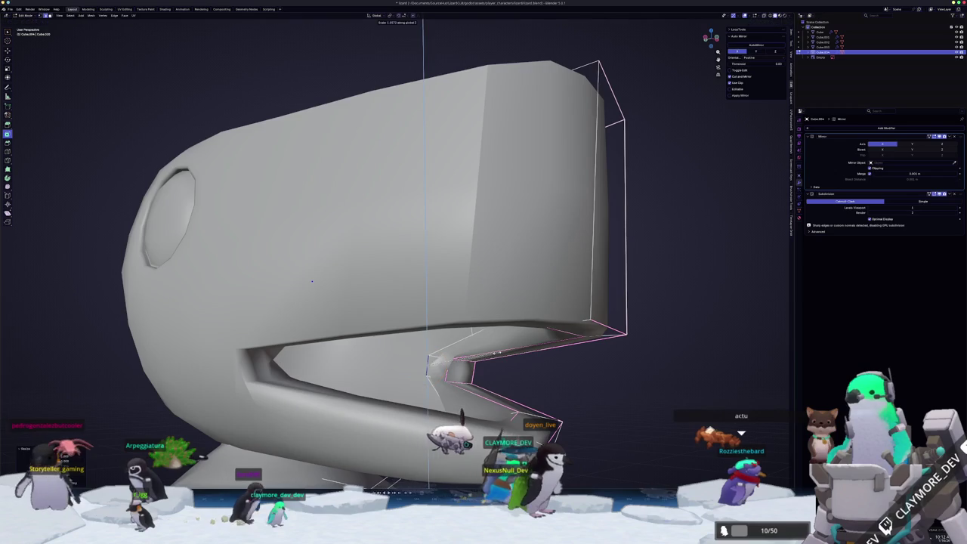
scroll(311, 272, up, 2)
scroll(308, 249, up, 2)
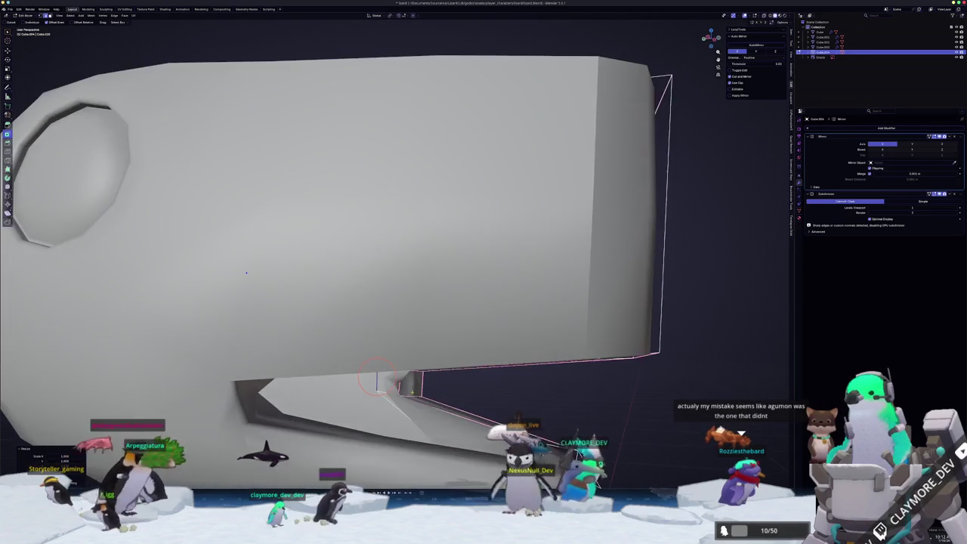
scroll(305, 227, up, 2)
mouse_move(305, 228)
middle_down()
mouse_move(284, 217)
mouse_move(380, 240)
mouse_move(291, 218)
middle_up()
Shift the mouth vertices sideways along X, then select a face near the jaw
key(g)
key(x)
click(380, 240)
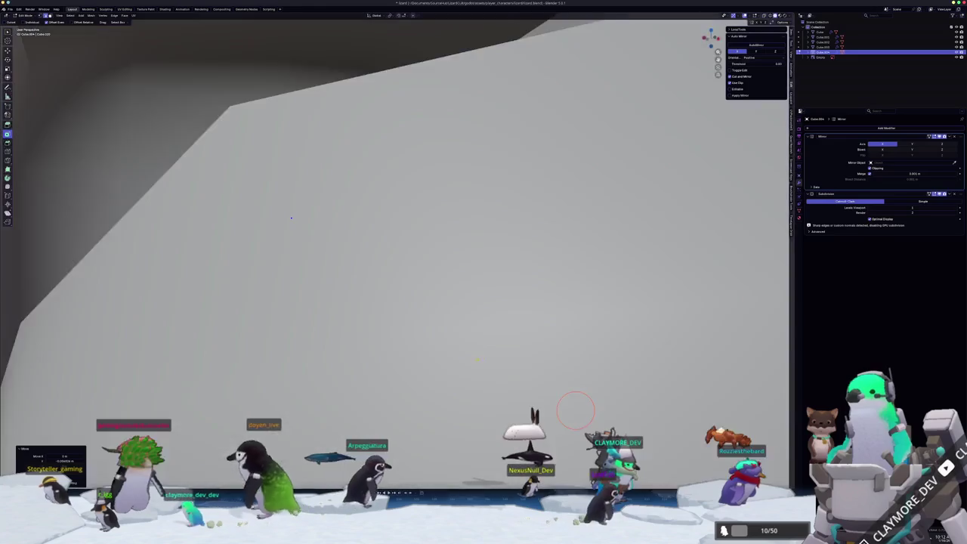
scroll(290, 218, down, 5)
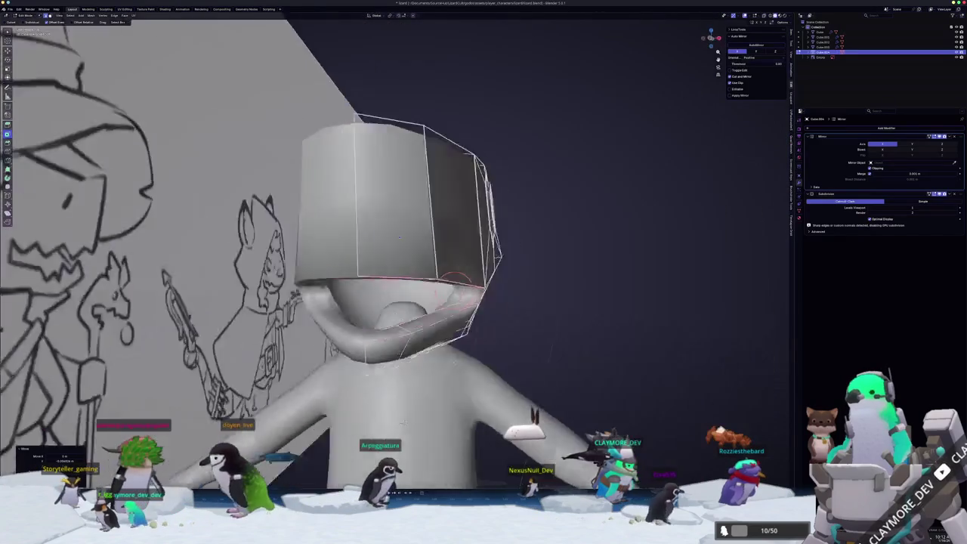
mouse_move(291, 219)
middle_down()
mouse_move(347, 231)
mouse_move(335, 441)
mouse_move(434, 376)
middle_up()
key(alt+z)
key(3)
click(457, 338)
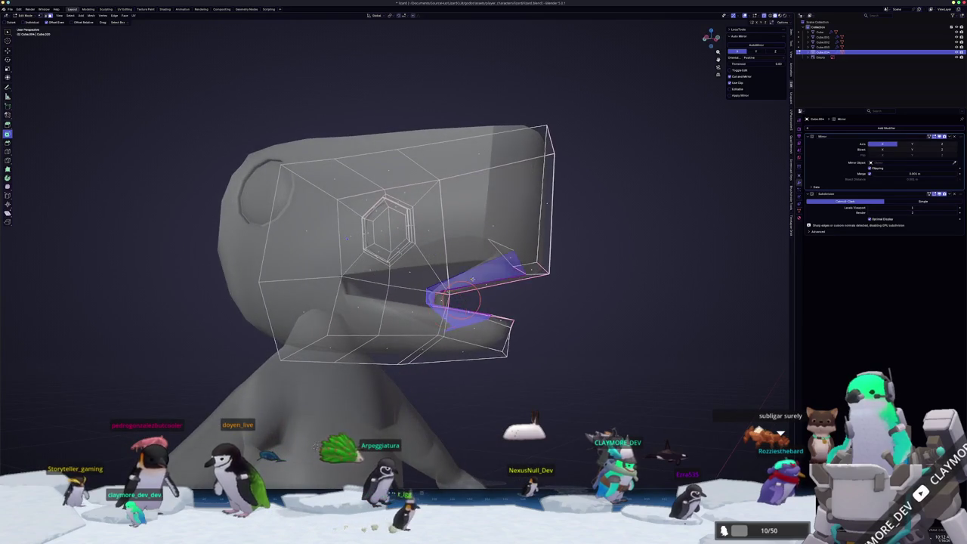
Delete the remaining inner mouth faces and check the result outside Edit Mode
middle_drag(317, 447, 291, 462)
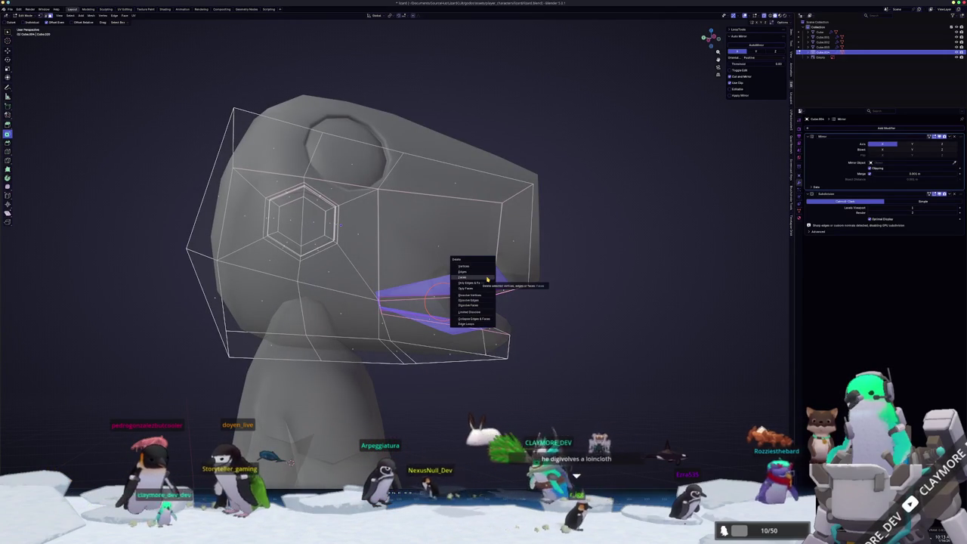
click(487, 277)
key(Tab)
mouse_move(509, 322)
middle_down()
mouse_move(449, 323)
mouse_move(477, 411)
mouse_move(420, 391)
mouse_move(395, 225)
mouse_move(404, 442)
middle_up()
key(Tab)
scroll(448, 323, up, 2)
key(alt+z)
Move the selected head vertices sideways along X
key(g)
key(x)
click(394, 226)
key(alt+z)
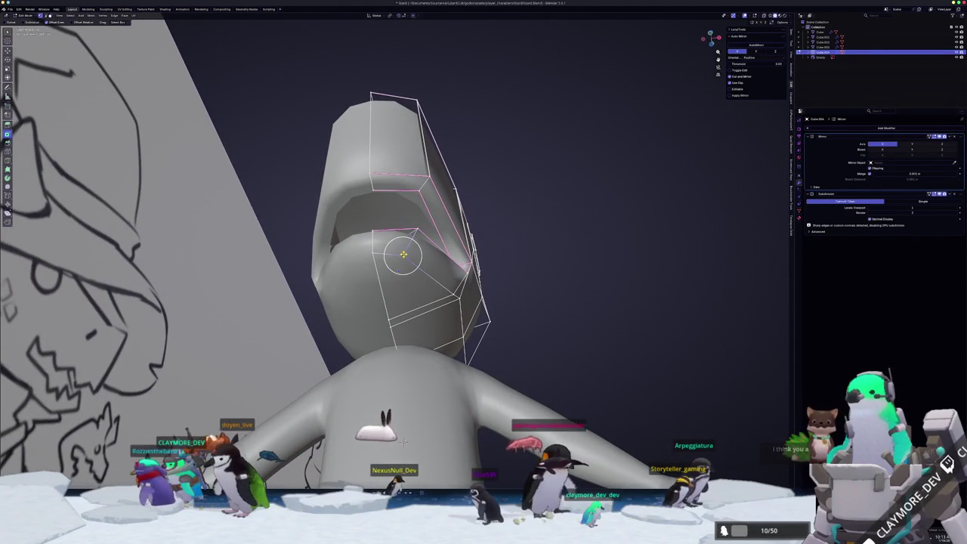
mouse_move(407, 252)
middle_down()
mouse_move(408, 369)
mouse_move(387, 436)
mouse_move(443, 393)
mouse_move(380, 406)
middle_up()
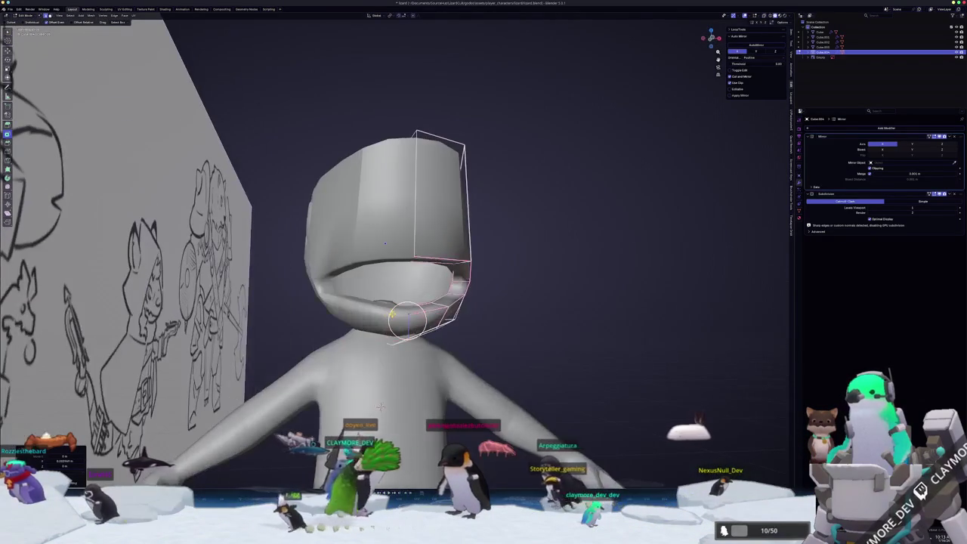
In framed side view, move the head's back-edge vertices to line up with the sketch
key(KP_3)
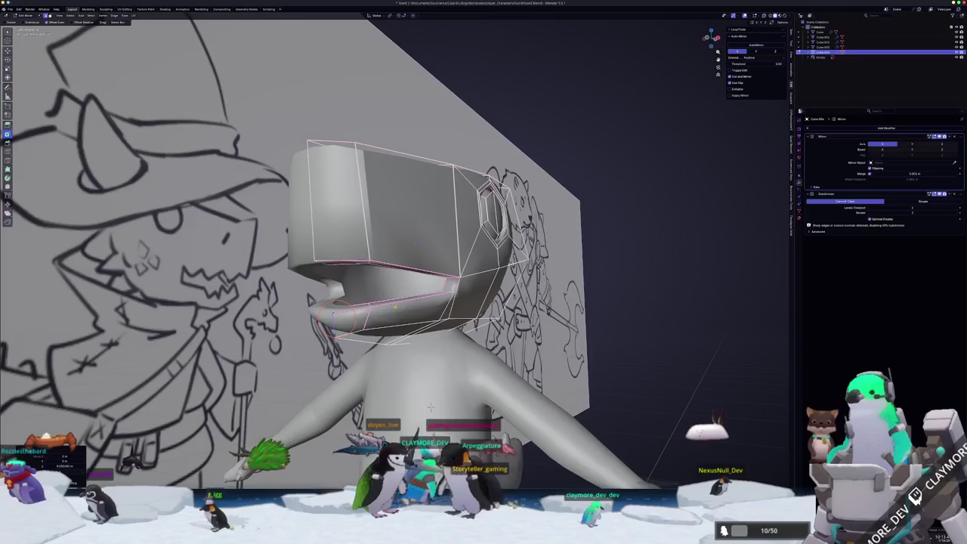
key(KP_Decimal)
key(alt+z)
scroll(478, 413, down, 1)
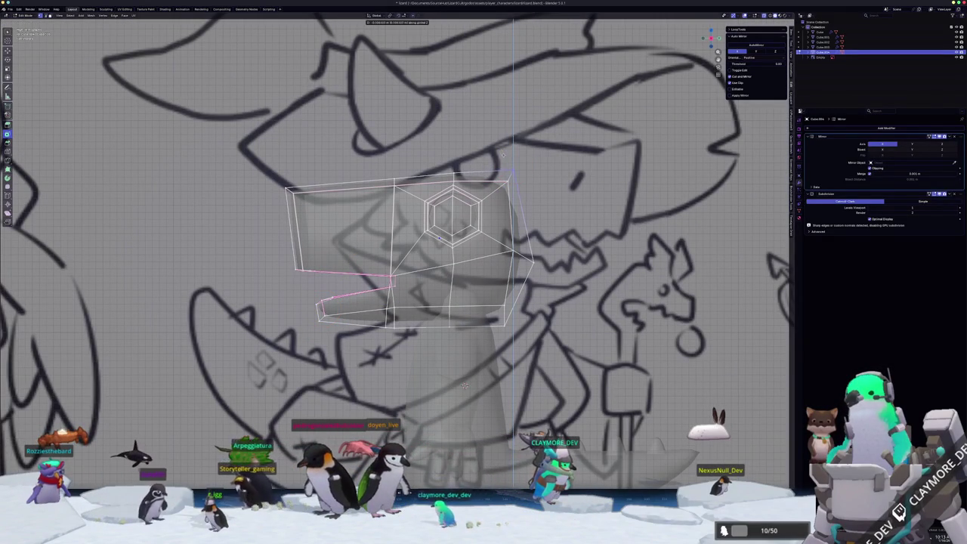
click(510, 167)
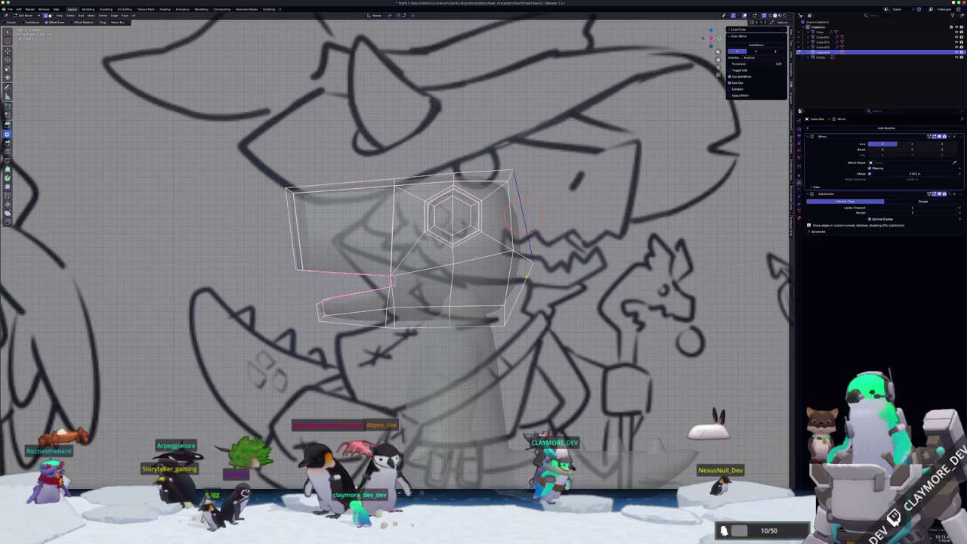
key(g)
click(464, 386)
scroll(464, 385, down, 2)
key(Tab)
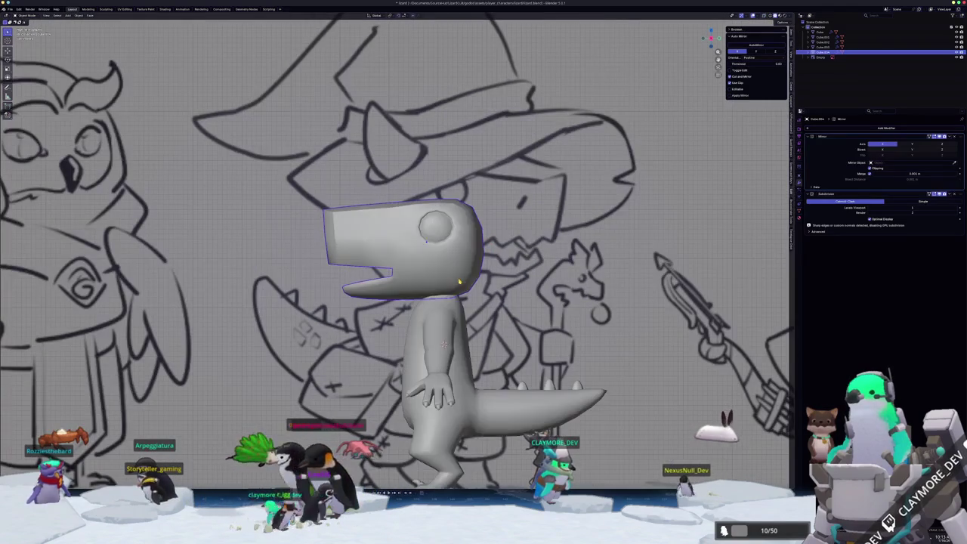
Raise the head along Z, then rescale it horizontally and vertically against the front sketch
key(g)
key(z)
click(457, 273)
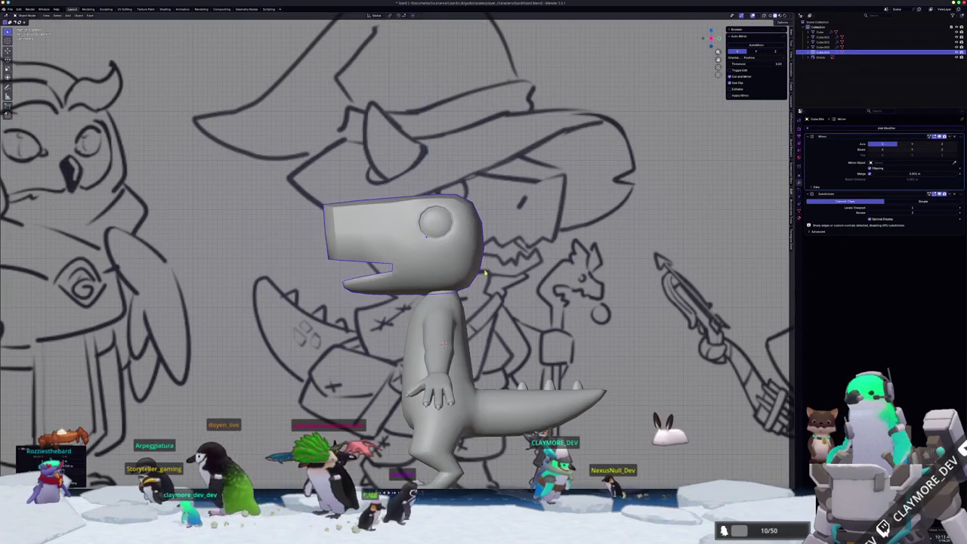
middle_drag(457, 274, 488, 285)
key(KP_1)
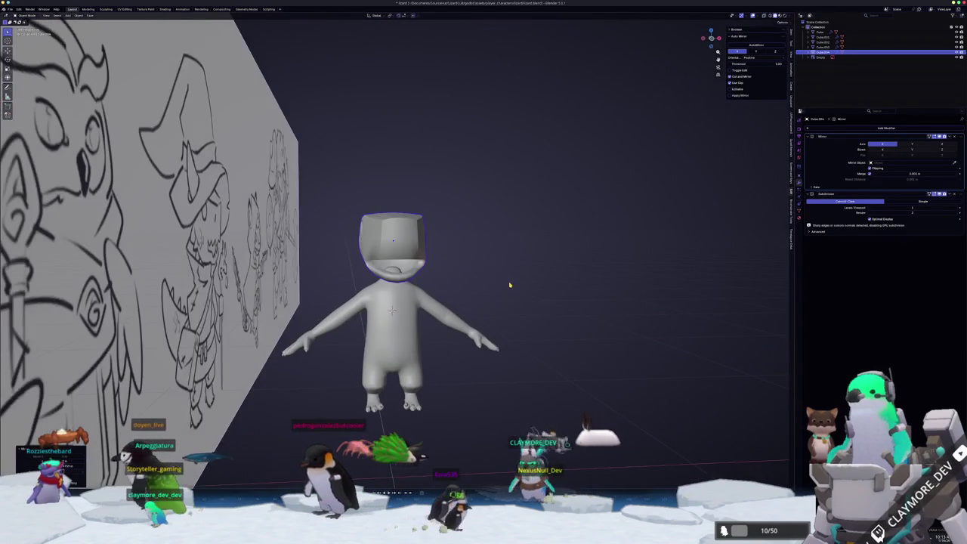
click(528, 247)
key(s)
key(z)
click(506, 266)
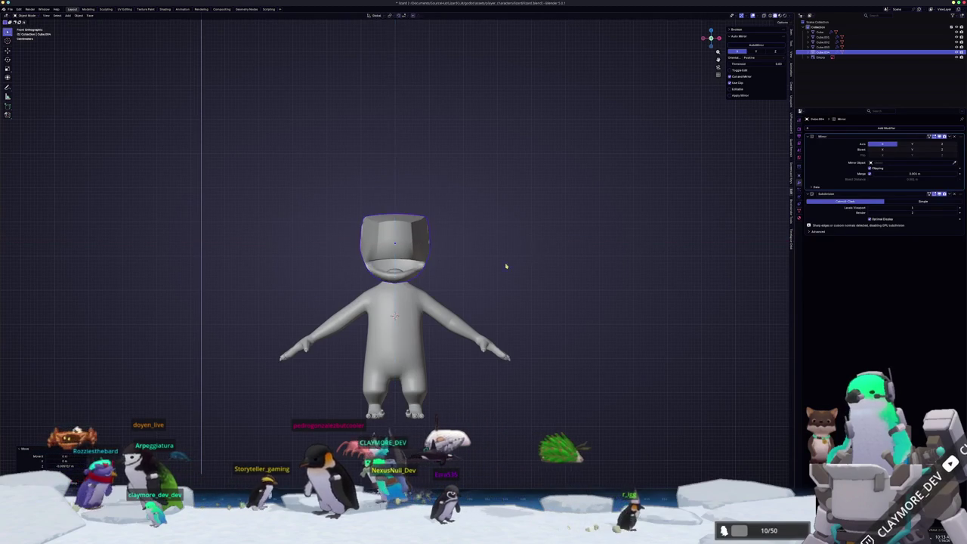
middle_drag(506, 266, 405, 275)
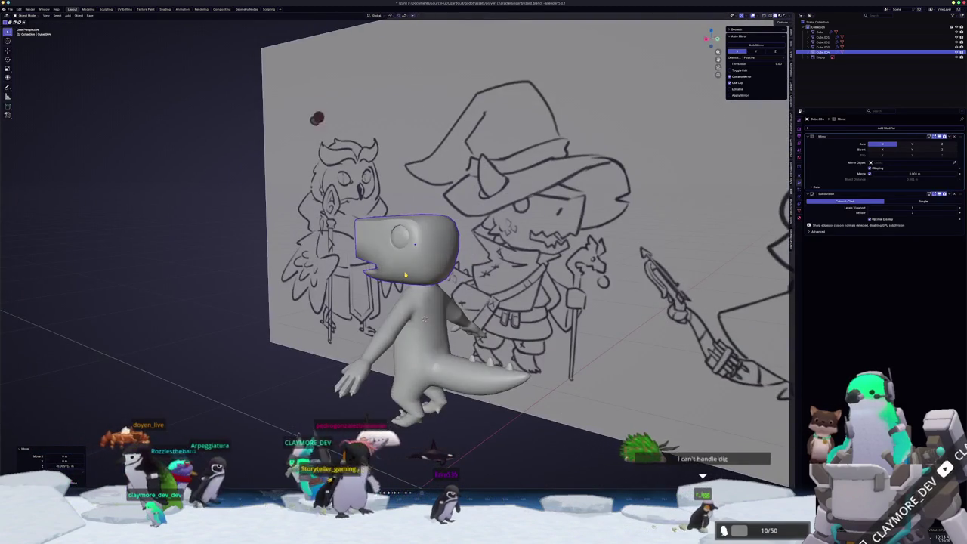
key(KP_1)
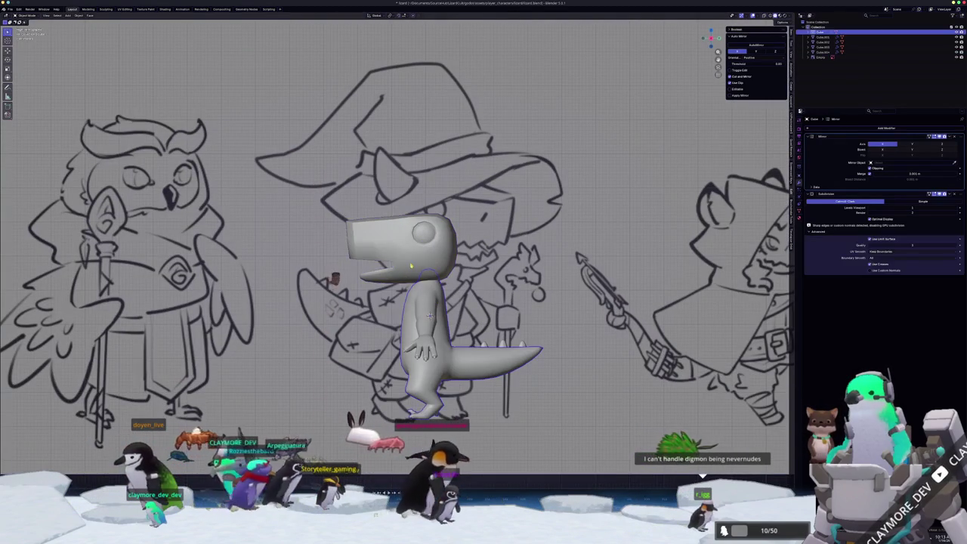
Move the body's top neck edge loop up toward the underside of the head
click(430, 315)
key(Tab)
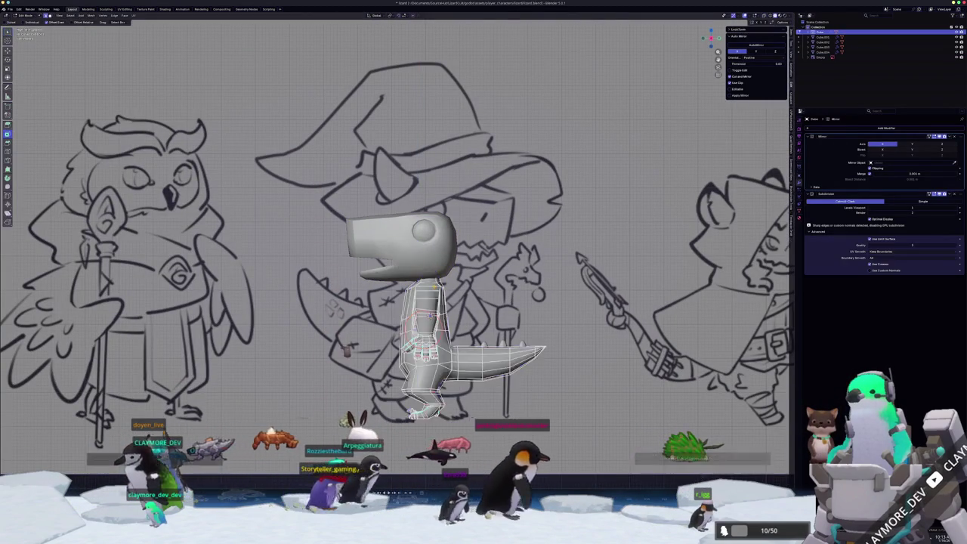
scroll(445, 348, up, 2)
scroll(465, 385, up, 2)
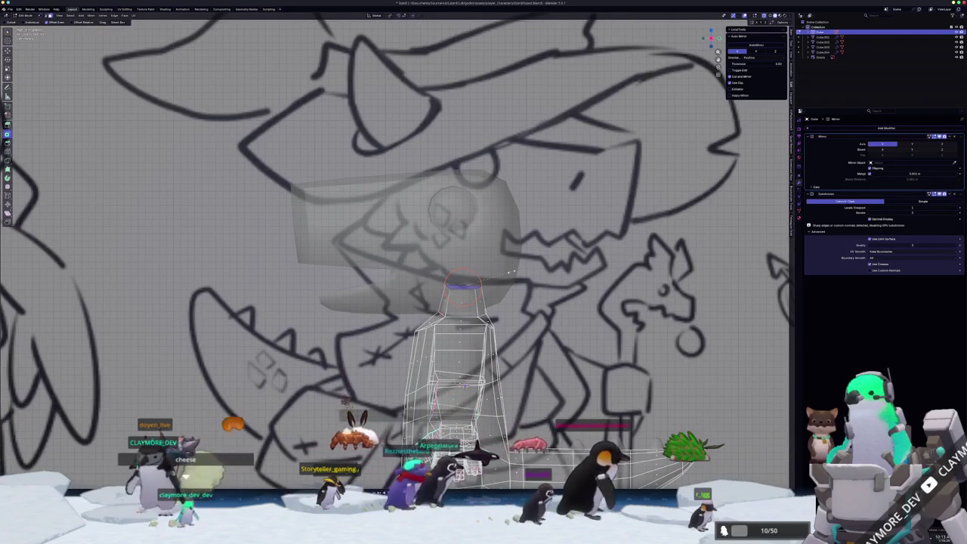
key(g)
click(551, 263)
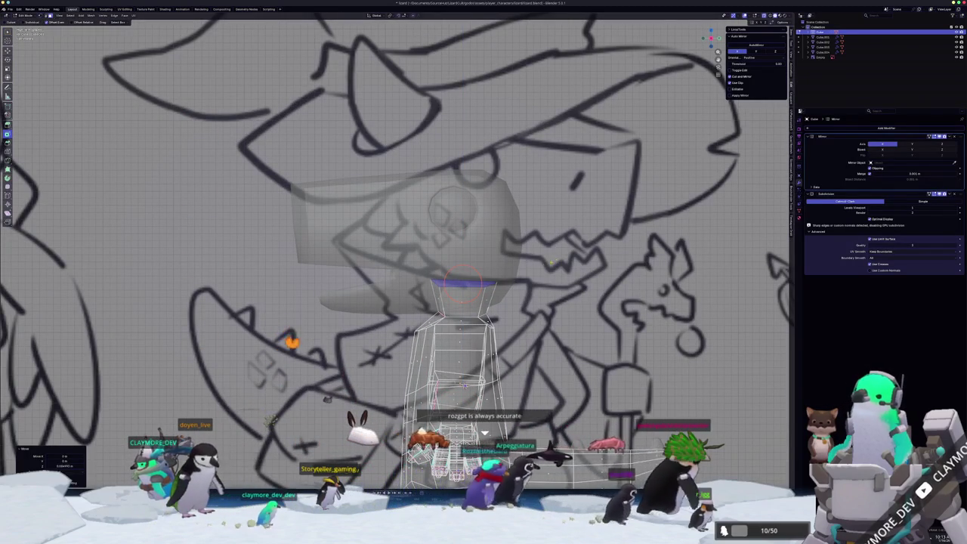
key(Tab)
Widen the neck's top edge loop so the body fits under the head
click(498, 274)
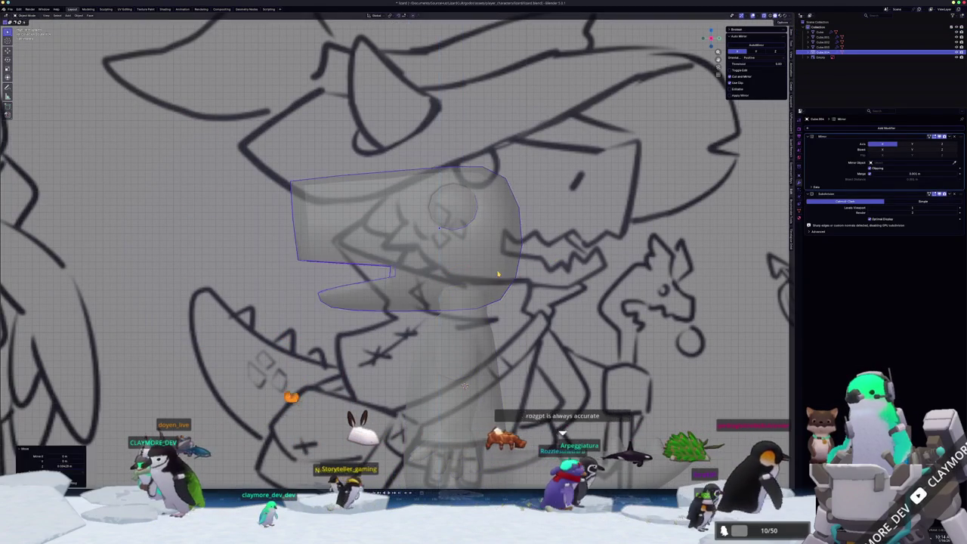
key(Tab)
key(Tab)
click(476, 355)
key(Tab)
scroll(474, 291, up, 1)
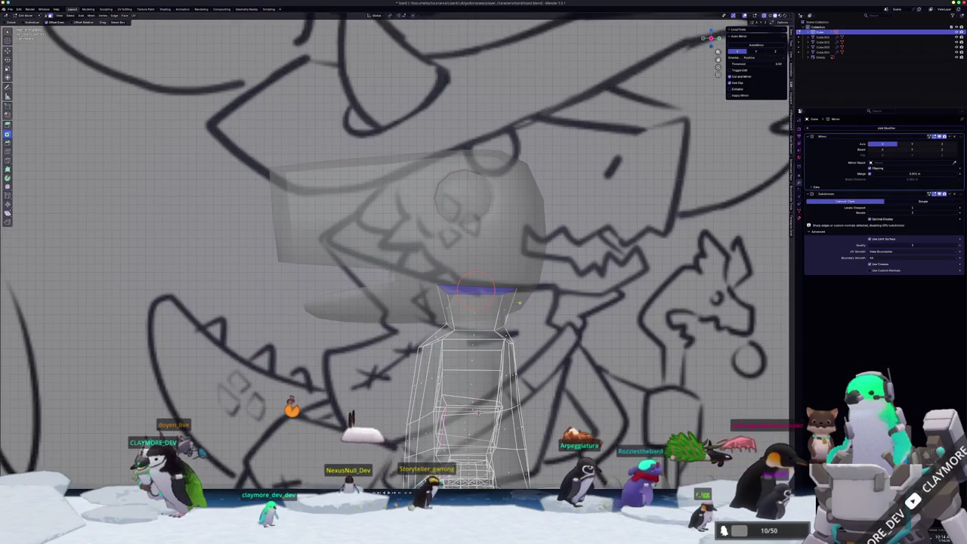
key(s)
click(445, 325)
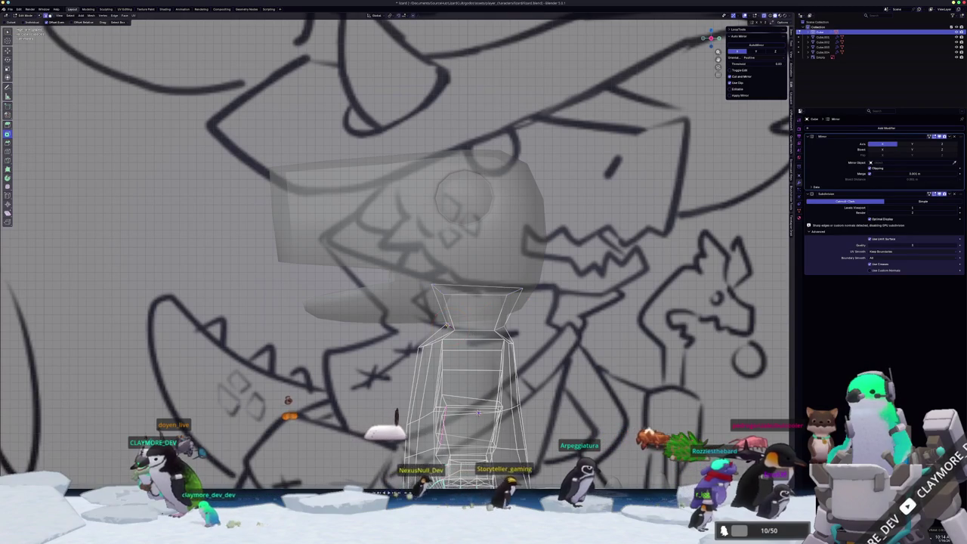
click(445, 326)
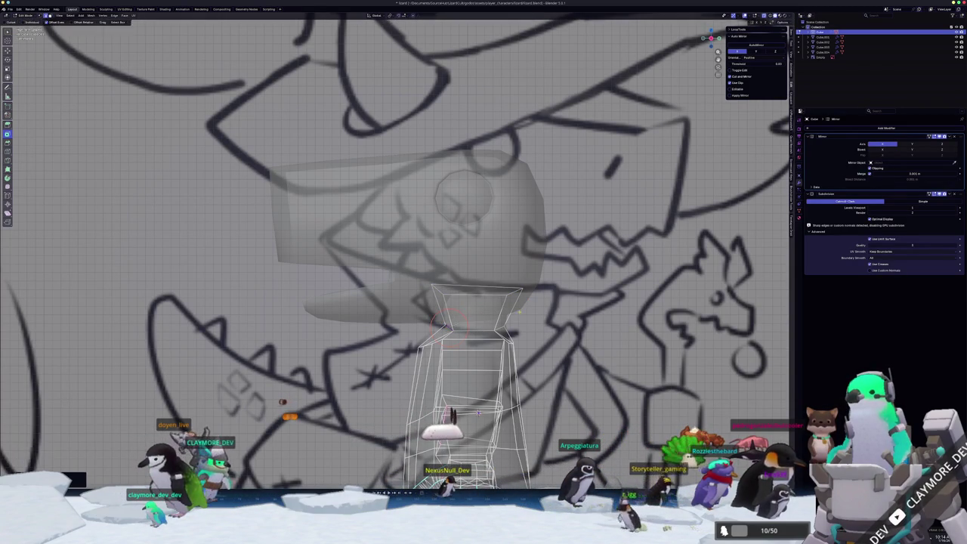
key(Tab)
Select the head and edit its mesh in front view with see-through on
middle_drag(454, 318, 478, 308)
click(408, 305)
middle_drag(408, 305, 454, 288)
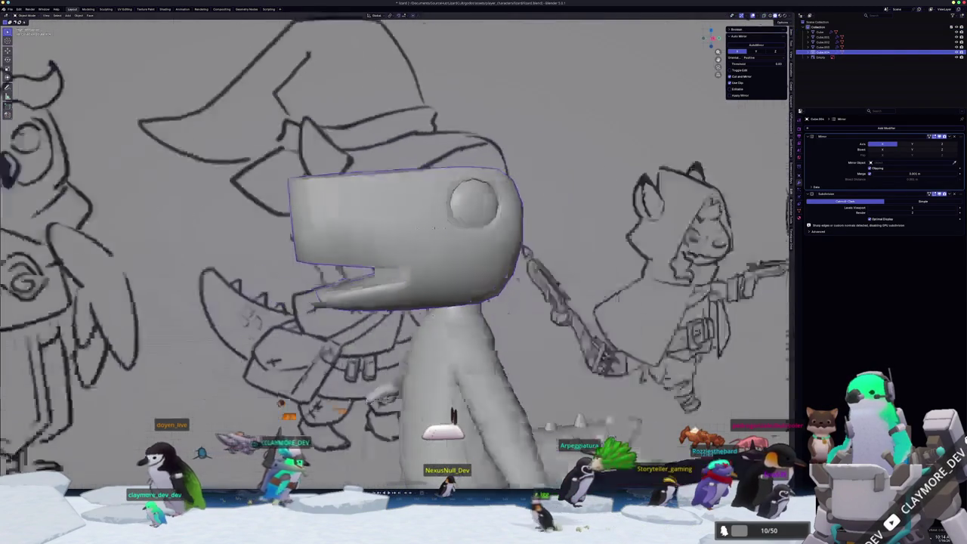
middle_drag(444, 304, 454, 290)
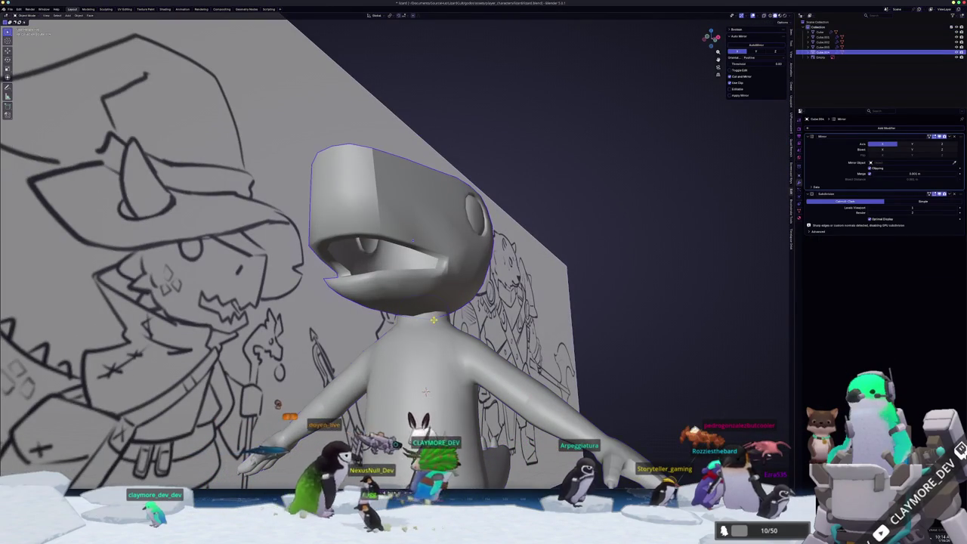
mouse_move(454, 293)
middle_down()
mouse_move(450, 279)
mouse_move(433, 315)
middle_up()
scroll(451, 276, up, 2)
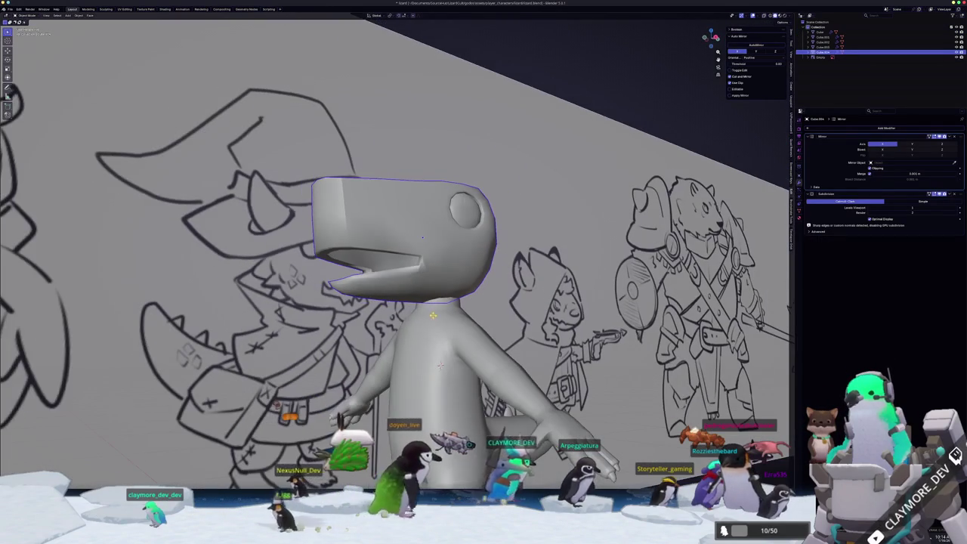
key(KP_1)
key(Tab)
key(alt+z)
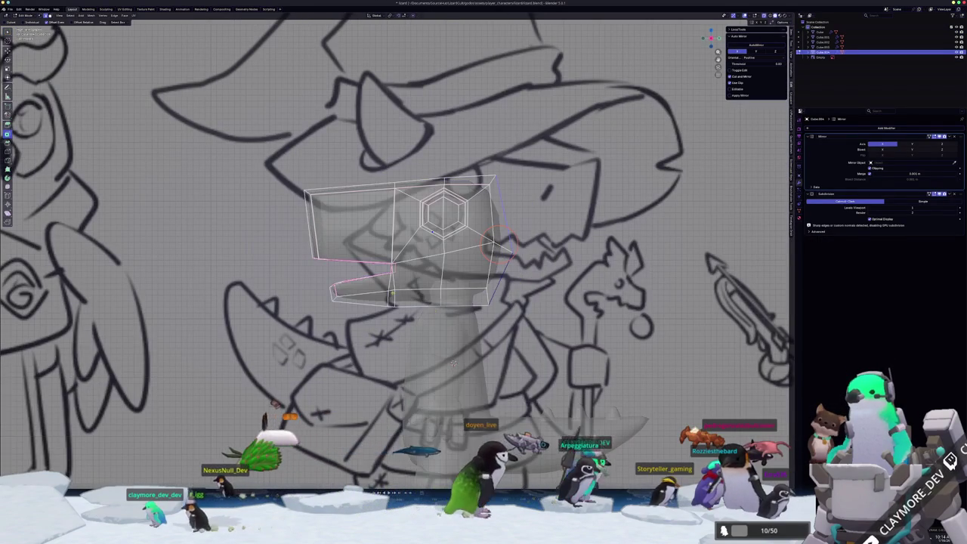
Add loop cuts across the upper jaw of the head
scroll(464, 385, up, 2)
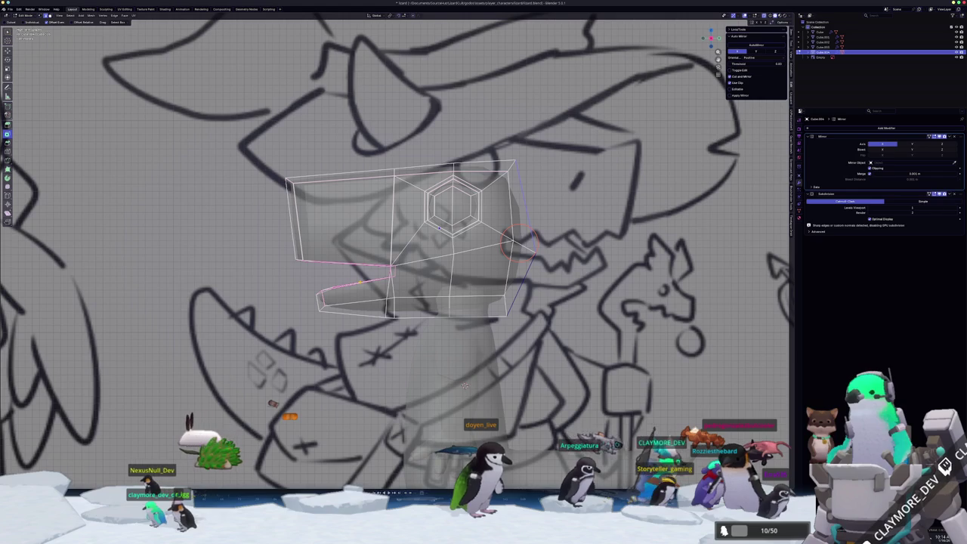
click(357, 295)
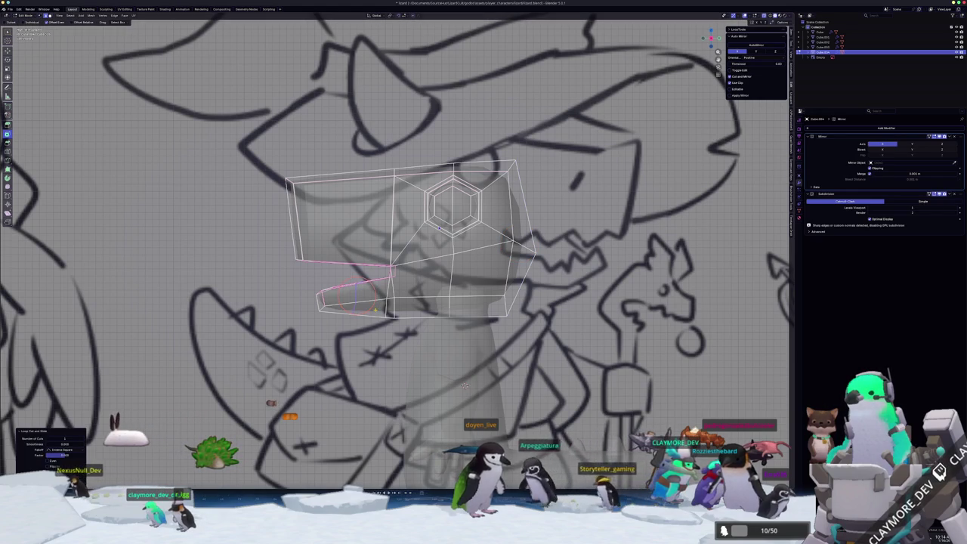
key(c)
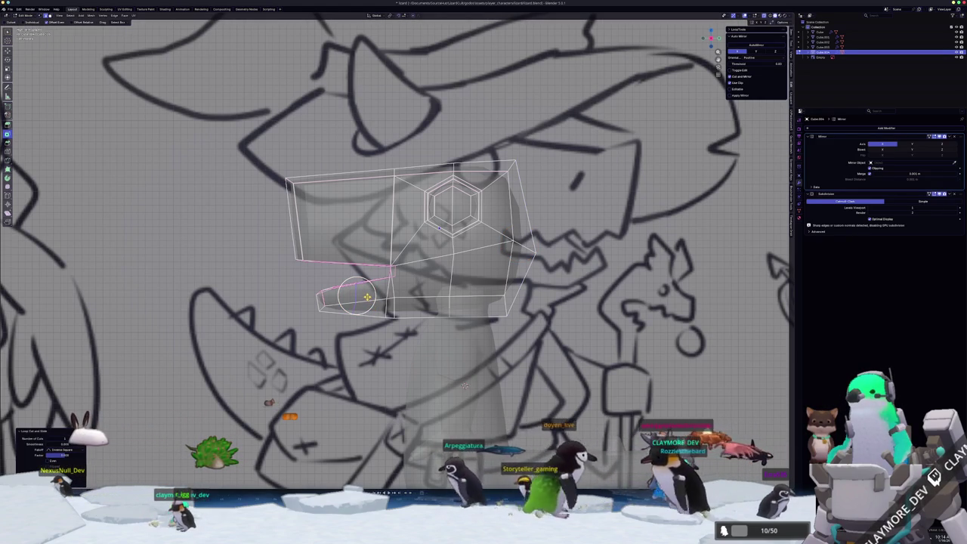
key(Escape)
key(ctrl+r)
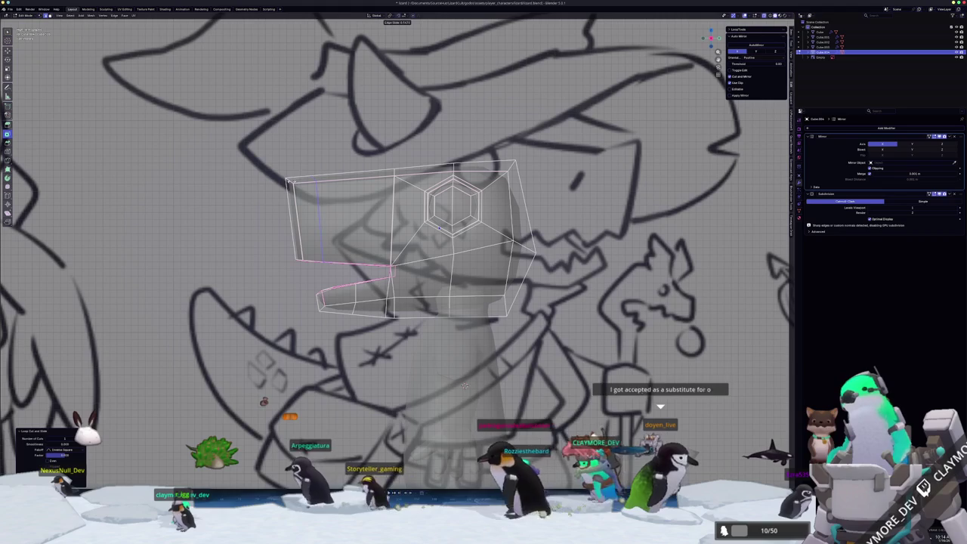
middle_drag(422, 264, 362, 256)
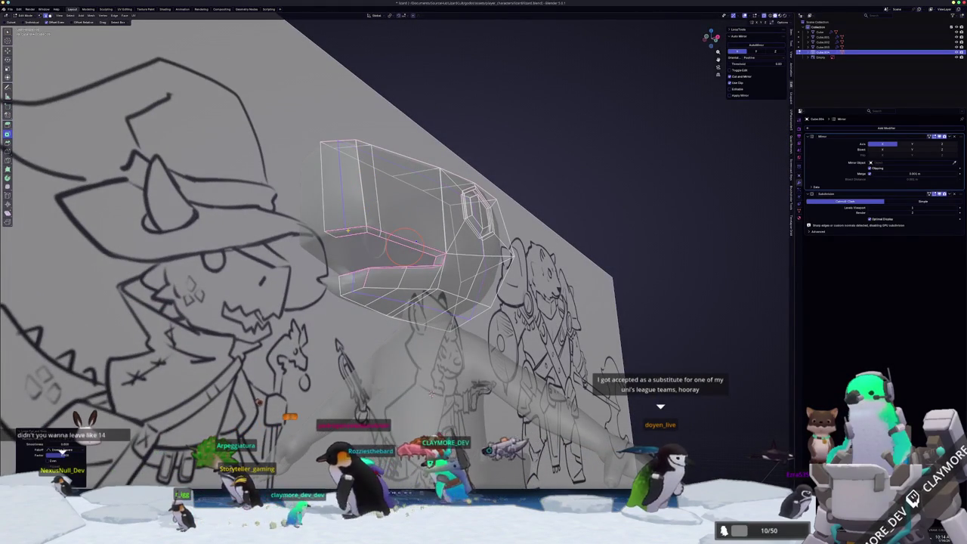
click(359, 232)
Move the new jaw loop vertically along Z into position
scroll(359, 232, up, 2)
key(g)
key(z)
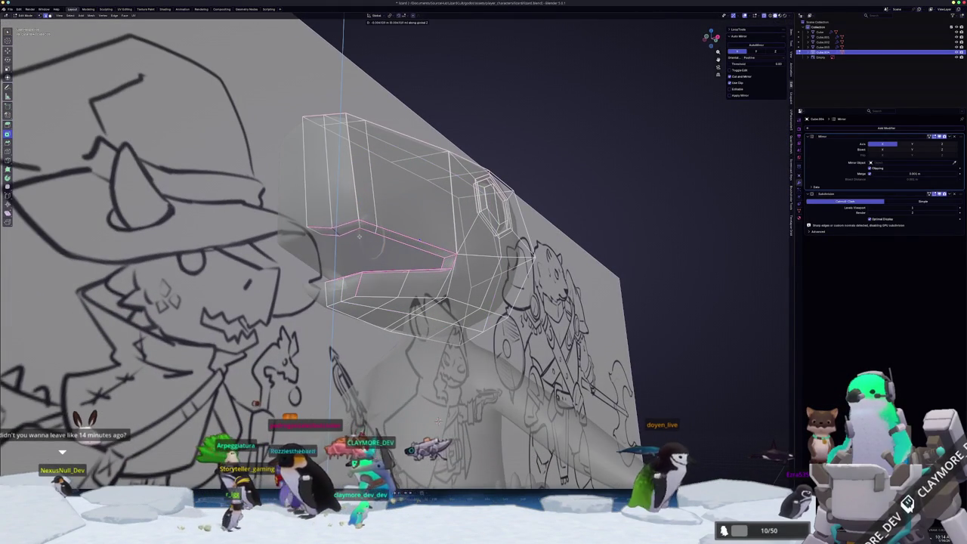
middle_drag(358, 238, 364, 241)
key(alt+z)
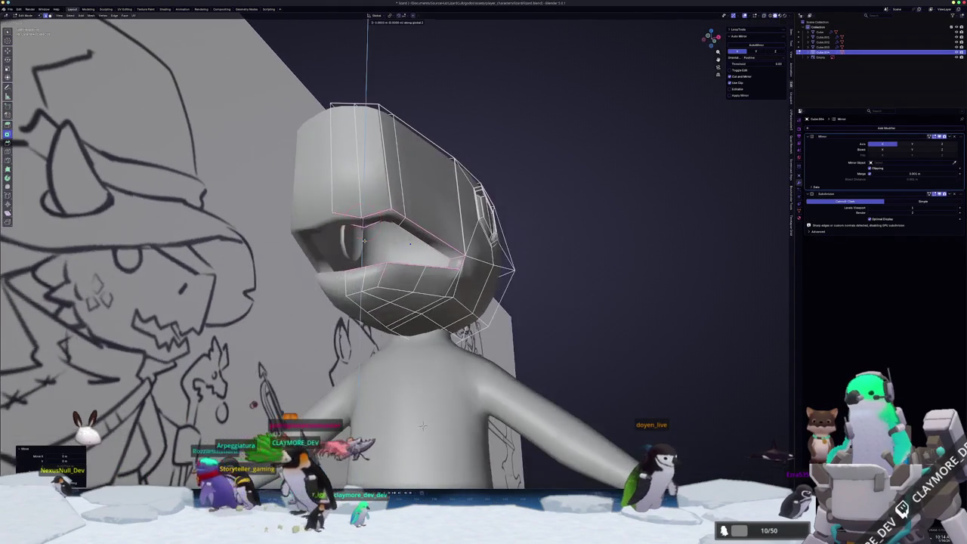
middle_drag(422, 426, 466, 426)
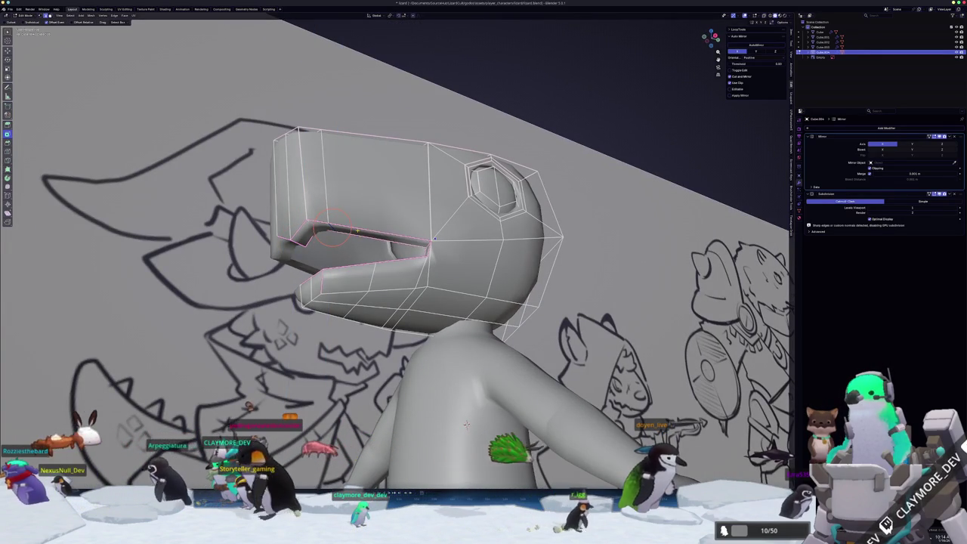
key(g)
key(g)
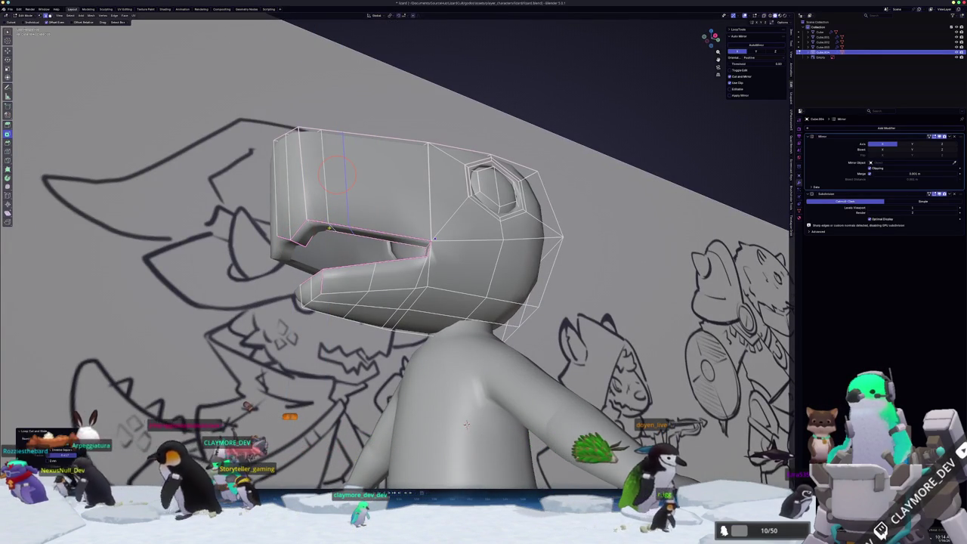
key(z)
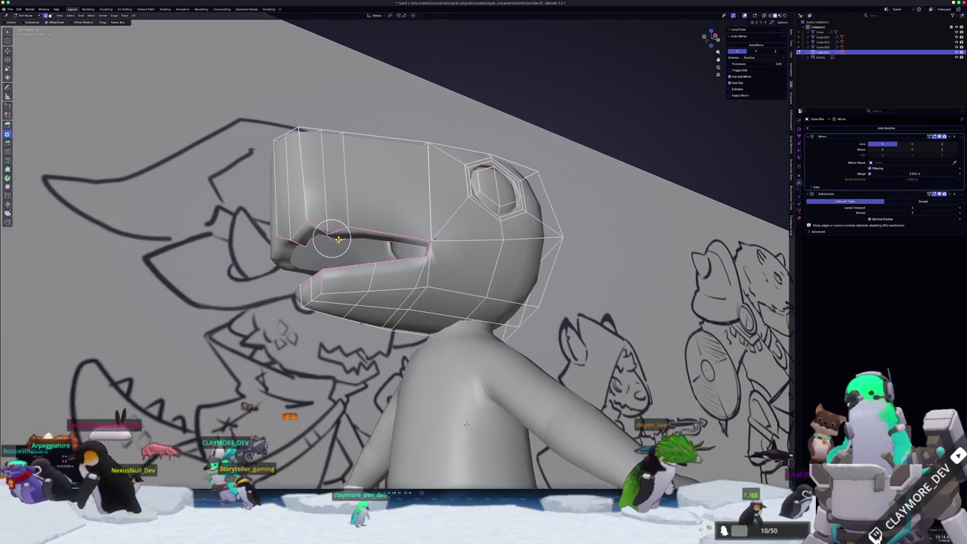
mouse_move(466, 424)
middle_down()
mouse_move(421, 440)
mouse_move(435, 421)
mouse_move(435, 433)
mouse_move(417, 439)
mouse_move(423, 423)
middle_up()
click(435, 421)
Mark the edges around the open mouth as sharp
right_click(336, 83)
middle_drag(329, 219, 340, 151)
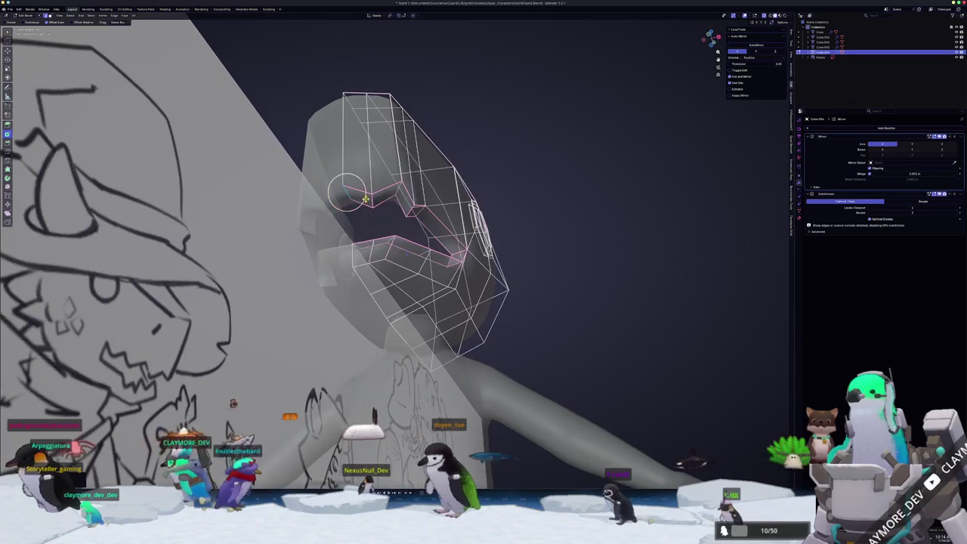
right_click(347, 102)
right_click(370, 94)
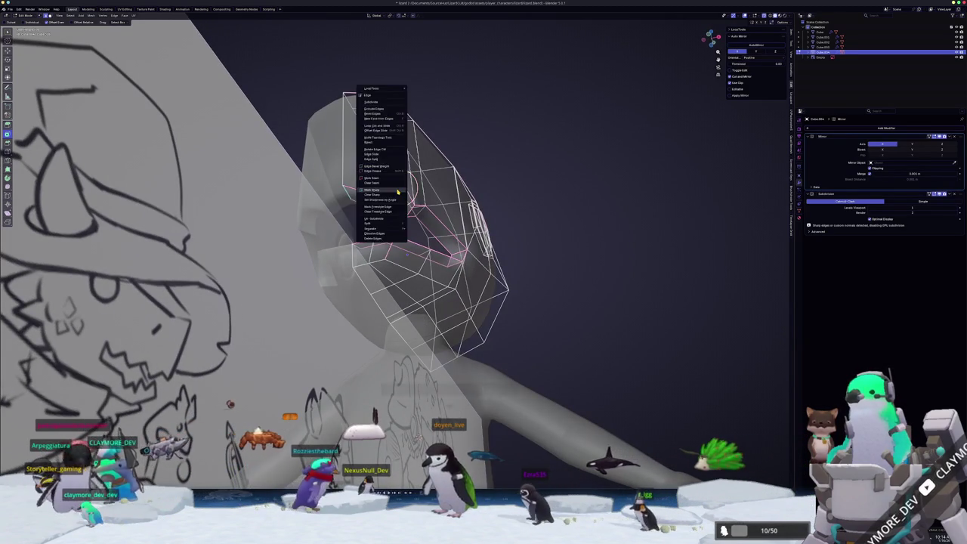
middle_drag(370, 98, 392, 166)
middle_drag(378, 250, 408, 245)
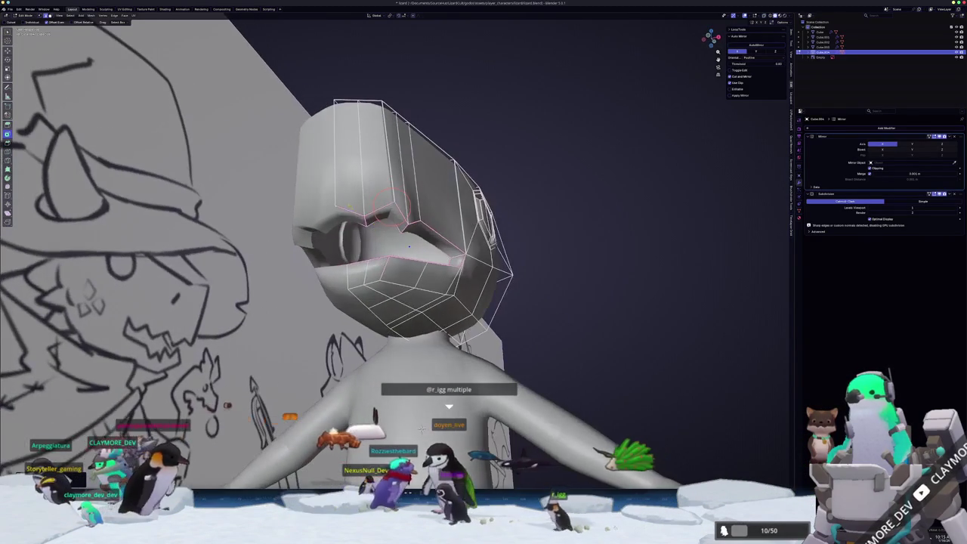
right_click(321, 98)
middle_drag(333, 121, 361, 197)
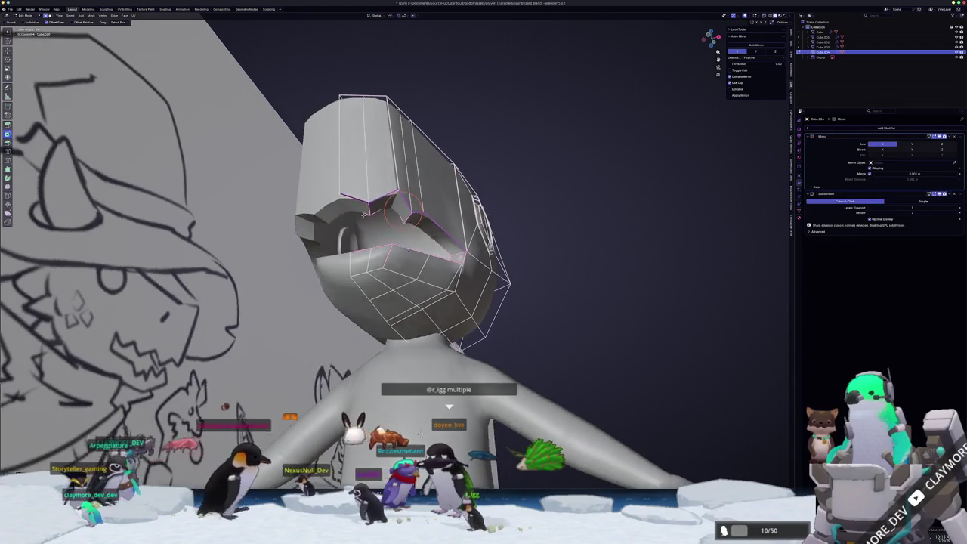
right_click(362, 196)
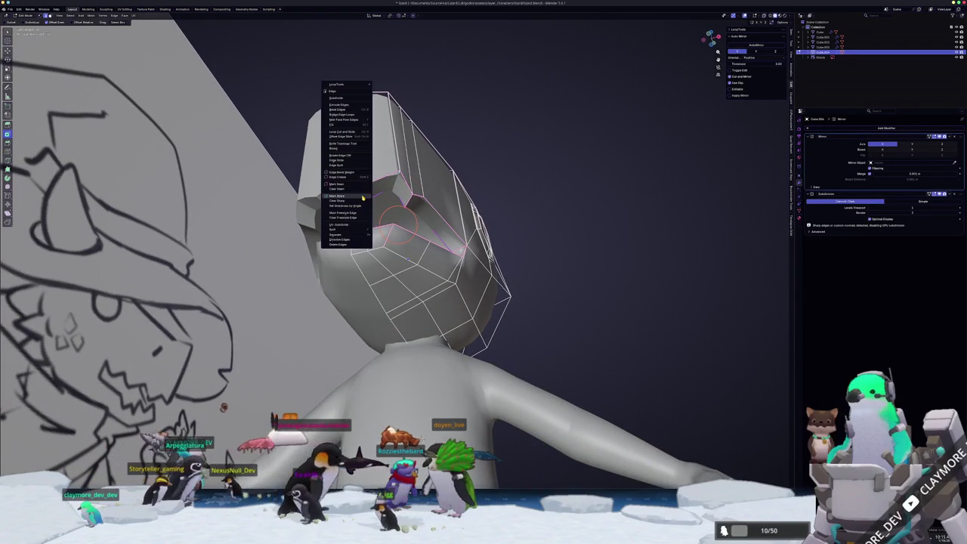
click(361, 197)
mouse_move(362, 198)
middle_down()
mouse_move(365, 249)
mouse_move(348, 263)
middle_up()
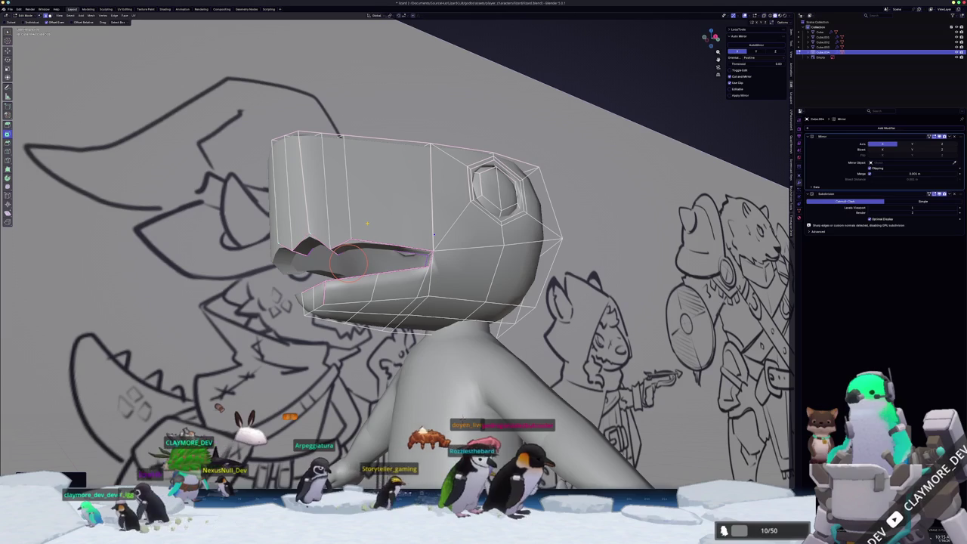
Check the head from above in Object Mode, then resume editing its mesh
key(Tab)
mouse_move(349, 262)
middle_down()
mouse_move(376, 290)
mouse_move(435, 438)
mouse_move(453, 363)
mouse_move(442, 346)
middle_up()
key(Tab)
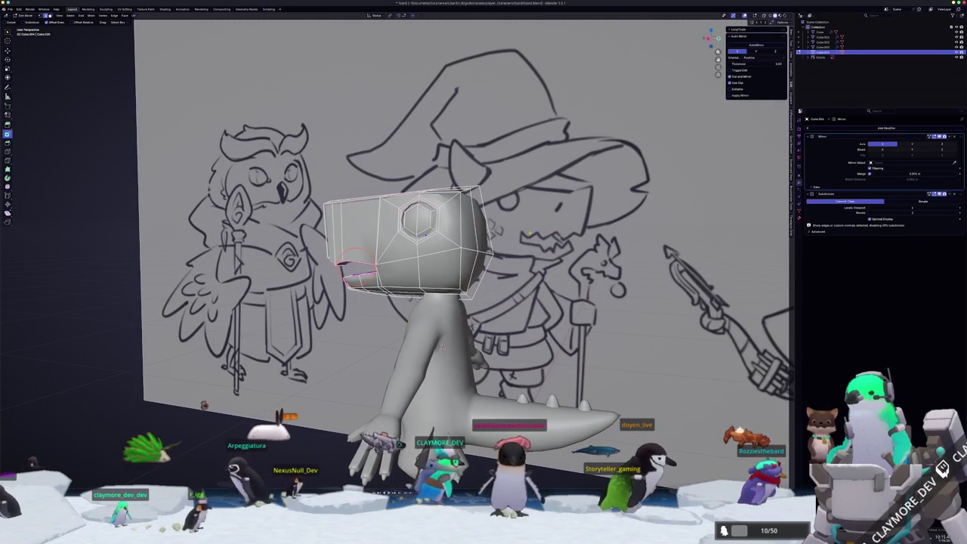
middle_drag(442, 345, 450, 227)
scroll(446, 302, up, 3)
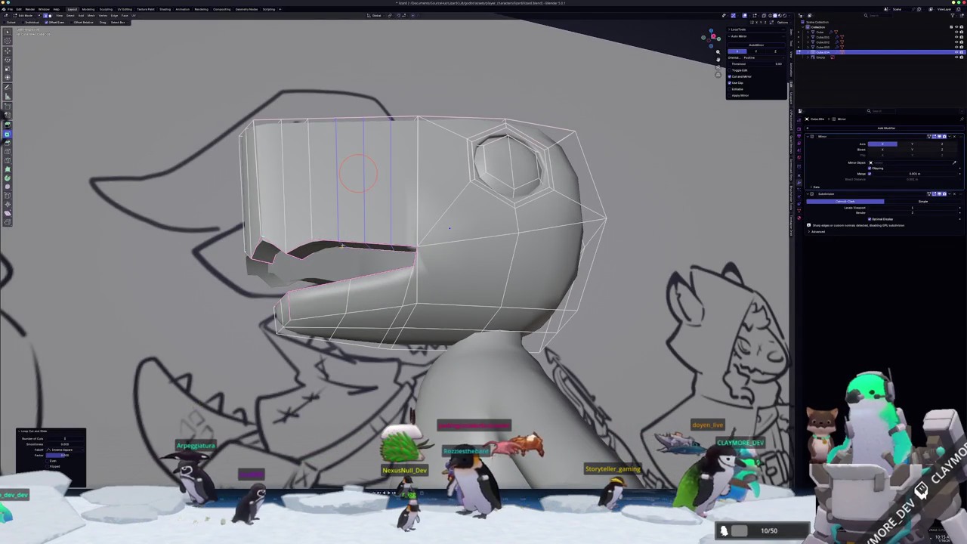
Crease the upper jaw edges with Shift+E and inspect the mouth from below
middle_drag(449, 228, 442, 240)
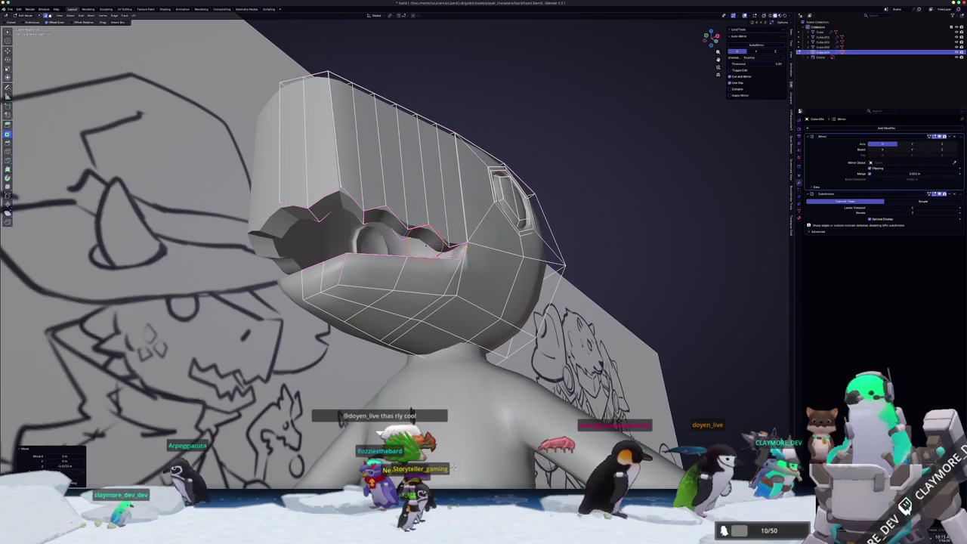
click(590, 237)
middle_drag(590, 238, 602, 219)
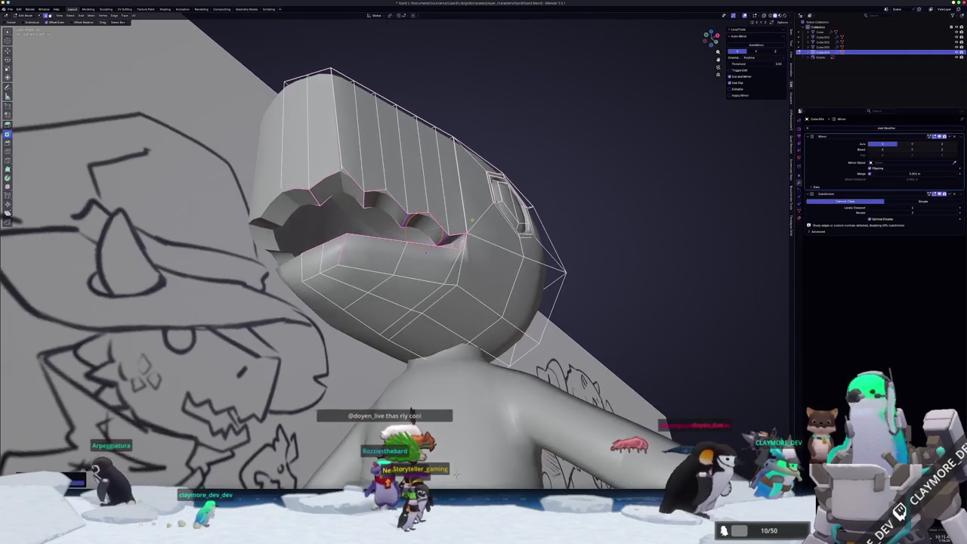
key(shift+e)
middle_drag(426, 251, 423, 249)
scroll(423, 249, up, 2)
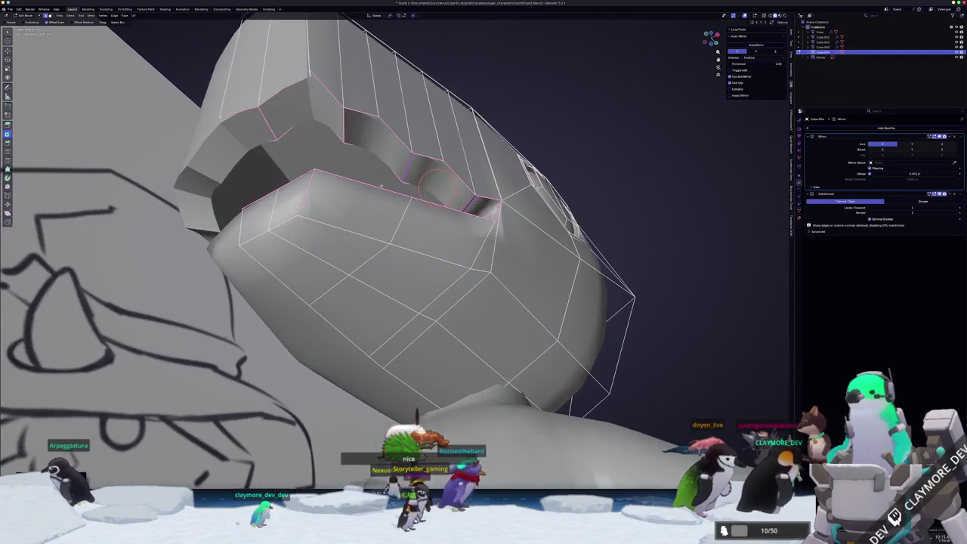
mouse_move(431, 184)
middle_down()
mouse_move(421, 251)
mouse_move(441, 266)
mouse_move(445, 228)
middle_up()
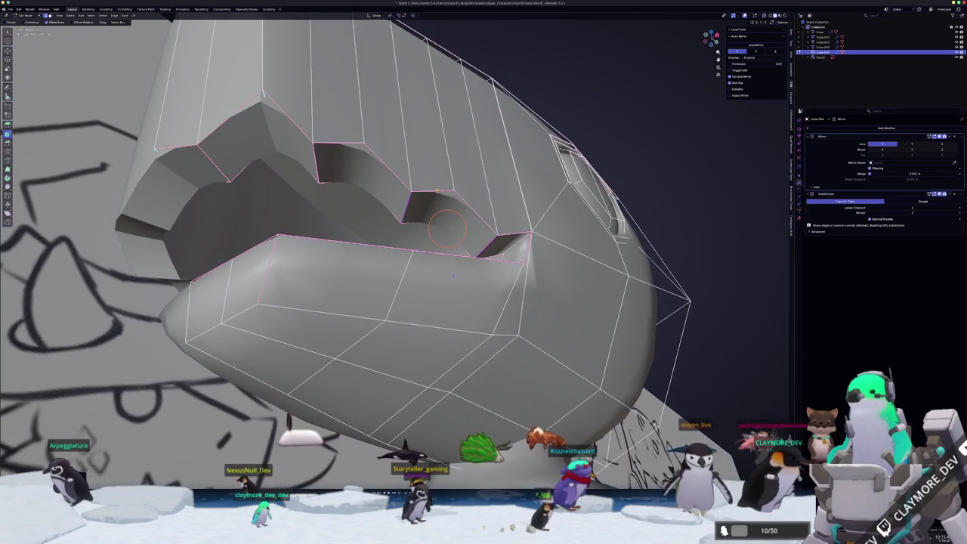
right_click(436, 191)
click(417, 217)
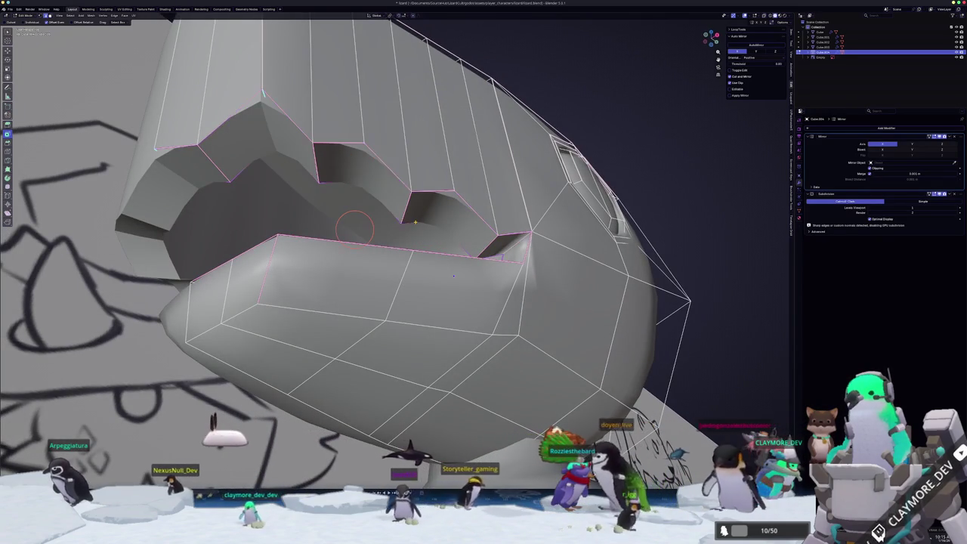
scroll(415, 222, down, 3)
Move the jaw-edge vertices down along Z to form the zigzag teeth
key(Tab)
mouse_move(415, 222)
middle_down()
mouse_move(426, 244)
mouse_move(423, 235)
mouse_move(363, 226)
middle_up()
key(alt+z)
key(Tab)
key(g)
key(z)
click(404, 255)
Crease the tooth edges with Shift+E and check the head from the side
click(353, 221)
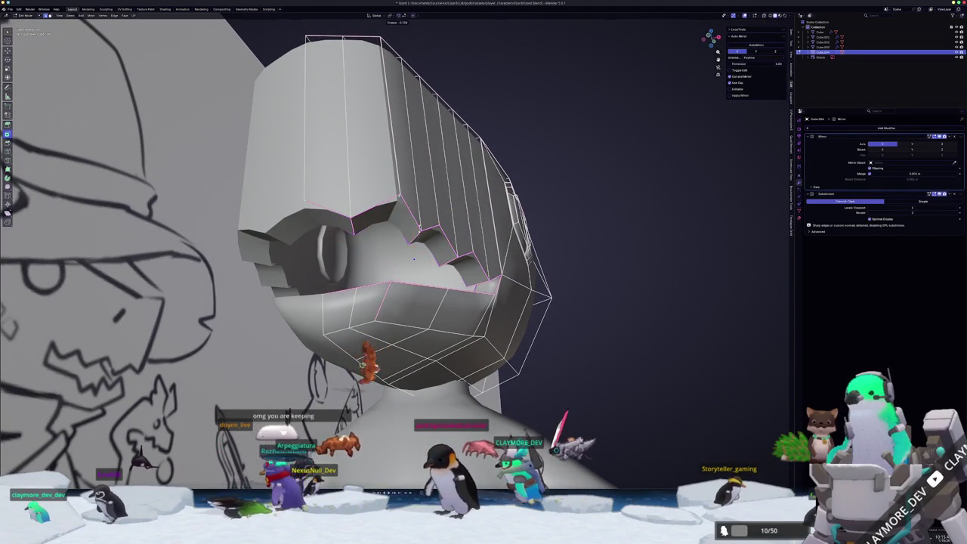
key(alt+z)
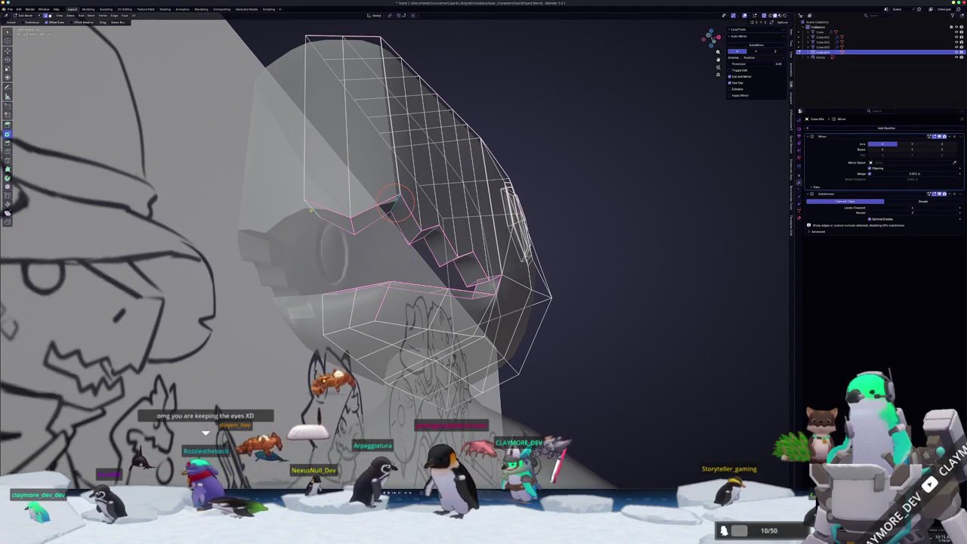
middle_drag(394, 203, 317, 189)
middle_drag(404, 216, 453, 227)
key(alt+z)
key(shift+e)
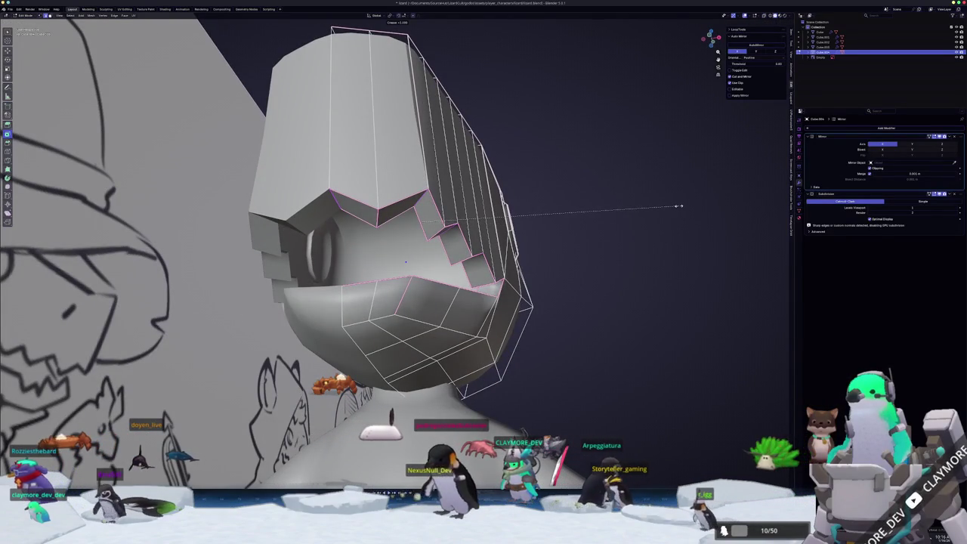
click(678, 205)
key(Tab)
mouse_move(678, 205)
middle_down()
mouse_move(467, 392)
mouse_move(515, 286)
mouse_move(459, 370)
mouse_move(441, 342)
middle_up()
key(Tab)
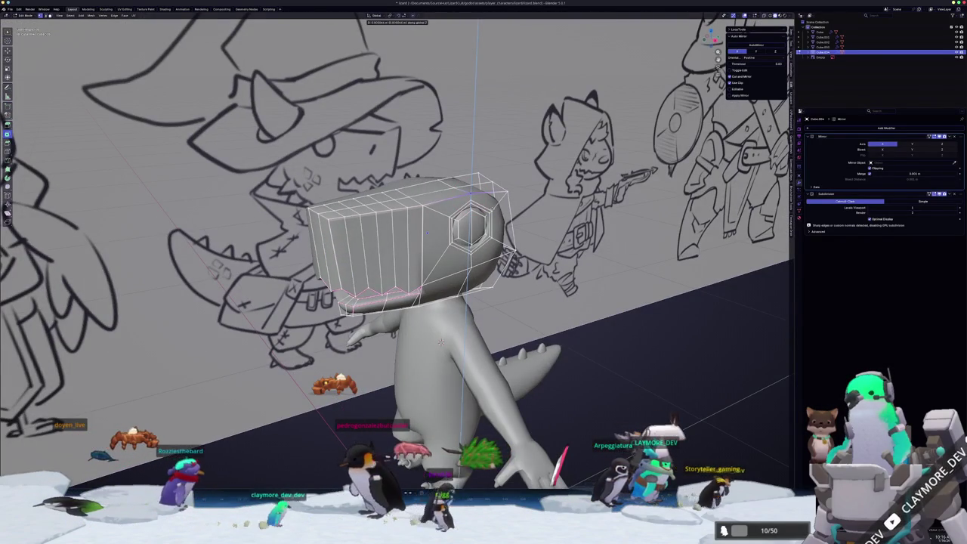
Move the tooth points along Z and X in front view to match the sketch
mouse_move(441, 342)
middle_down()
mouse_move(509, 216)
mouse_move(487, 210)
mouse_move(511, 227)
mouse_move(491, 234)
middle_up()
key(g)
key(z)
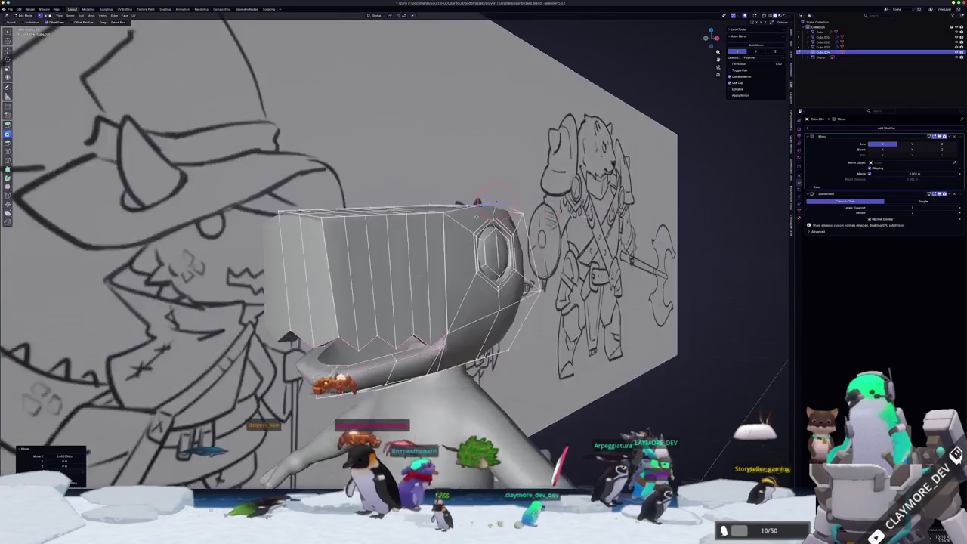
key(Tab)
scroll(491, 234, up, 3)
key(g)
key(Tab)
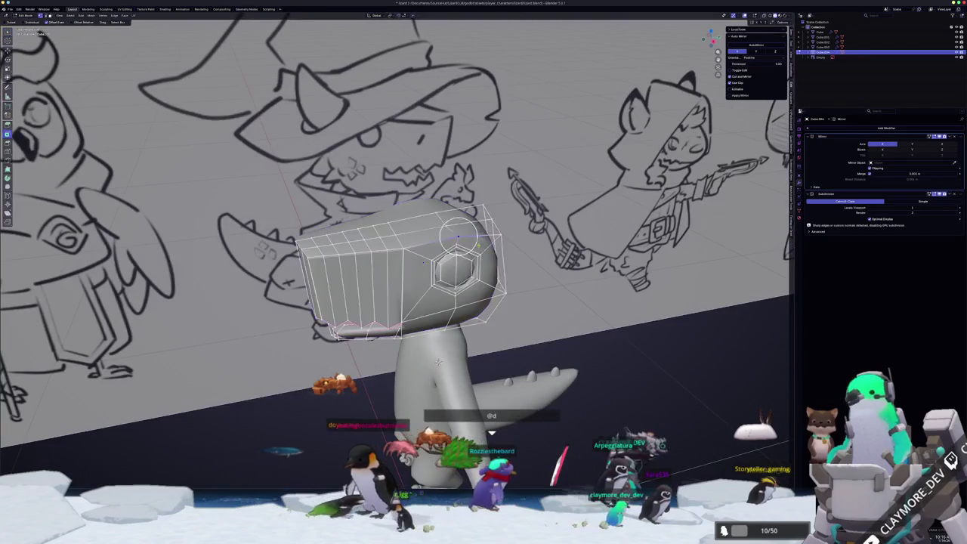
key(KP_1)
key(x)
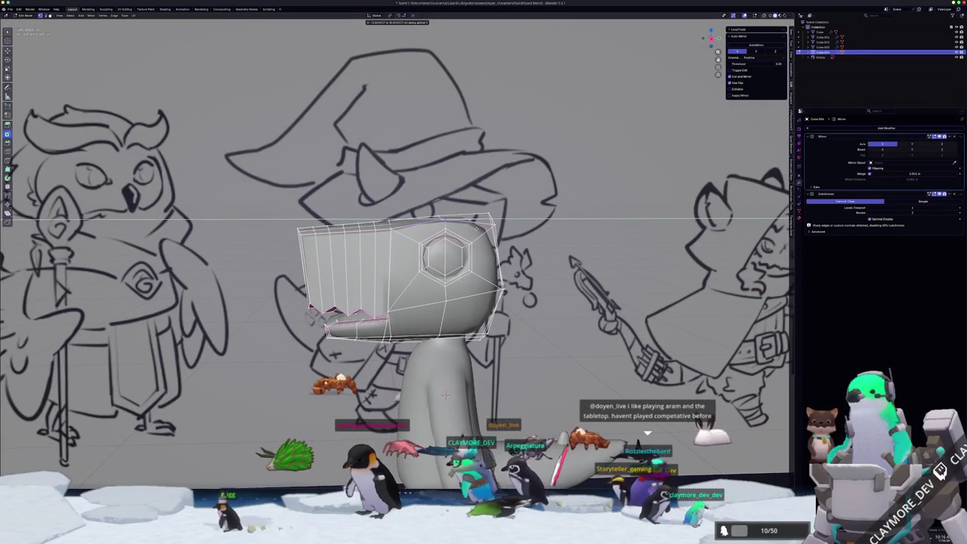
key(x)
key(x)
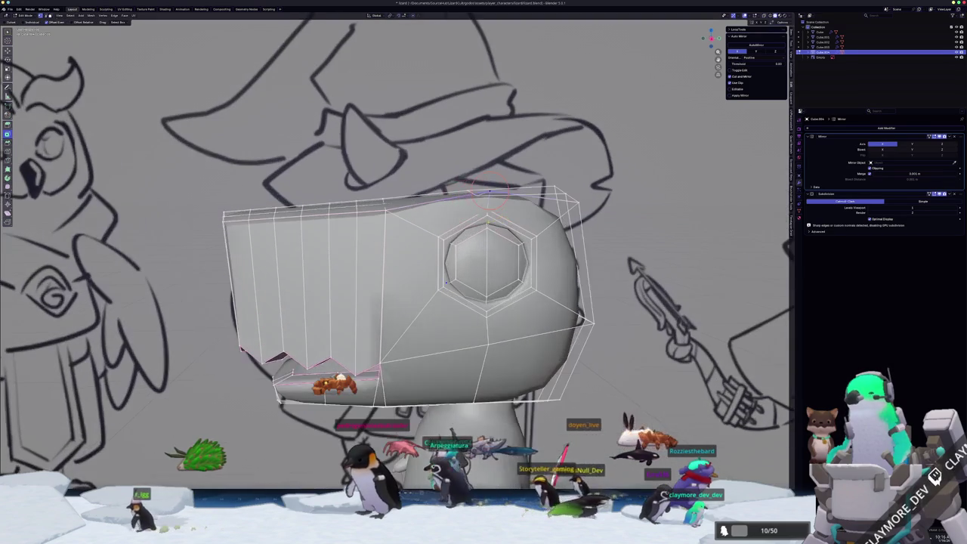
scroll(507, 221, up, 2)
click(507, 219)
Adjust the tooth vertices vertically along Z in orthographic side view
mouse_move(507, 219)
middle_down()
mouse_move(547, 232)
mouse_move(472, 236)
middle_up()
key(Tab)
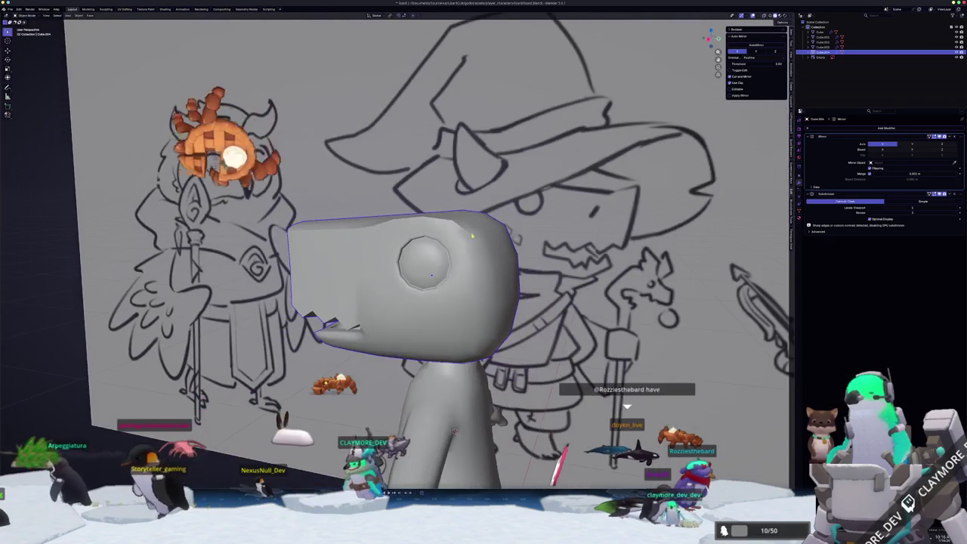
key(Tab)
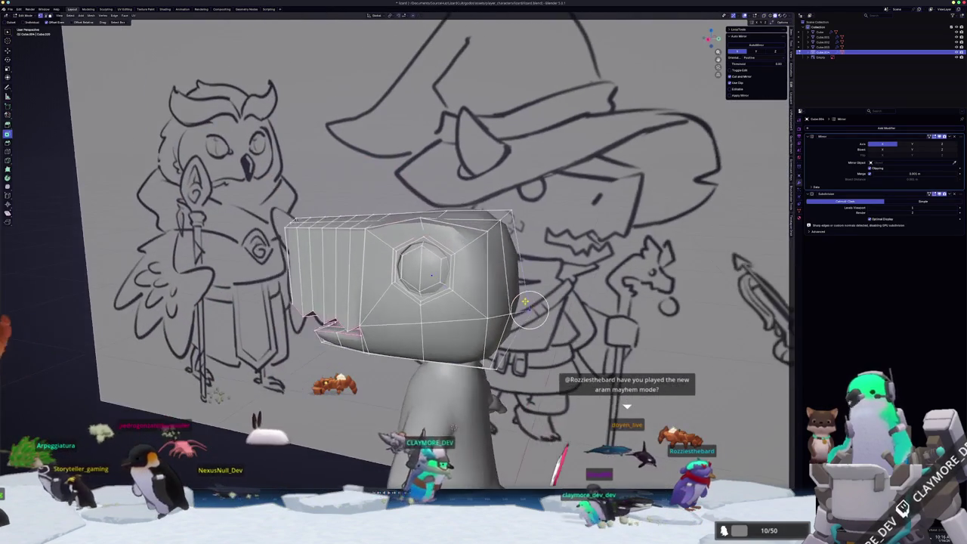
key(KP_3)
key(g)
key(z)
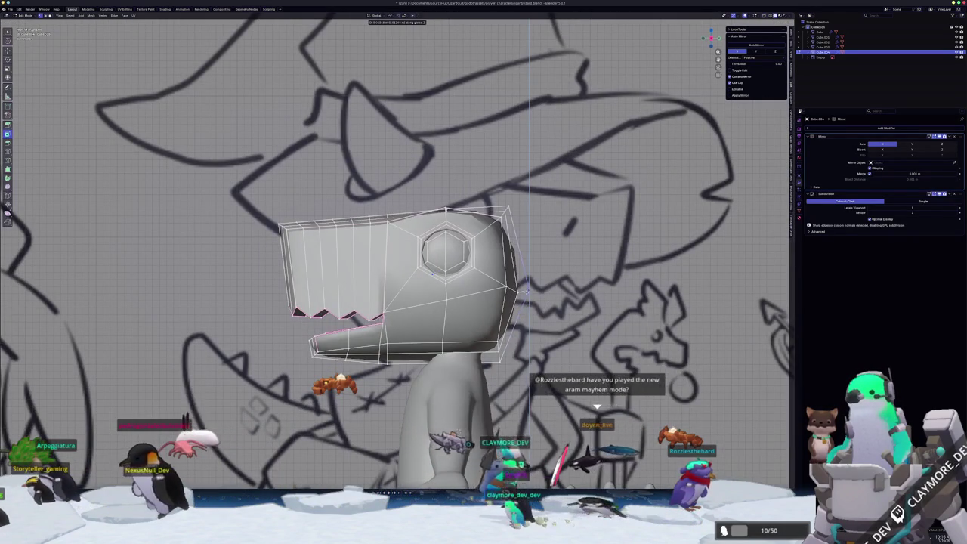
click(458, 431)
key(Tab)
scroll(459, 431, down, 2)
mouse_move(459, 430)
middle_down()
mouse_move(466, 302)
mouse_move(437, 435)
middle_up()
key(Tab)
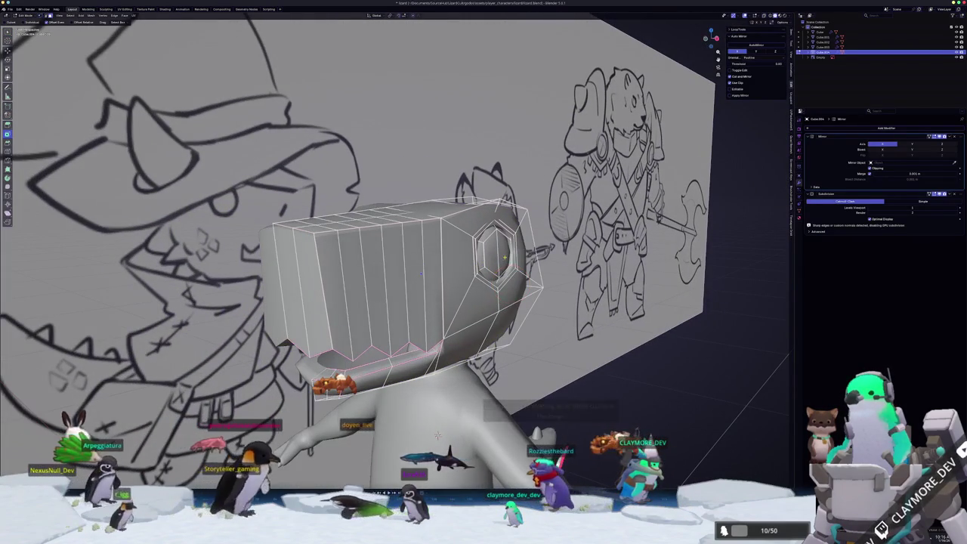
Scale the eye-socket face with soft proportional falloff, adjusting the falloff size by scrolling
key(s)
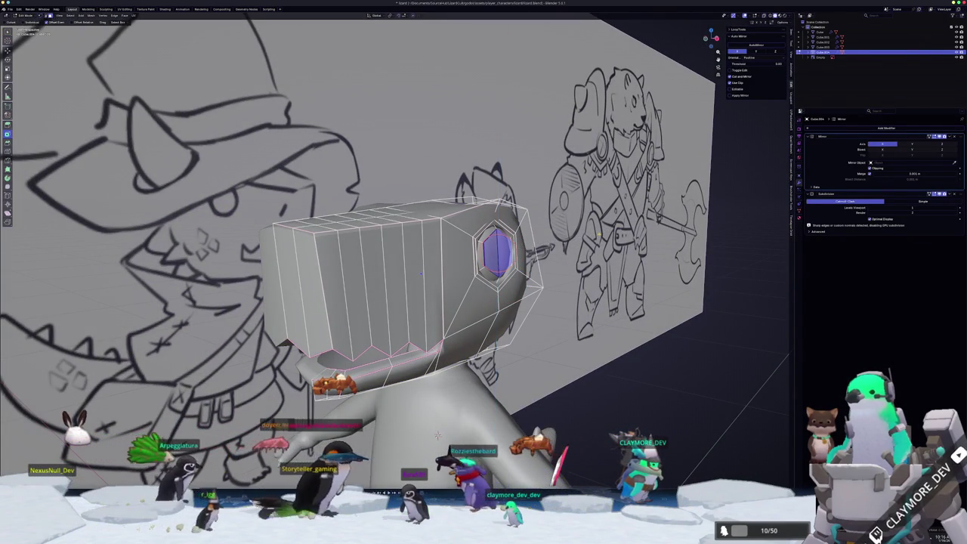
key(z)
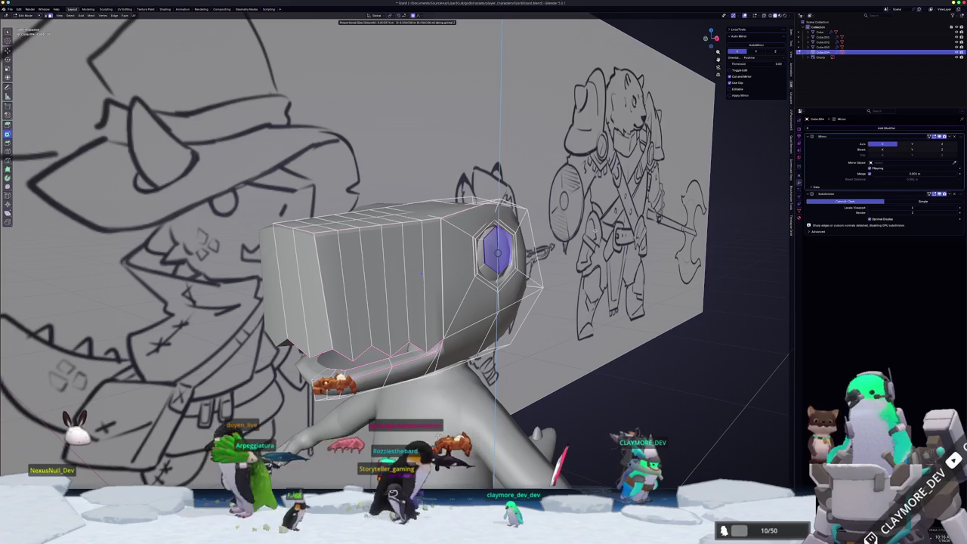
scroll(436, 436, down, 15)
scroll(437, 435, up, 3)
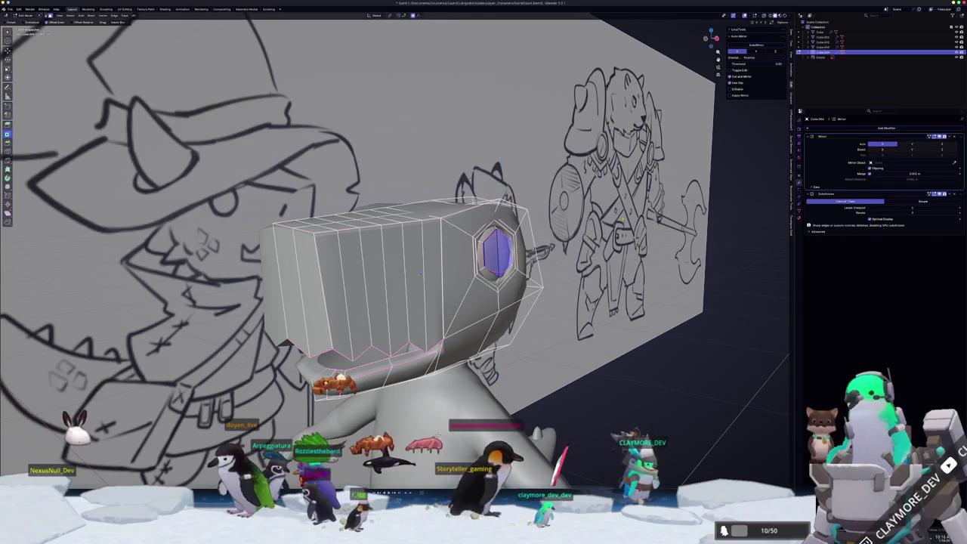
scroll(436, 436, up, 10)
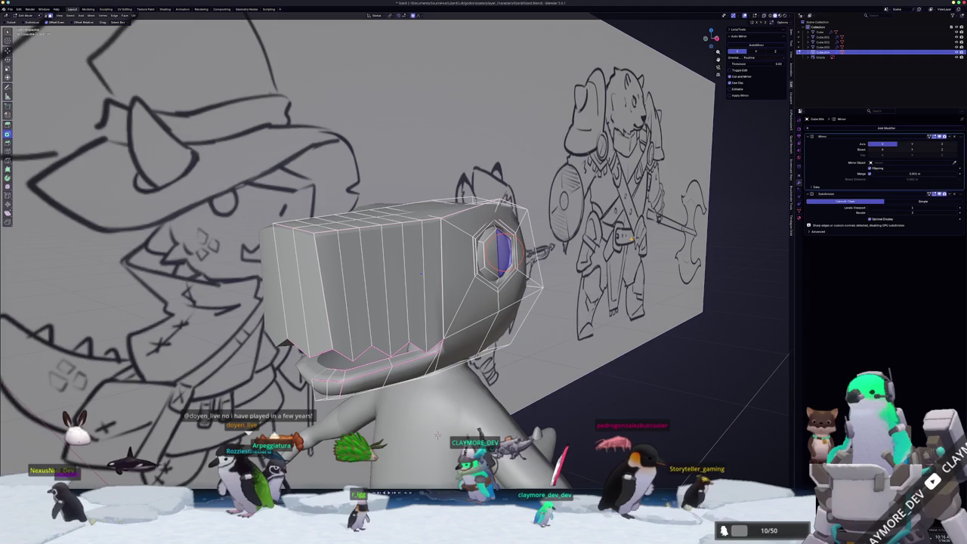
middle_drag(437, 436, 442, 438)
key(s)
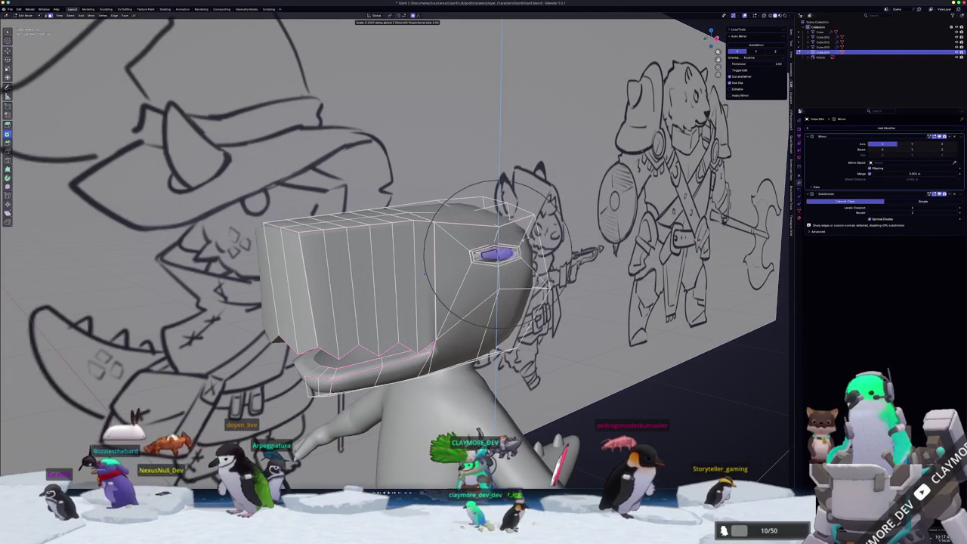
key(z)
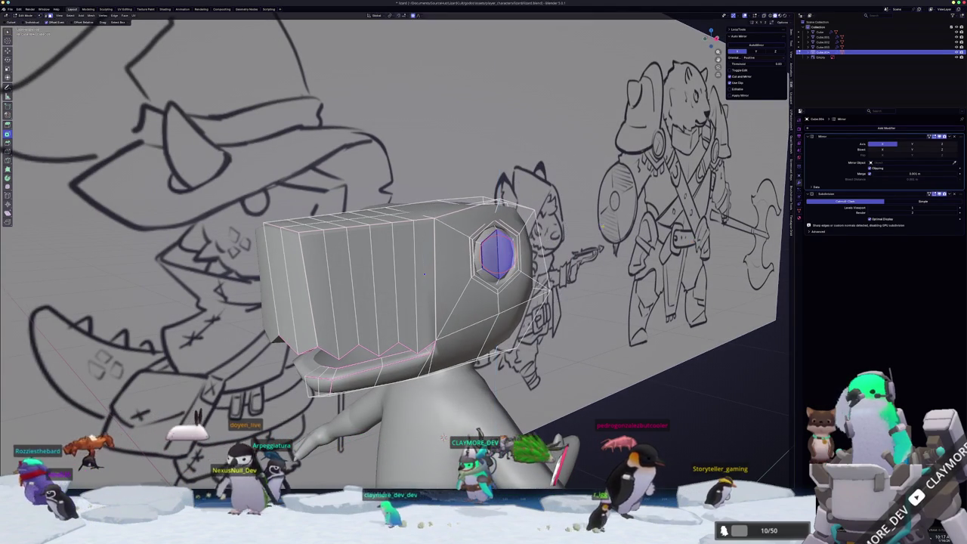
click(442, 437)
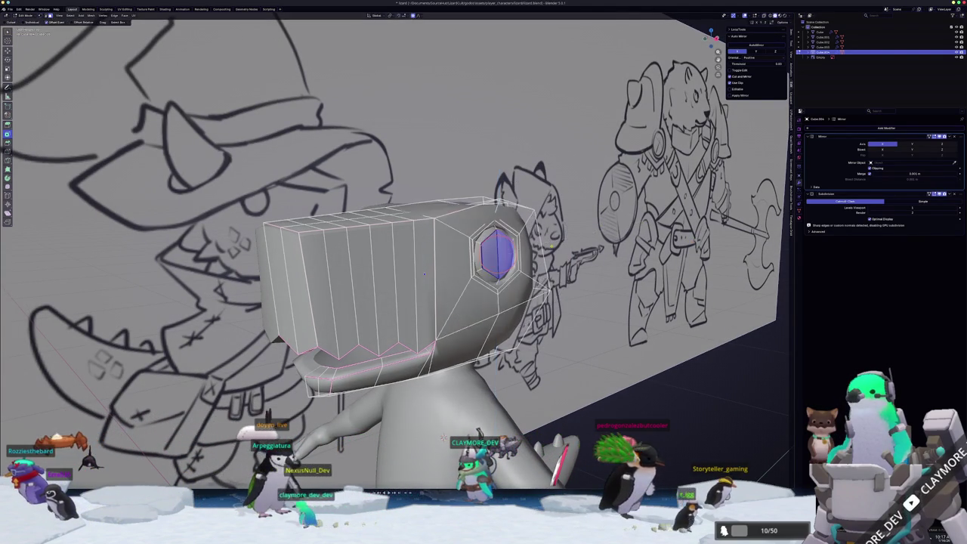
Check the head in orthographic front view and return to Object Mode
key(Tab)
middle_drag(442, 436, 431, 361)
key(Tab)
key(KP_1)
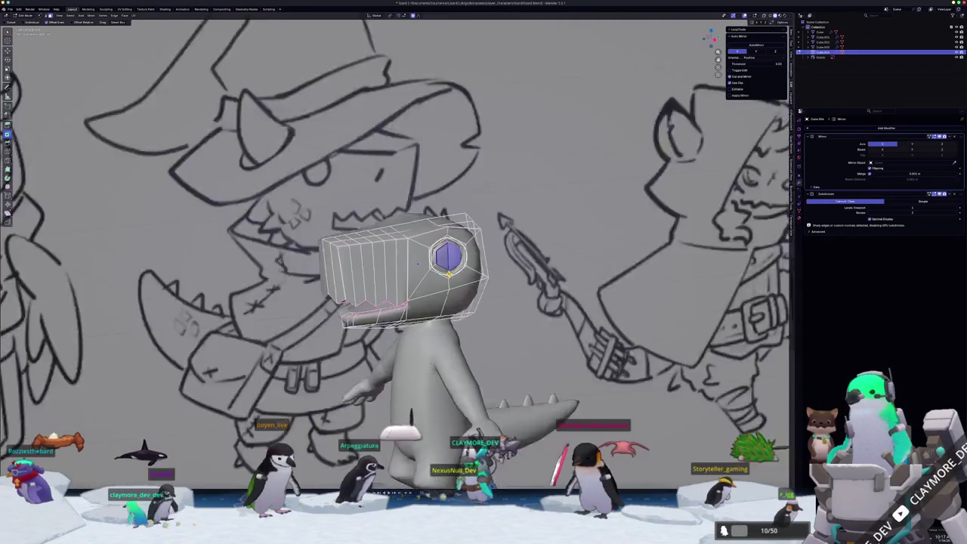
key(Tab)
Shift the eye-socket face sideways along the X axis
key(alt+z)
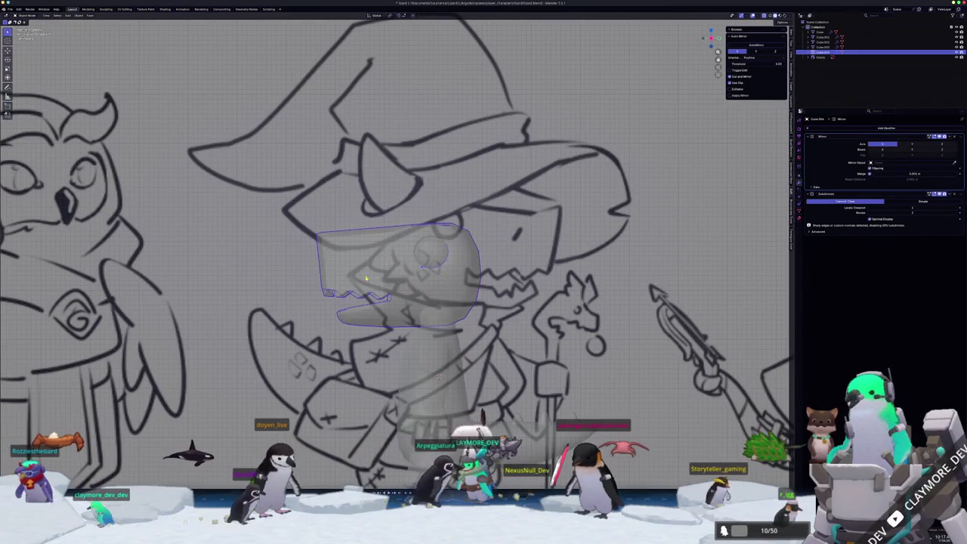
key(Tab)
scroll(438, 375, up, 3)
key(alt+z)
middle_drag(438, 375, 492, 261)
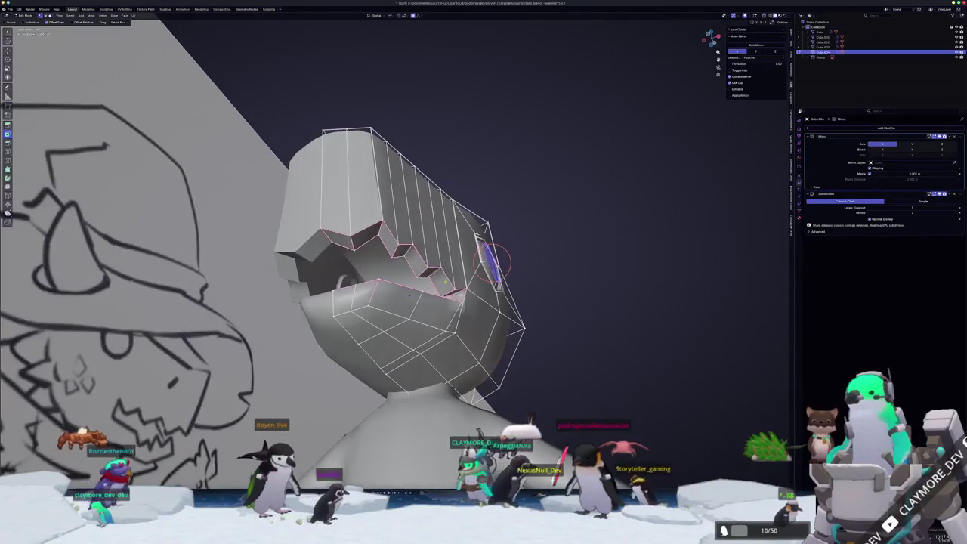
scroll(473, 296, up, 3)
mouse_move(473, 297)
middle_down()
mouse_move(485, 255)
mouse_move(432, 284)
middle_up()
key(g)
key(x)
click(485, 255)
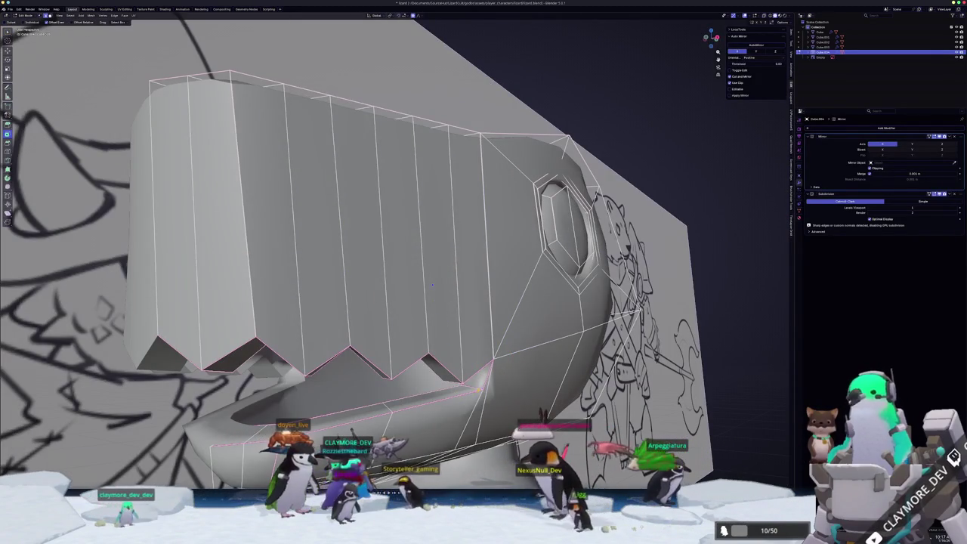
Slide the lower jaw edge loop back and preview the head shape
middle_drag(432, 284, 450, 288)
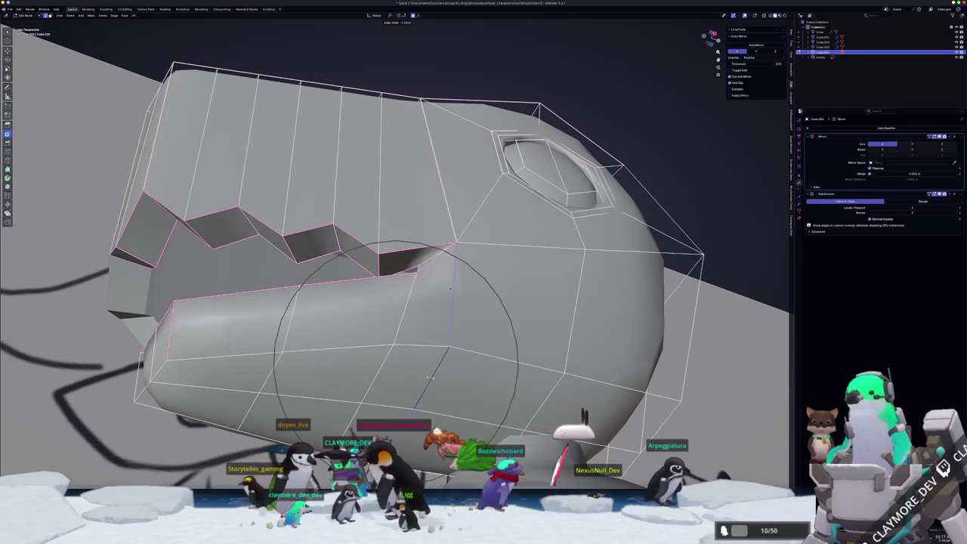
click(432, 375)
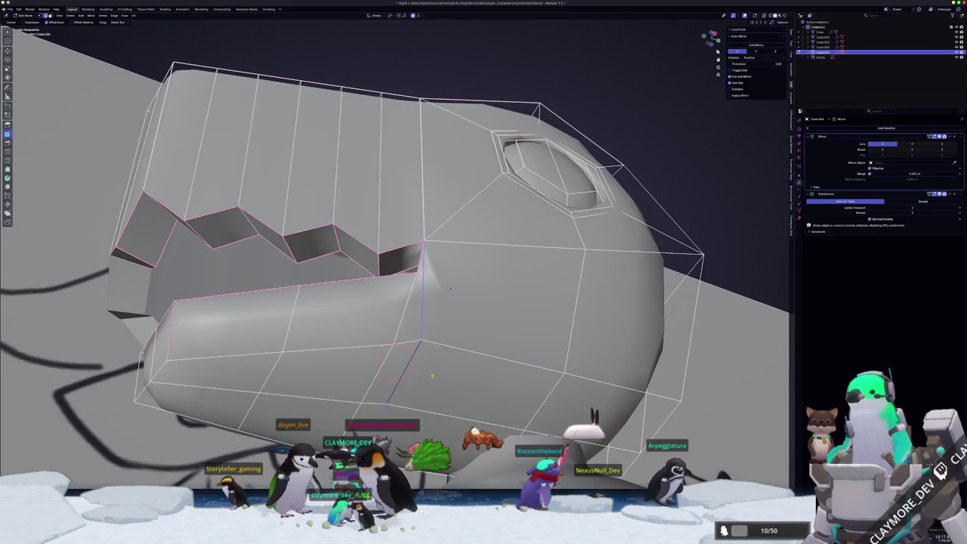
click(450, 288)
middle_drag(450, 287, 433, 287)
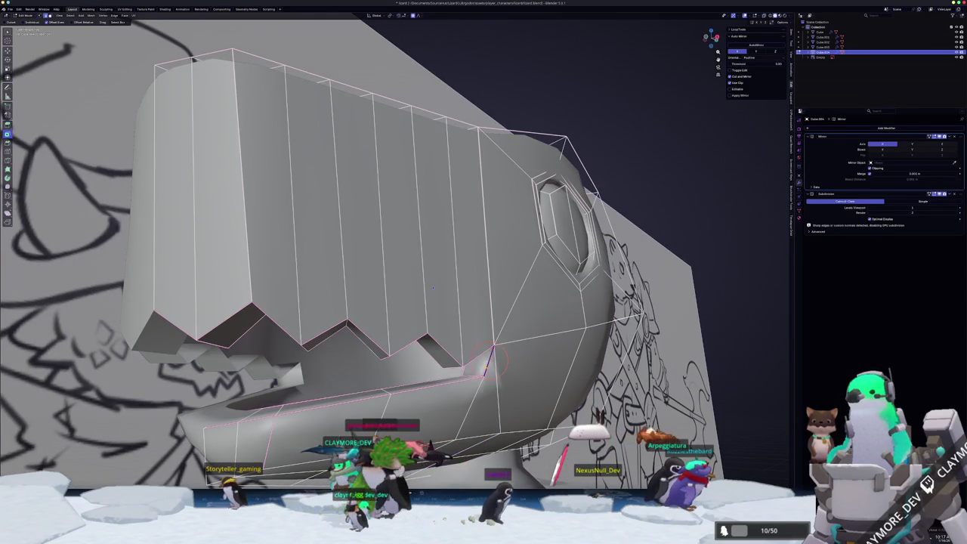
key(Tab)
key(Tab)
middle_drag(445, 279, 436, 280)
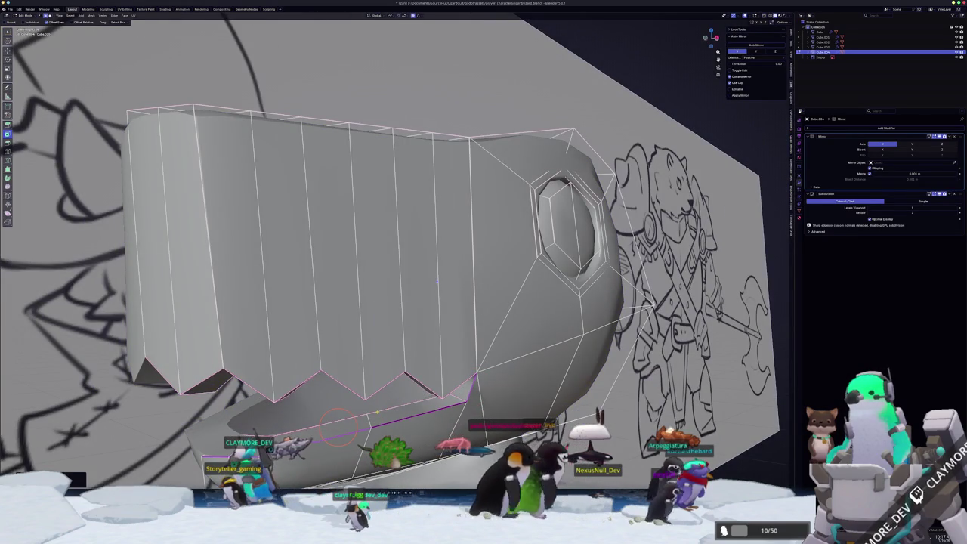
key(Tab)
middle_drag(437, 280, 435, 269)
scroll(434, 269, down, 2)
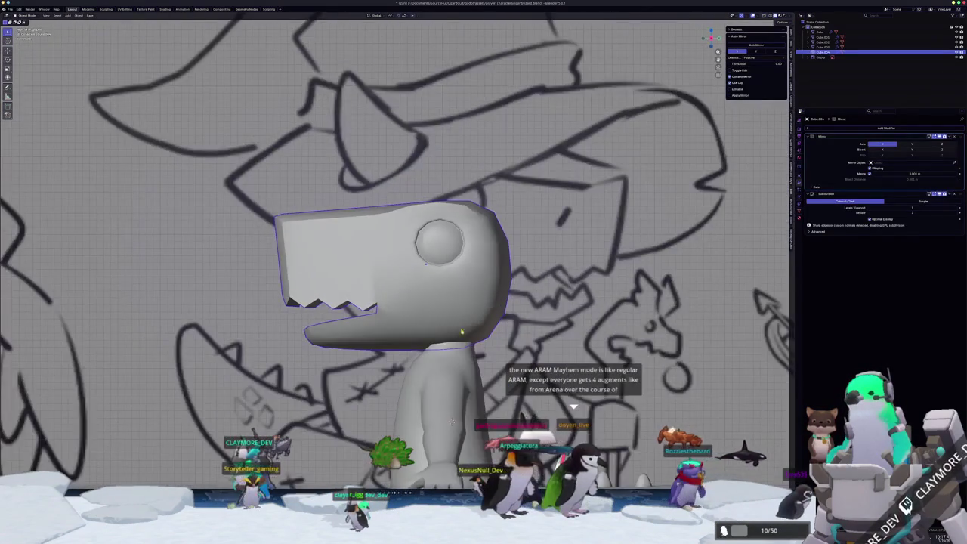
key(Tab)
scroll(438, 268, up, 3)
mouse_move(285, 373)
shift+middle_down()
mouse_move(370, 330)
mouse_move(449, 323)
shift+middle_up()
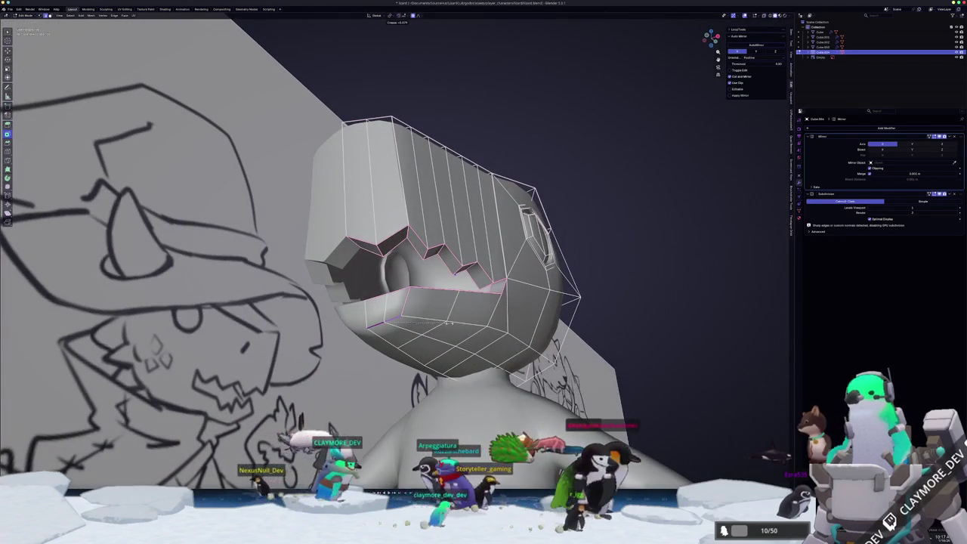
Mark the jaw's top edge sharp and give it a full crease of 1
right_click(428, 321)
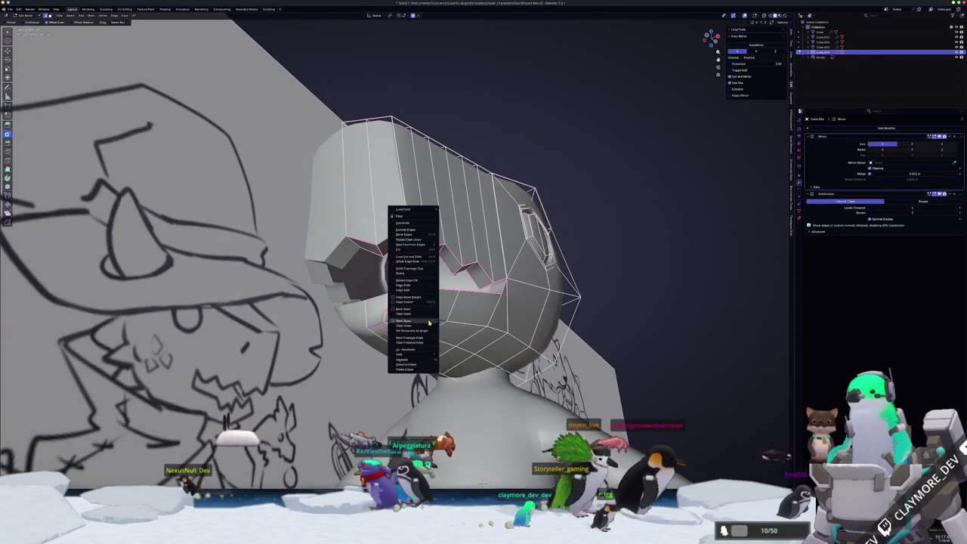
click(408, 302)
middle_drag(353, 363, 391, 318)
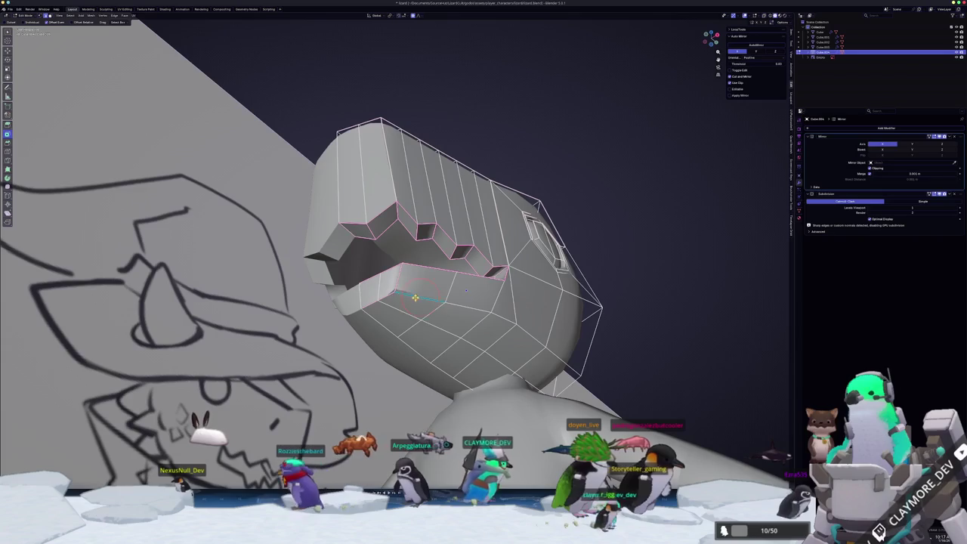
key(shift+e)
key(1)
key(Return)
mouse_move(452, 298)
middle_down()
mouse_move(460, 311)
mouse_move(378, 308)
mouse_move(521, 226)
middle_up()
With X-ray on over the sketch, rotate the lower jaw tip faces
key(Tab)
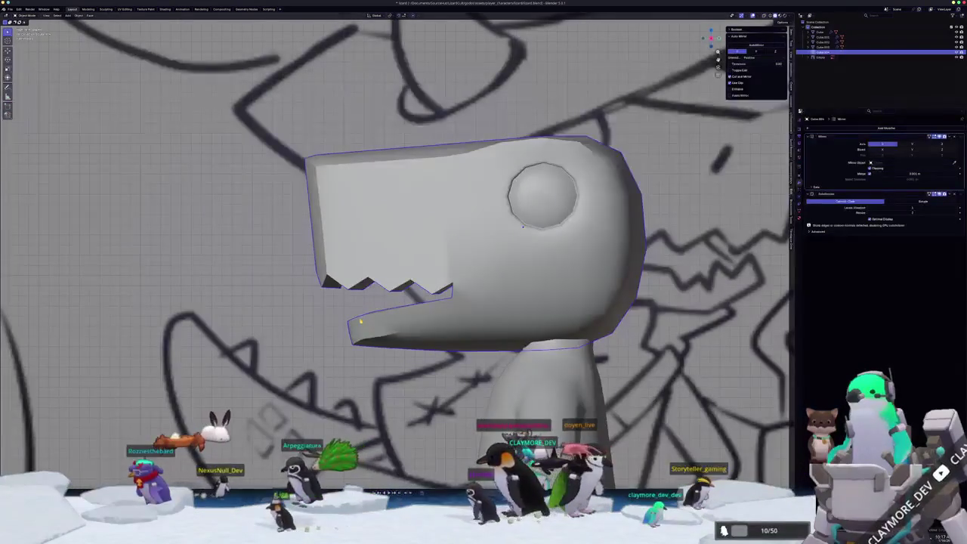
key(alt+z)
key(Tab)
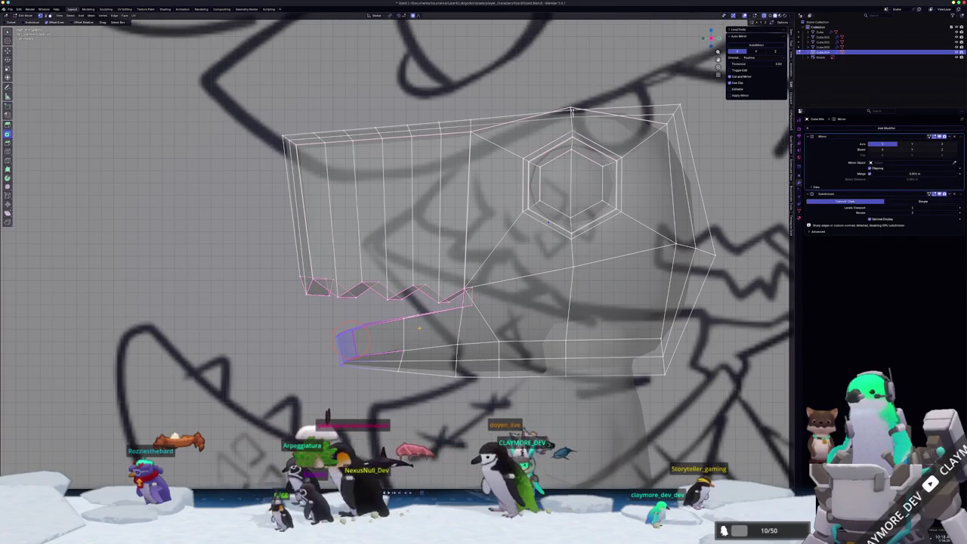
key(r)
scroll(410, 349, up, 5)
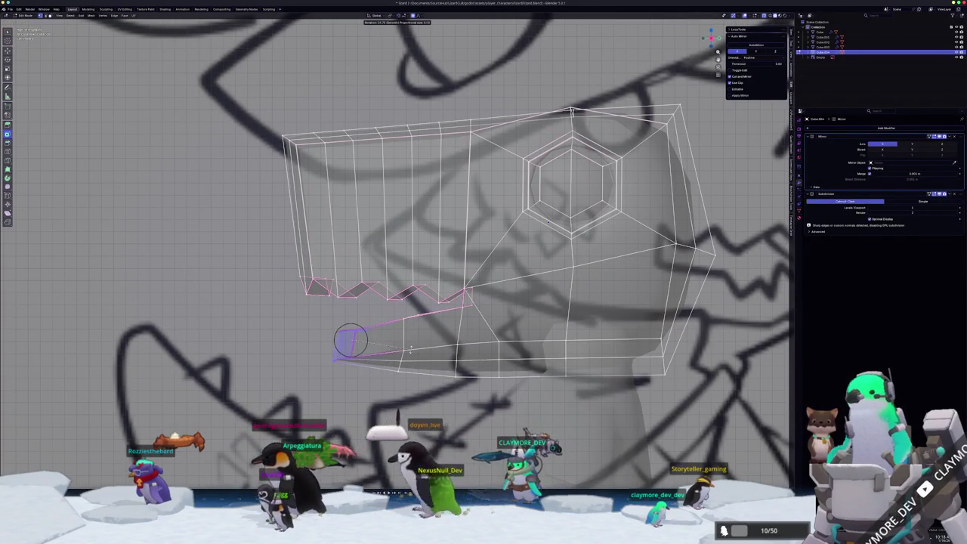
key(Return)
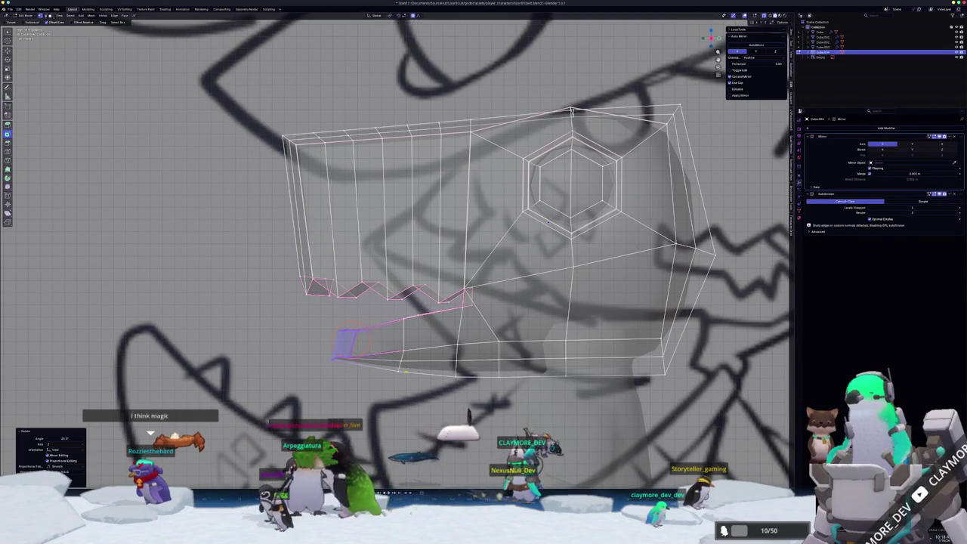
Reposition the jaw tip and lower it along Z
key(g)
key(z)
key(Return)
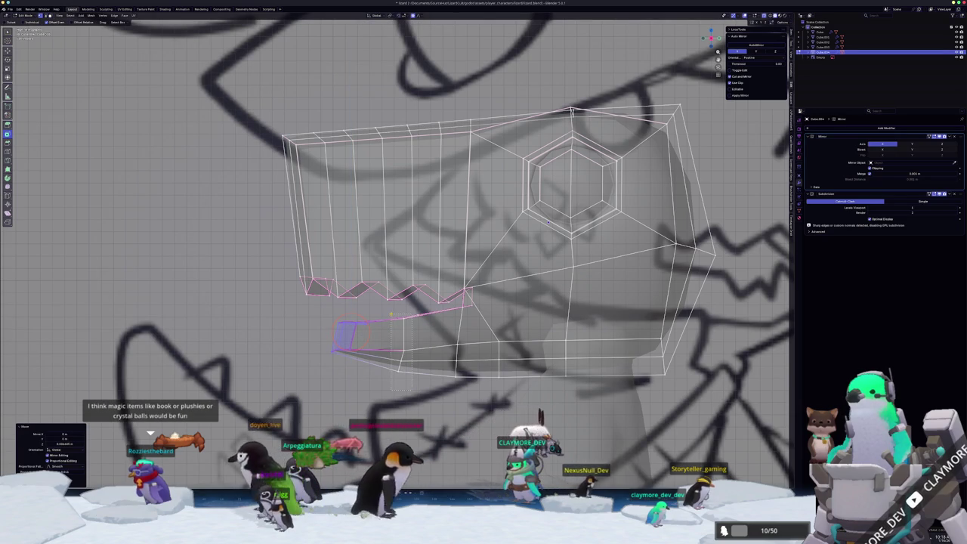
key(g)
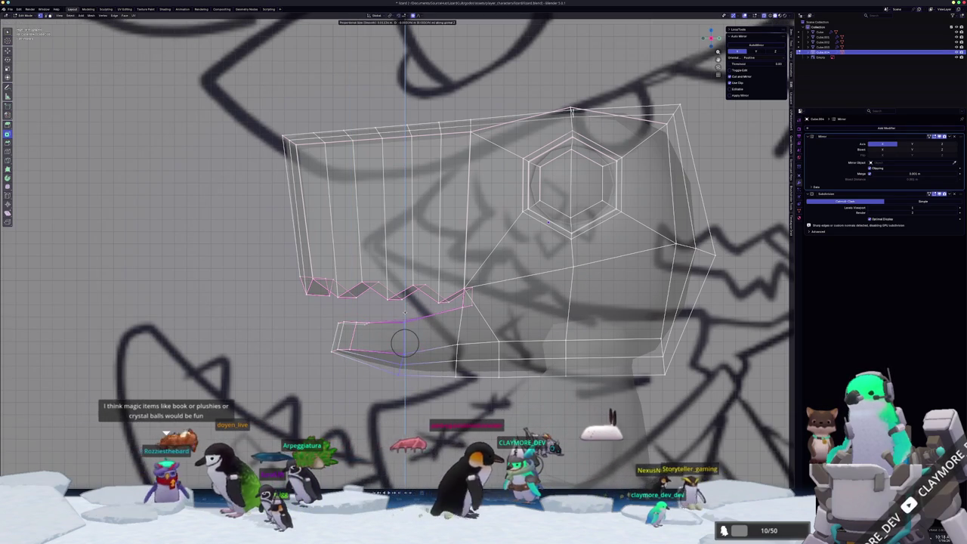
key(Return)
scroll(357, 350, down, 2)
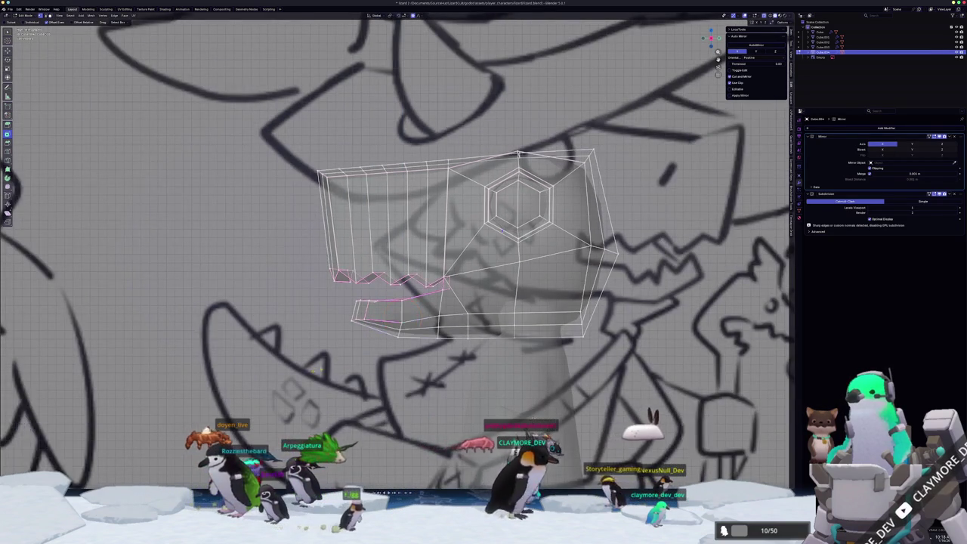
scroll(357, 393, up, 3)
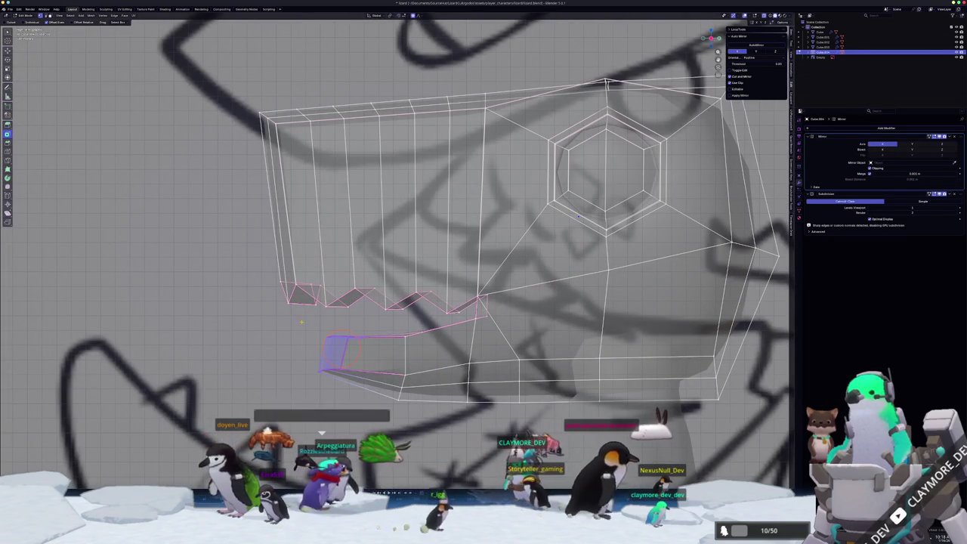
key(g)
key(z)
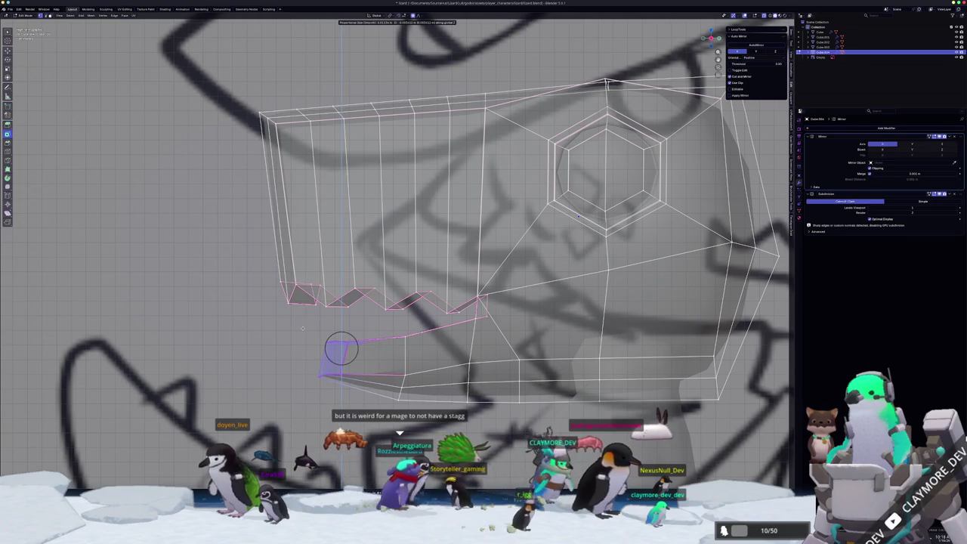
key(Return)
Narrow the lower jaw edge loop by scaling it along X
alt+click(421, 336)
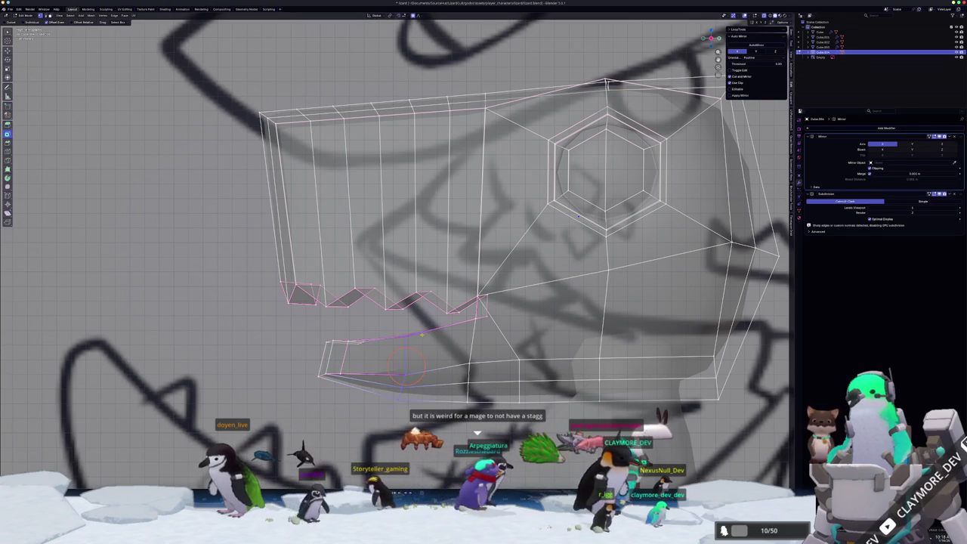
key(s)
key(x)
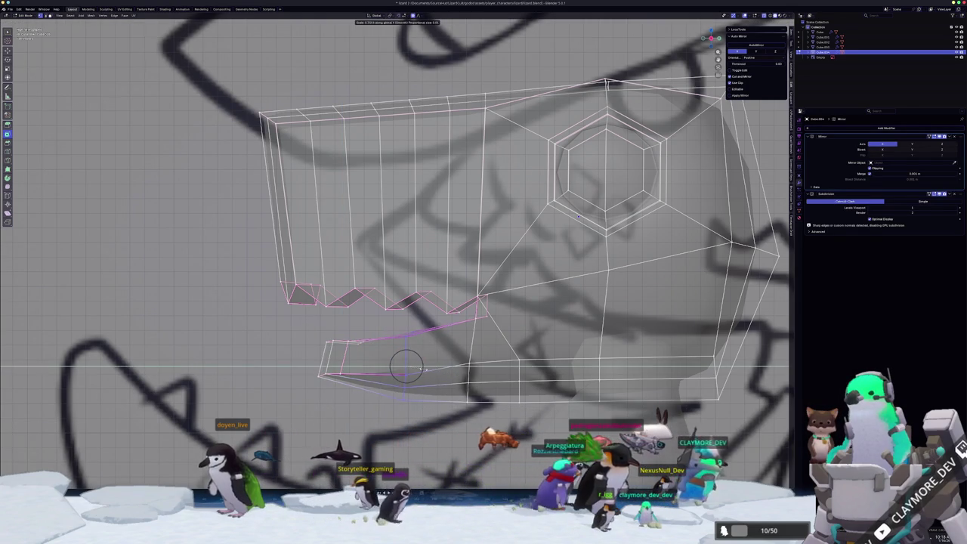
key(Return)
key(Tab)
scroll(423, 368, down, 5)
scroll(352, 368, down, 3)
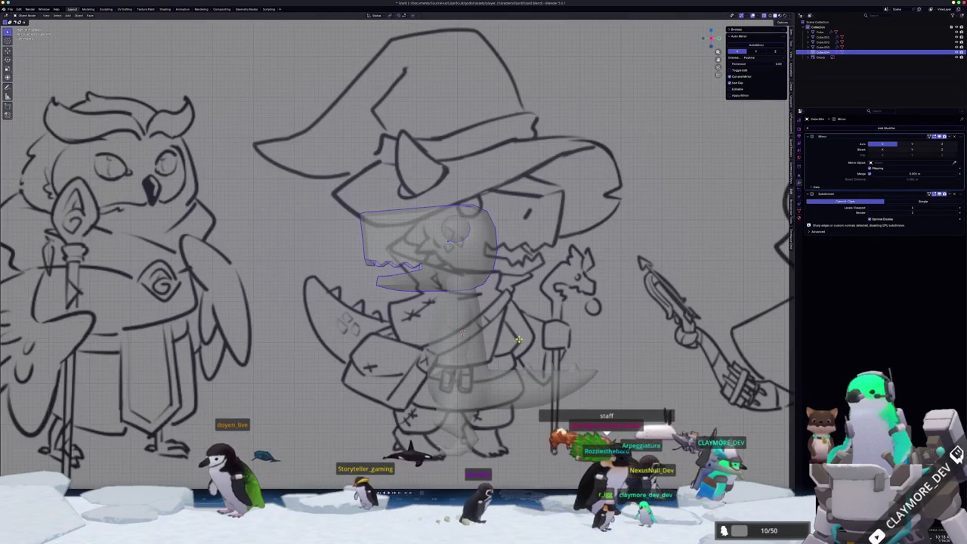
Frame the head and orbit to a three-quarter front view of the jaw
scroll(329, 364, down, 4)
scroll(303, 362, down, 3)
scroll(373, 347, down, 1)
scroll(379, 344, down, 1)
key(KP_Decimal)
middle_drag(378, 344, 423, 324)
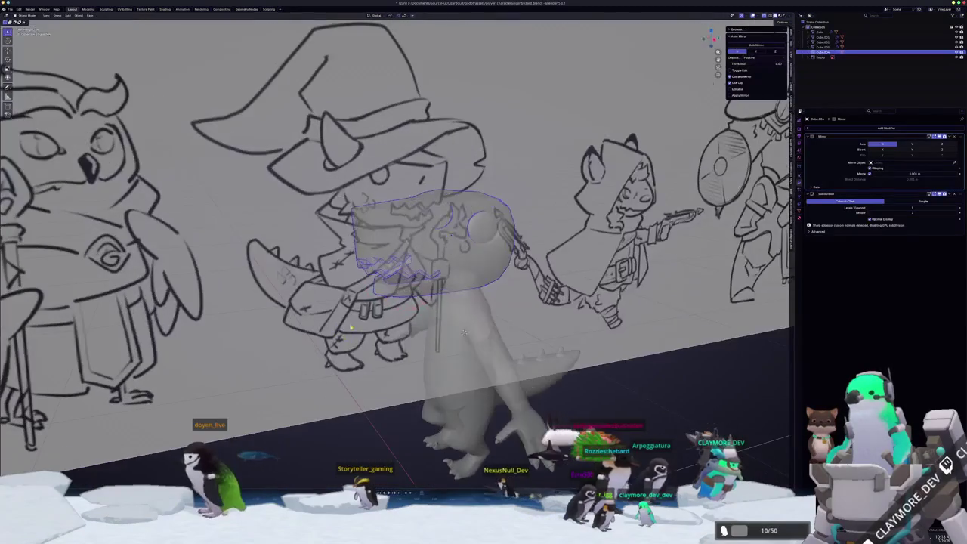
middle_drag(423, 249, 362, 249)
key(Tab)
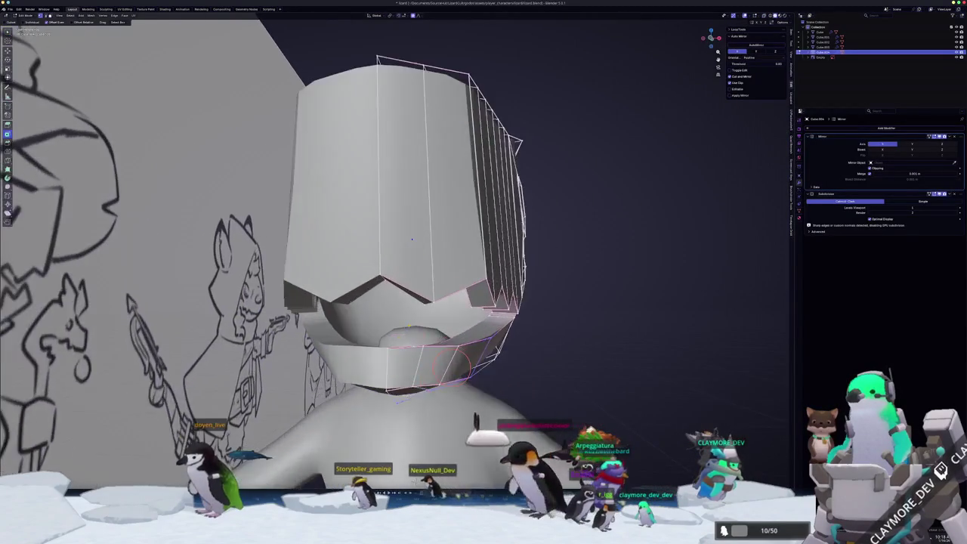
scroll(393, 226, up, 3)
mouse_move(453, 362)
middle_down()
mouse_move(457, 295)
mouse_move(445, 353)
mouse_move(495, 359)
mouse_move(448, 365)
mouse_move(415, 394)
middle_up()
Move and scale the lower jaw vertices
click(493, 360)
click(474, 375)
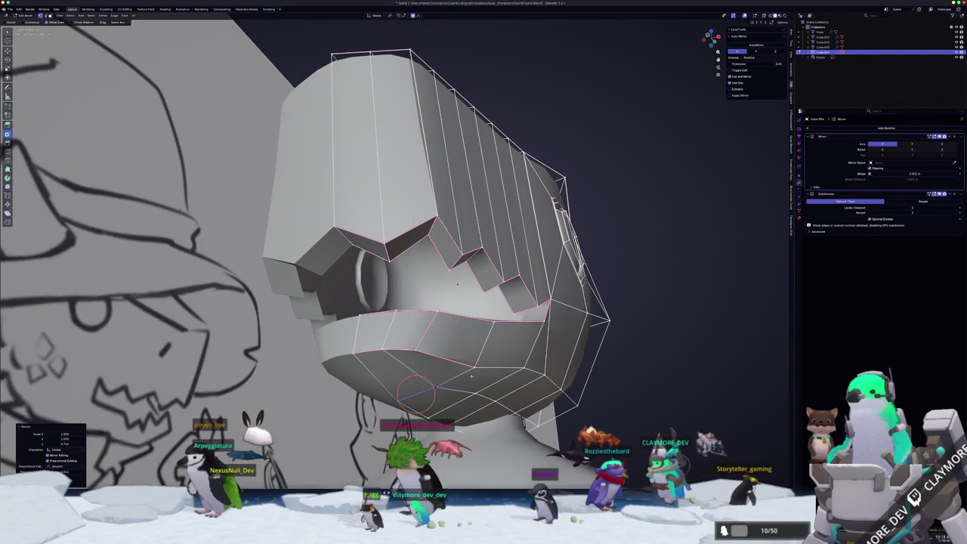
mouse_move(474, 374)
middle_down()
mouse_move(442, 375)
mouse_move(464, 367)
mouse_move(445, 348)
middle_up()
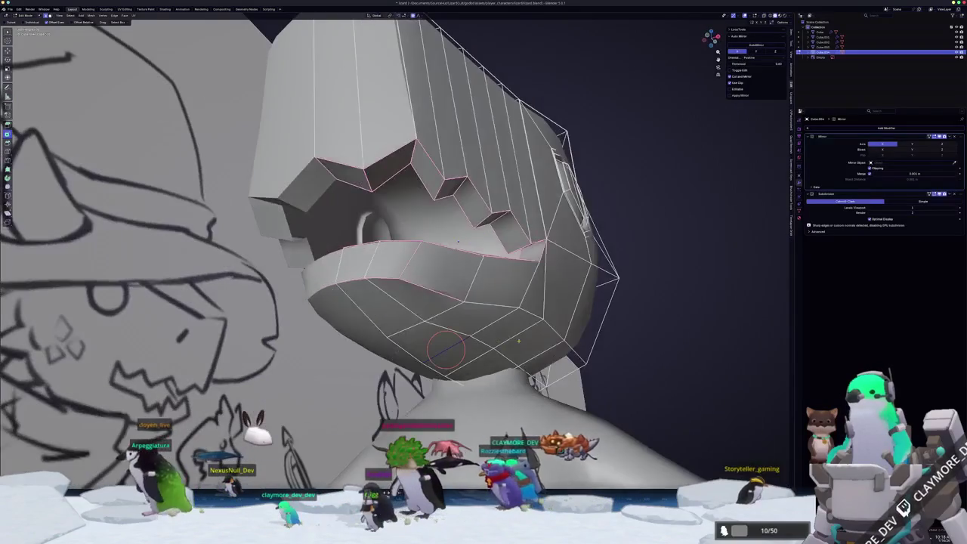
click(518, 342)
key(g)
click(484, 363)
Move the jaw vertices vertically along Z
mouse_move(485, 362)
middle_down()
mouse_move(466, 365)
mouse_move(468, 355)
mouse_move(432, 342)
mouse_move(477, 268)
mouse_move(478, 277)
mouse_move(466, 281)
mouse_move(469, 270)
mouse_move(495, 260)
mouse_move(468, 276)
middle_up()
key(g)
key(z)
click(543, 366)
scroll(492, 360, down, 3)
scroll(432, 342, up, 3)
Shift the jaw vertices sideways along X in three moves
key(g)
key(x)
click(475, 278)
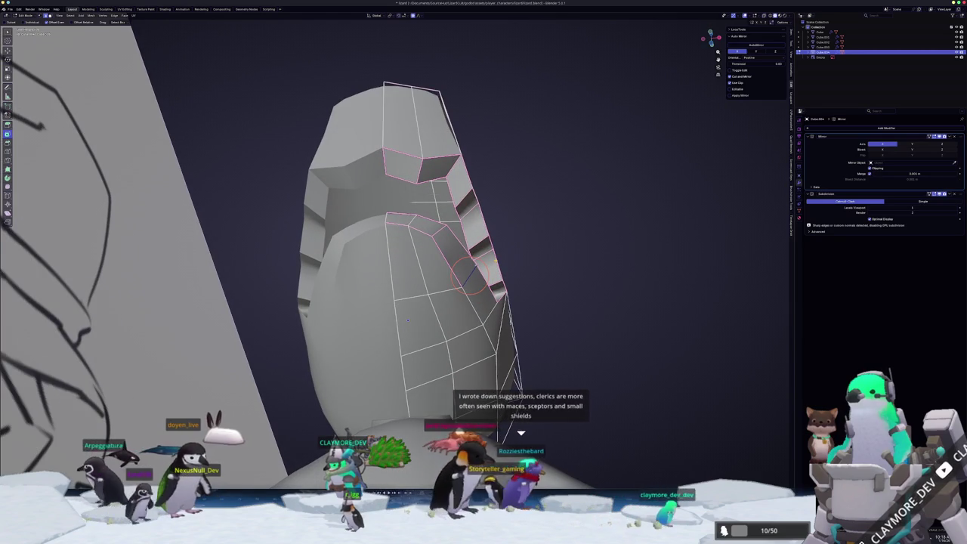
key(g)
key(x)
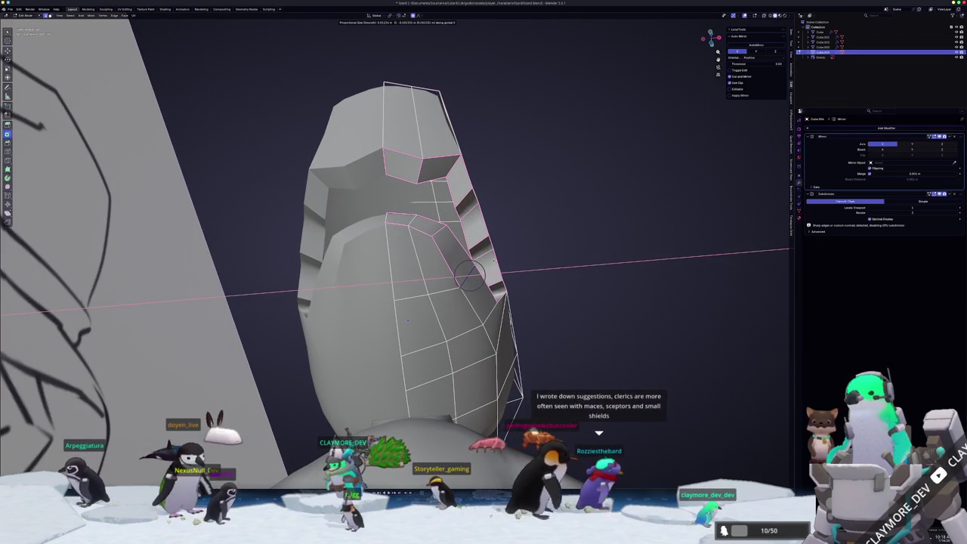
click(427, 295)
key(g)
key(x)
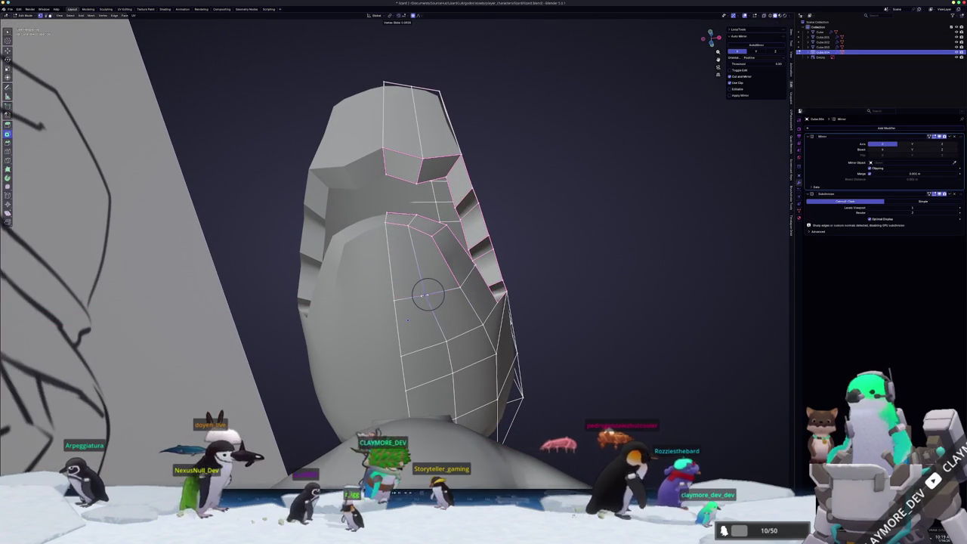
click(428, 294)
Slide jaw vertices along their edge into a rounder front profile, then view in Object Mode
key(g)
key(g)
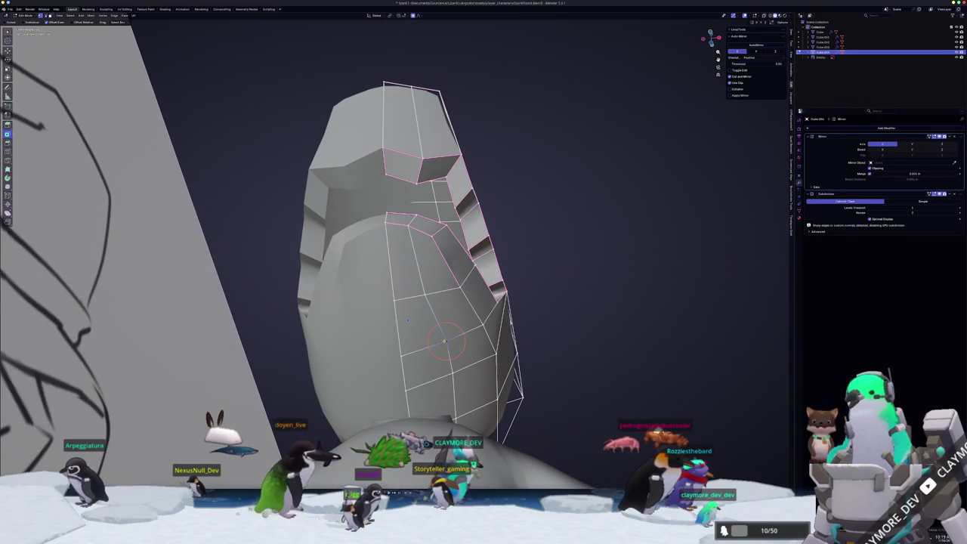
click(439, 345)
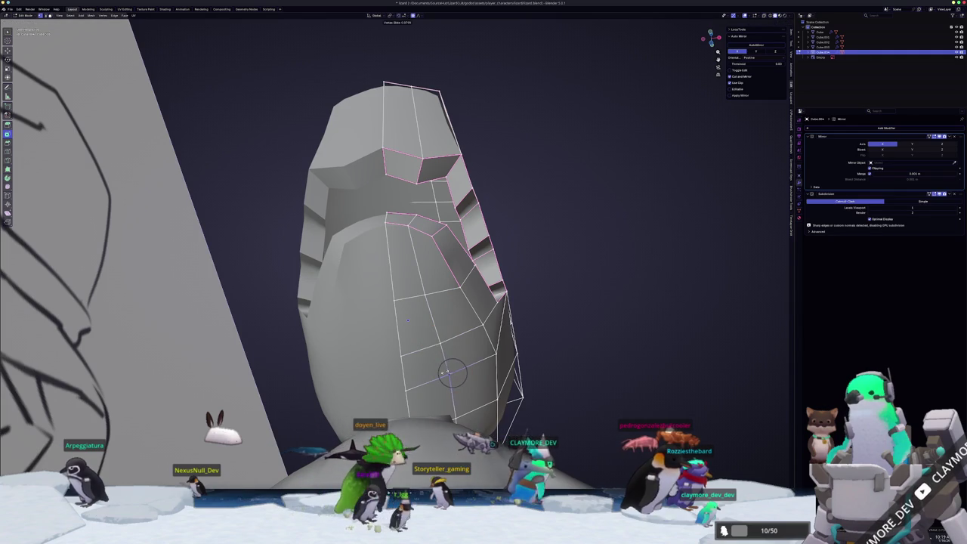
key(g)
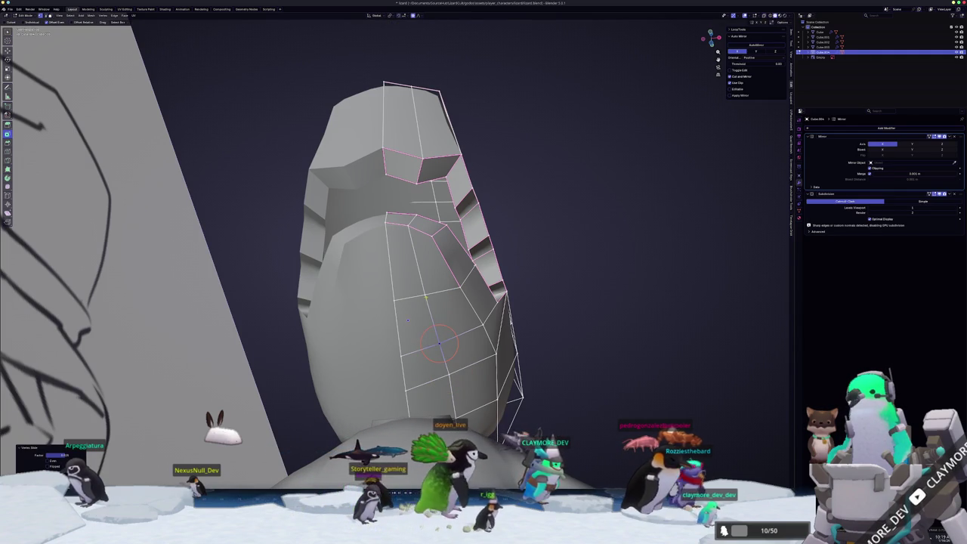
middle_drag(425, 294, 427, 294)
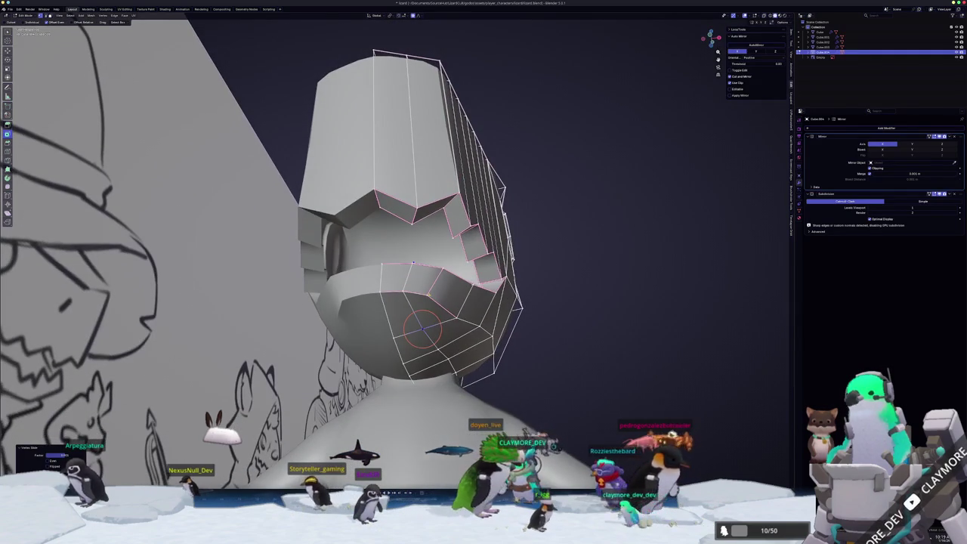
click(427, 294)
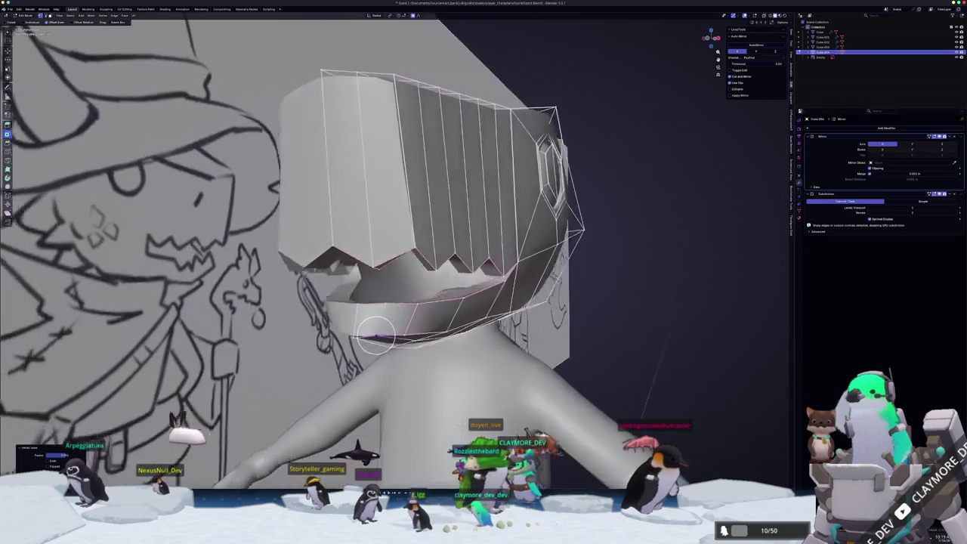
middle_drag(405, 293, 537, 197)
key(Tab)
scroll(521, 201, up, 3)
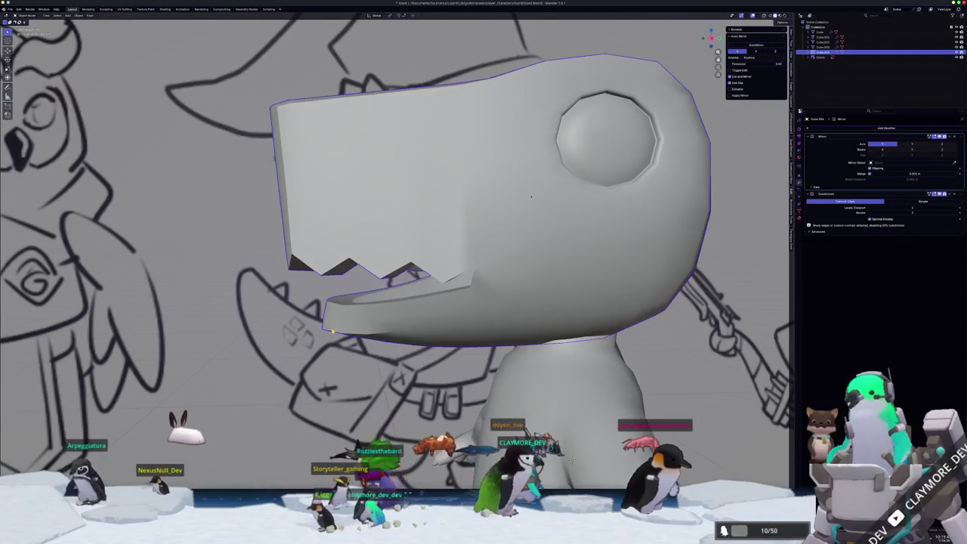
In side view with X-ray on, raise the lower jaw tip along Z in two moves
key(Tab)
key(KP_3)
key(alt+z)
key(g)
key(z)
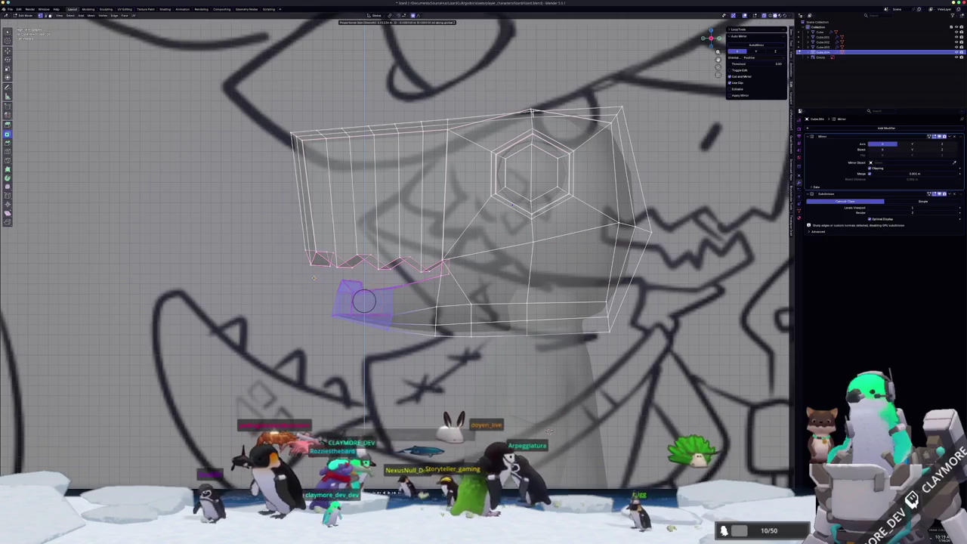
click(363, 300)
key(g)
key(z)
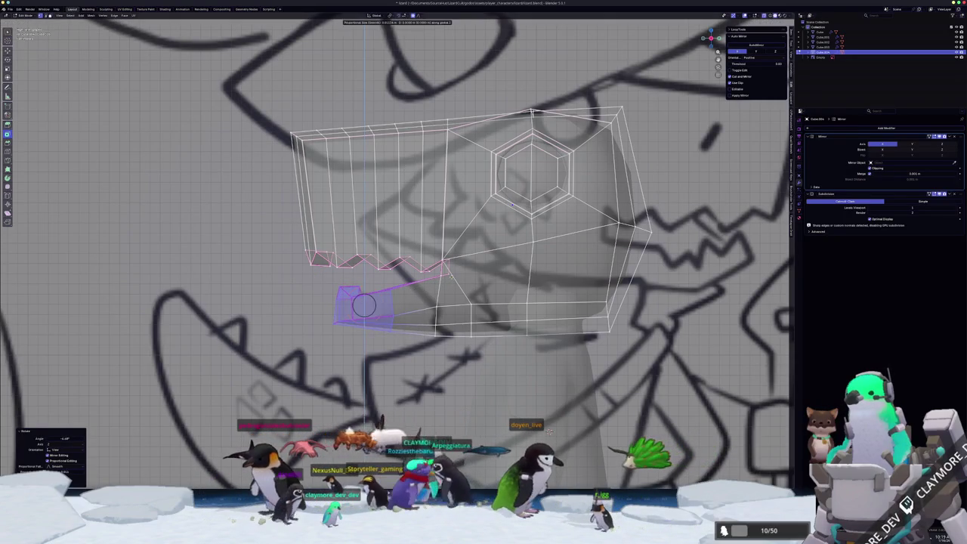
click(363, 304)
Check the head in Object Mode with X-ray off, then return to Edit Mode
key(Tab)
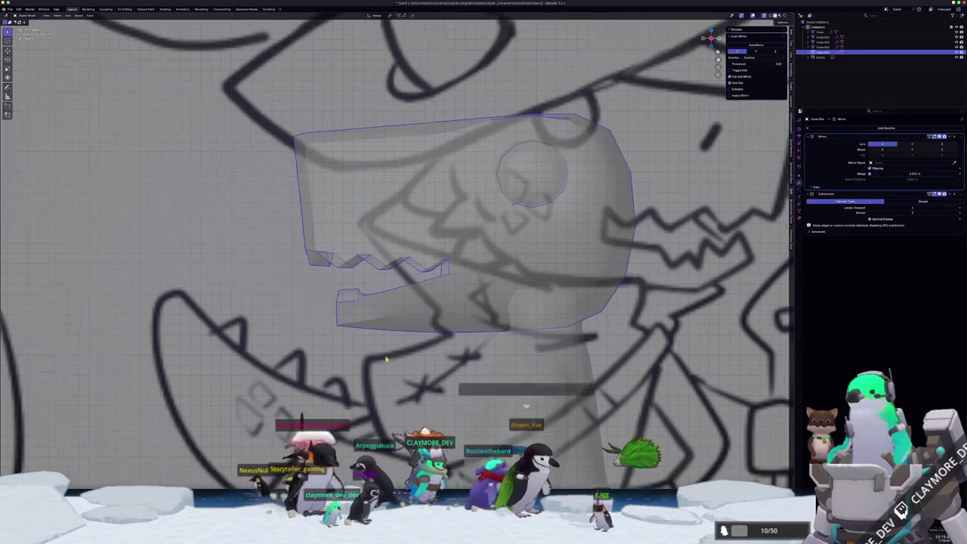
scroll(382, 351, down, 4)
key(alt+z)
middle_drag(382, 352, 386, 325)
scroll(387, 324, up, 3)
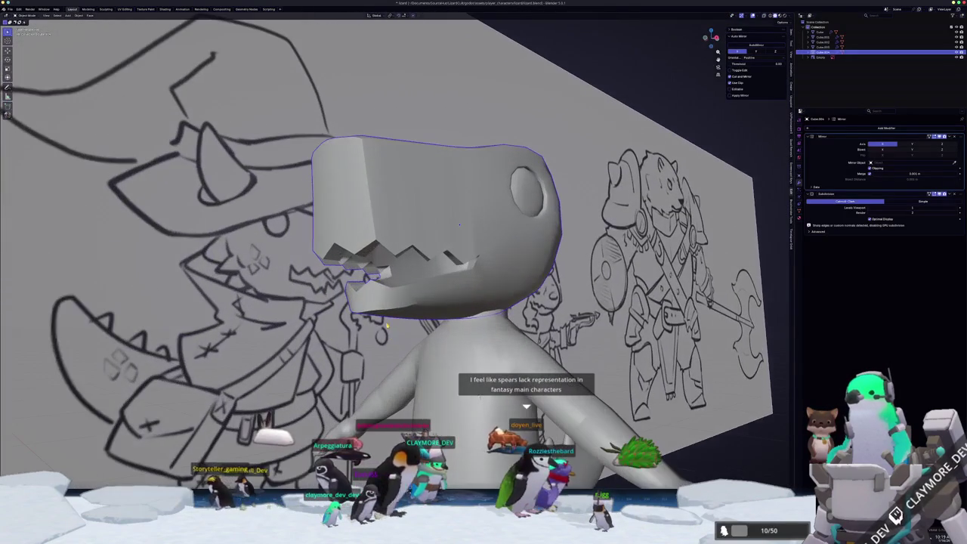
key(Tab)
mouse_move(459, 225)
middle_down()
mouse_move(476, 219)
mouse_move(447, 219)
mouse_move(454, 215)
middle_up()
scroll(481, 215, up, 2)
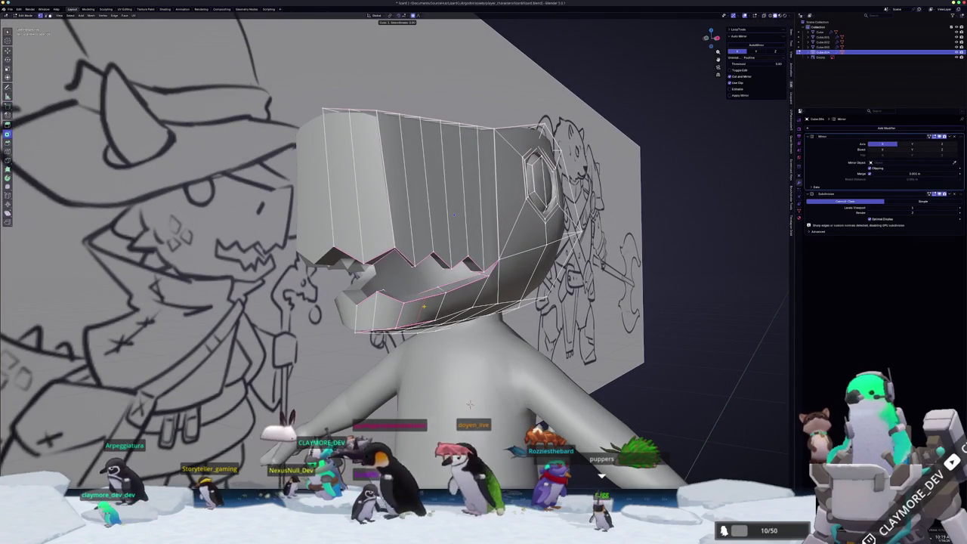
Adjust the mouth vertices, including a sideways move along X
middle_drag(454, 215, 506, 197)
key(g)
click(404, 293)
key(g)
key(x)
click(431, 223)
key(g)
click(480, 203)
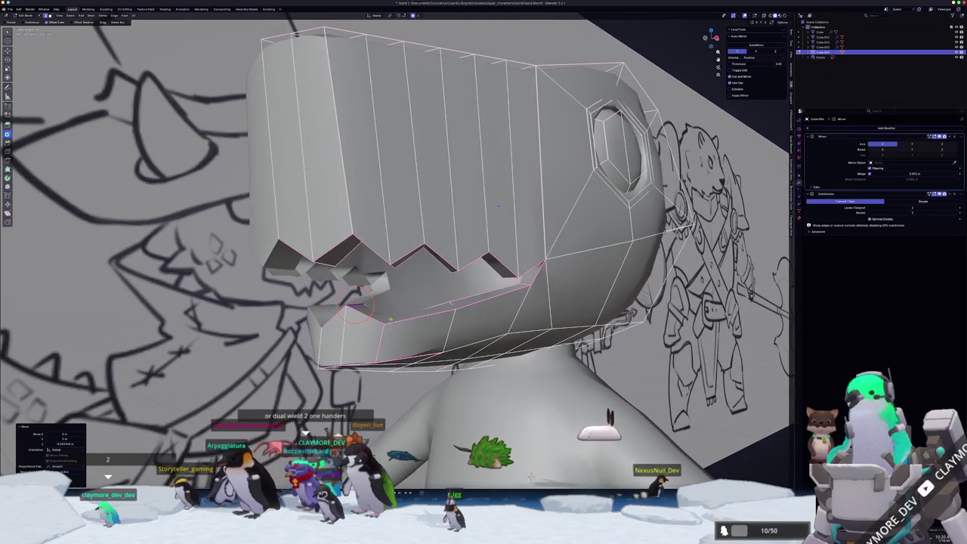
Add an edge loop across the mouth and compare it against the sketch
key(ctrl+r)
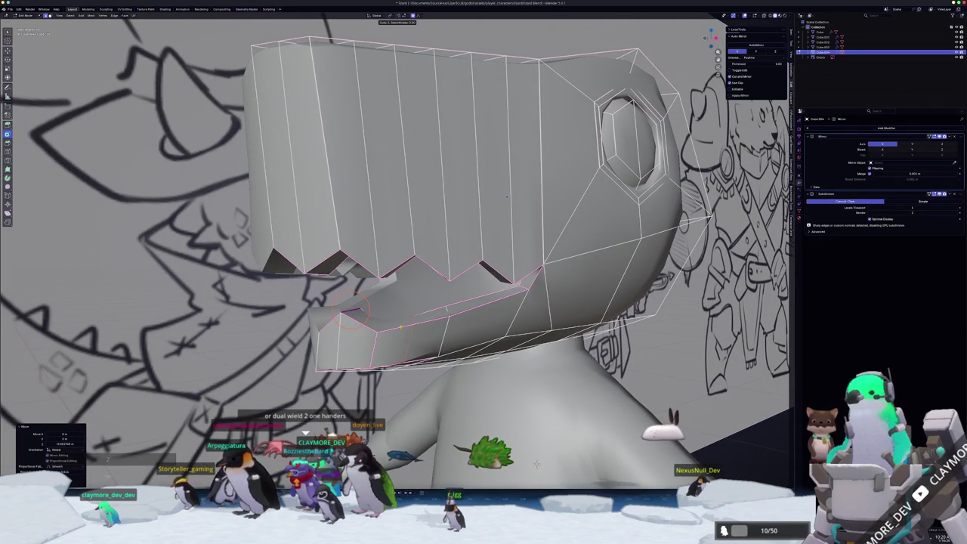
click(506, 196)
mouse_move(506, 197)
middle_down()
mouse_move(425, 309)
mouse_move(366, 293)
mouse_move(535, 466)
middle_up()
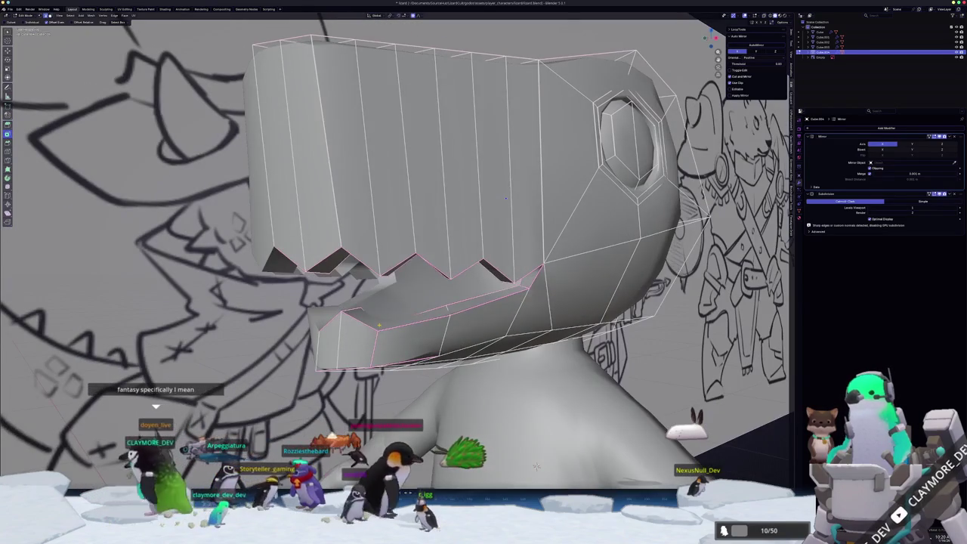
key(alt+z)
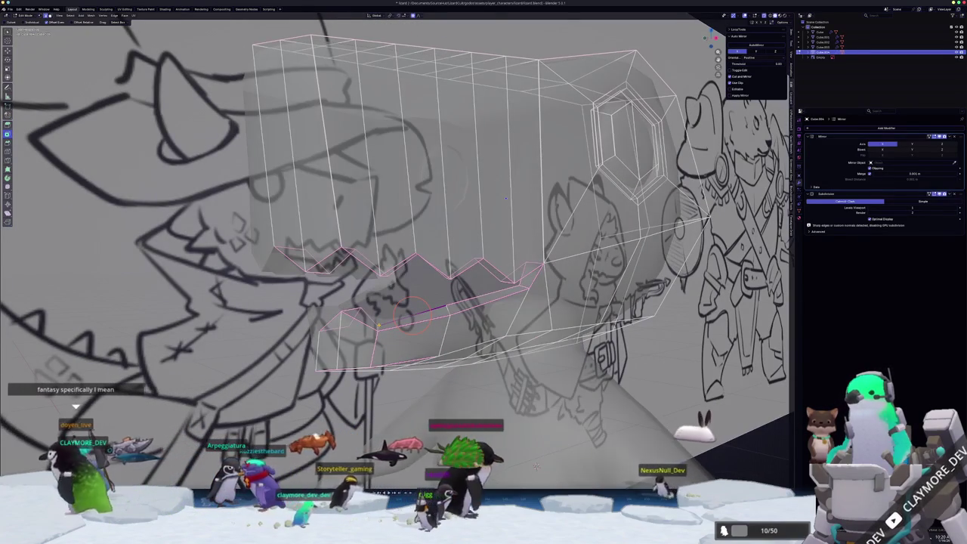
key(alt+z)
middle_drag(405, 317, 388, 308)
Nudge the jaw vertices and place a second edge loop on the jaw
key(g)
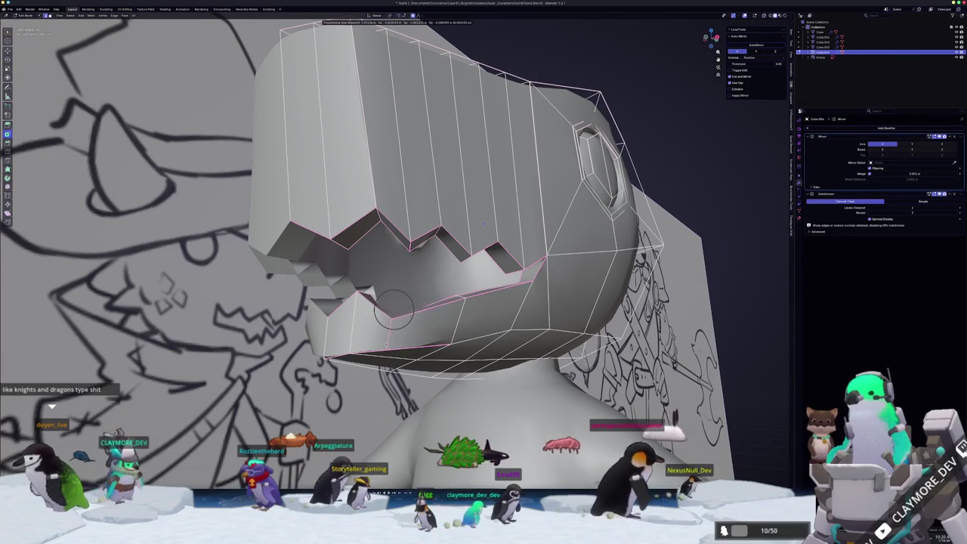
click(394, 310)
middle_drag(394, 309, 504, 203)
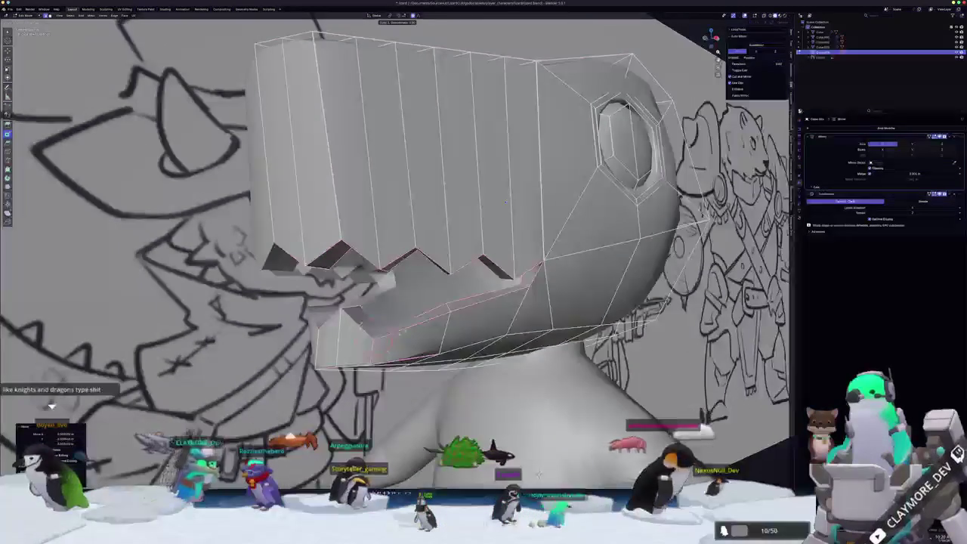
key(ctrl+r)
click(407, 324)
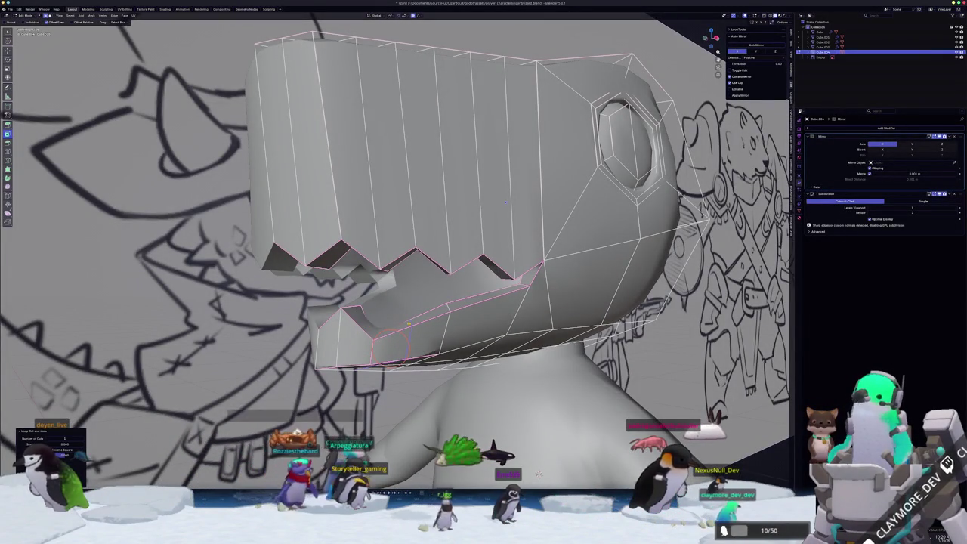
Move the jaw vertices vertically, then edge-slide them along the jaw surface
middle_drag(505, 202, 490, 209)
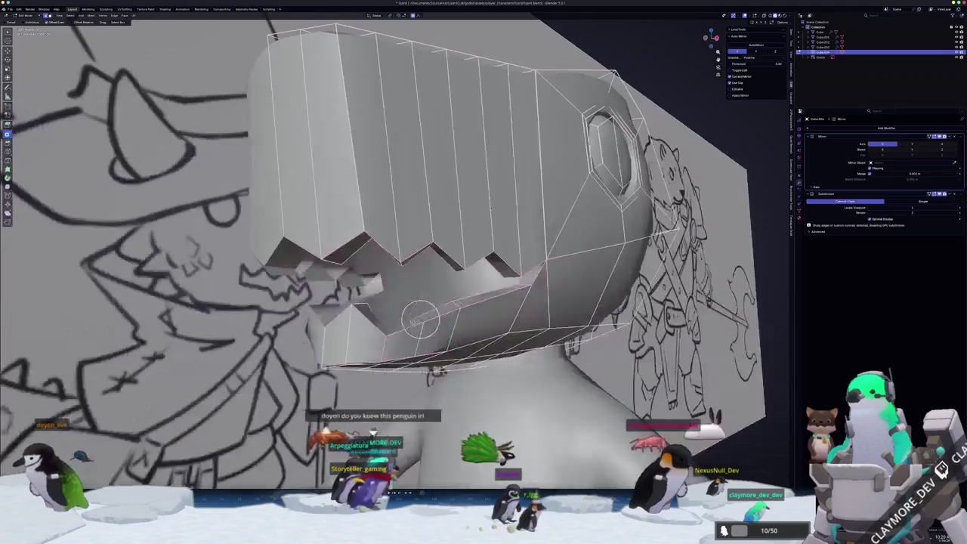
key(g)
key(z)
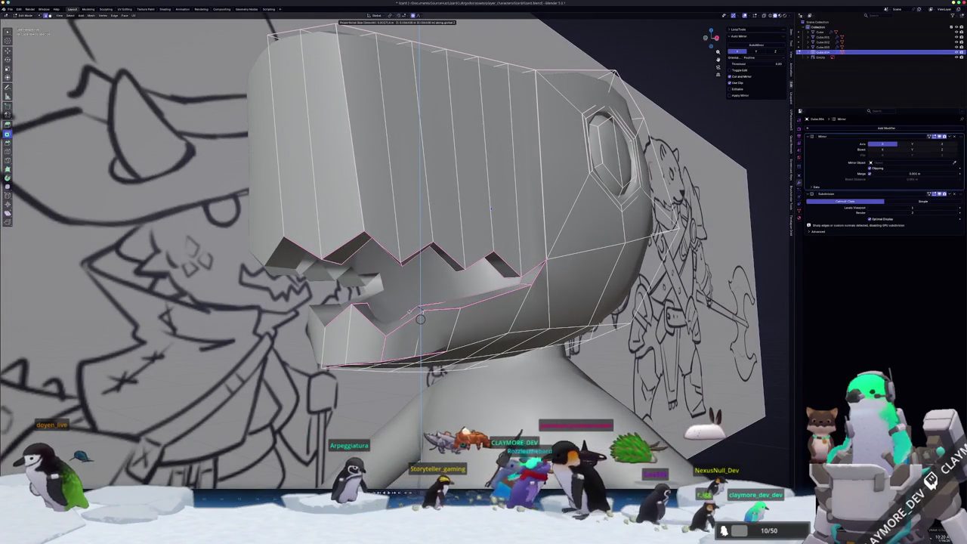
click(490, 209)
middle_drag(491, 209, 510, 191)
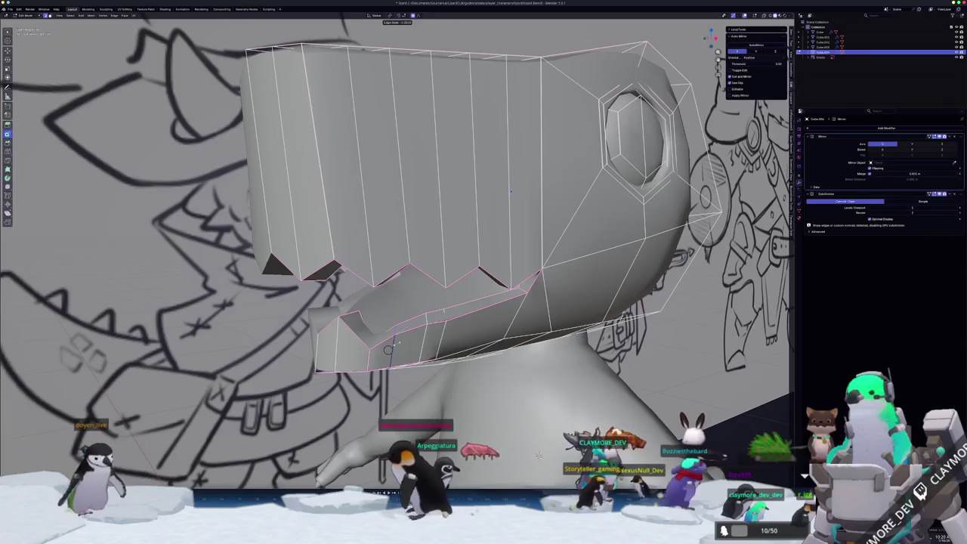
key(g)
key(g)
click(521, 188)
Reposition the mouth vertices and move the jaw vertices vertically again to refine the jaw shape
scroll(521, 188, up, 2)
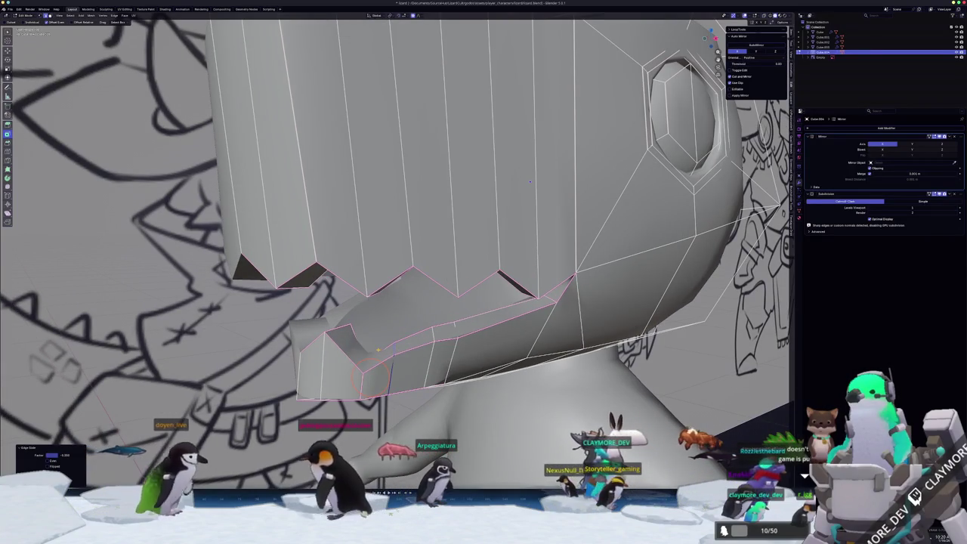
middle_drag(530, 181, 530, 209)
key(g)
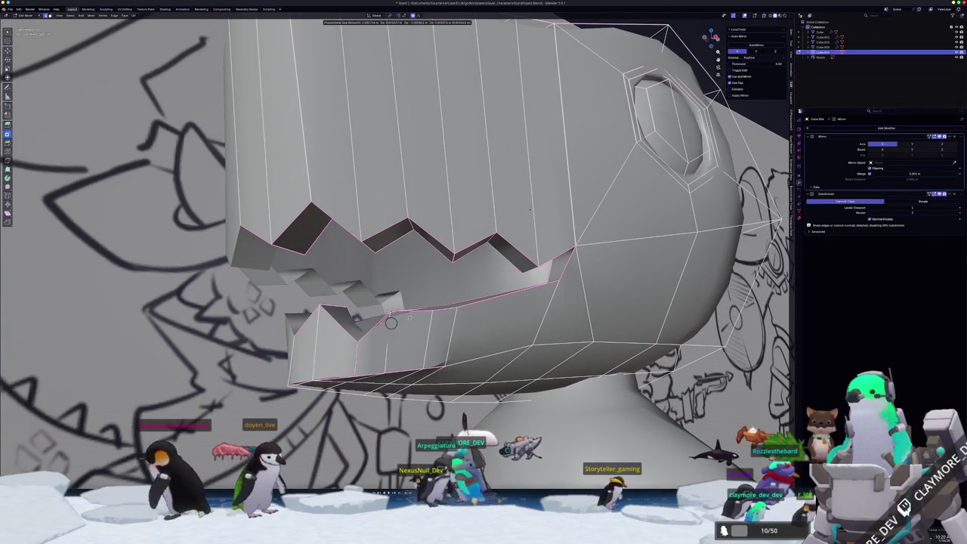
click(530, 210)
middle_drag(530, 209, 554, 199)
key(g)
key(z)
click(554, 199)
key(g)
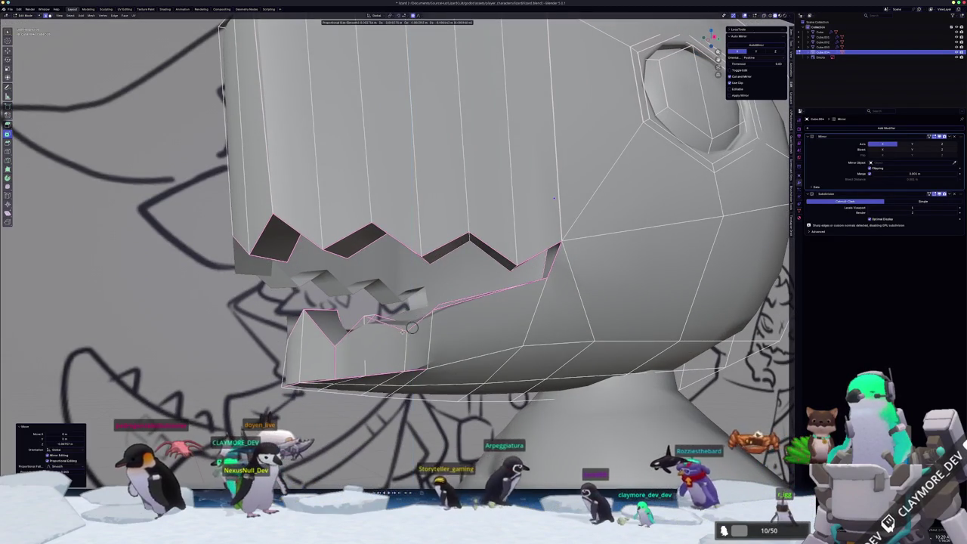
mouse_move(553, 198)
middle_down()
mouse_move(557, 181)
mouse_move(391, 187)
mouse_move(458, 153)
mouse_move(499, 147)
mouse_move(500, 321)
middle_up()
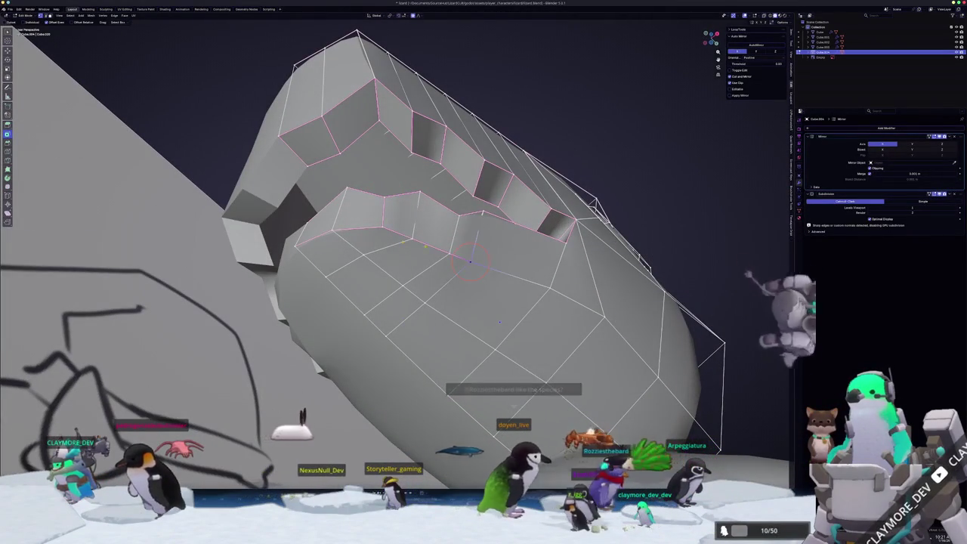
Select the lower mouth rim edge path and smooth it with LoopTools Relax
ctrl+click(388, 250)
key(shift+r)
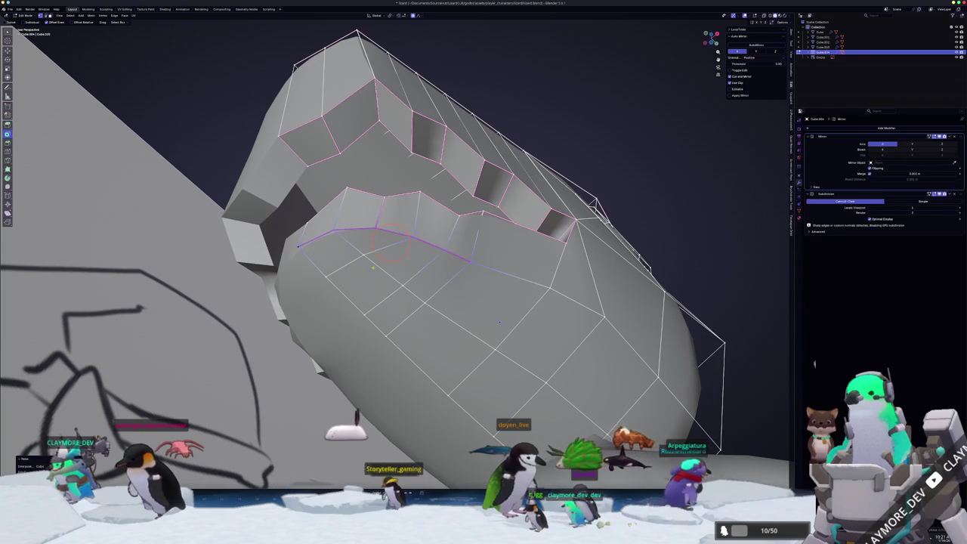
middle_drag(499, 322, 525, 184)
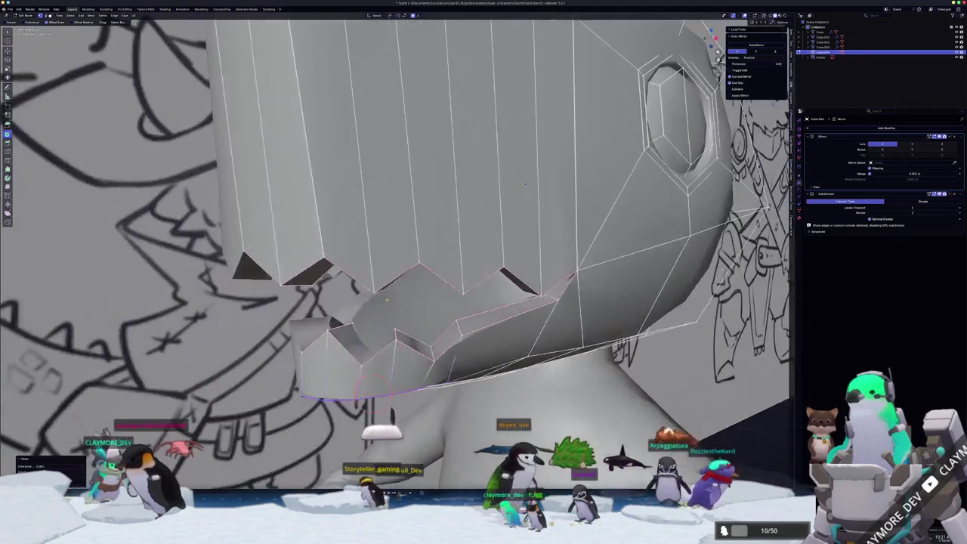
shift+right_click(434, 362)
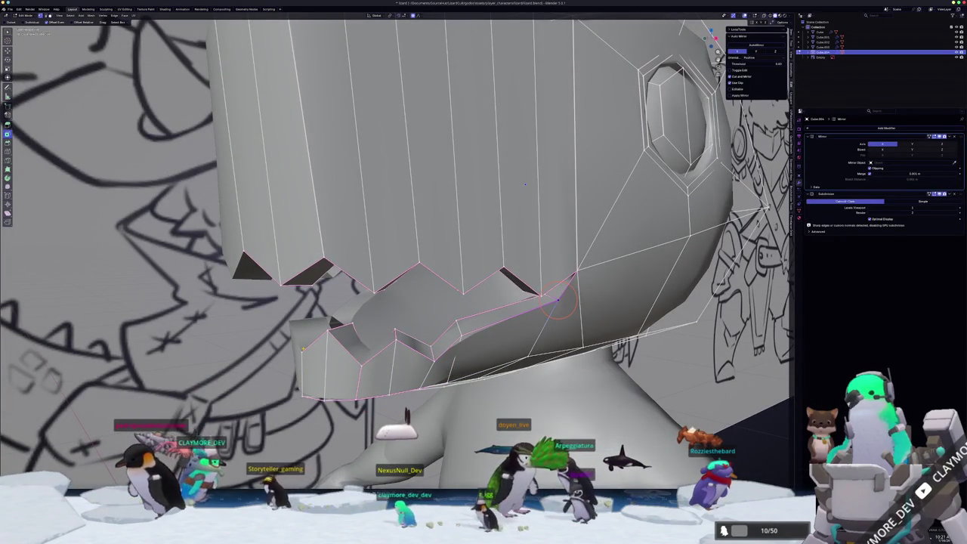
shift+right_click(404, 340)
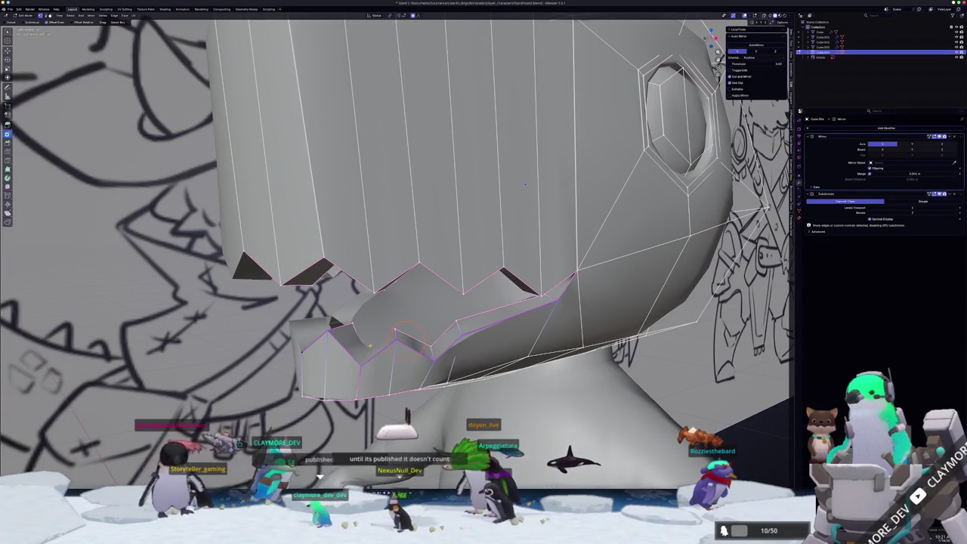
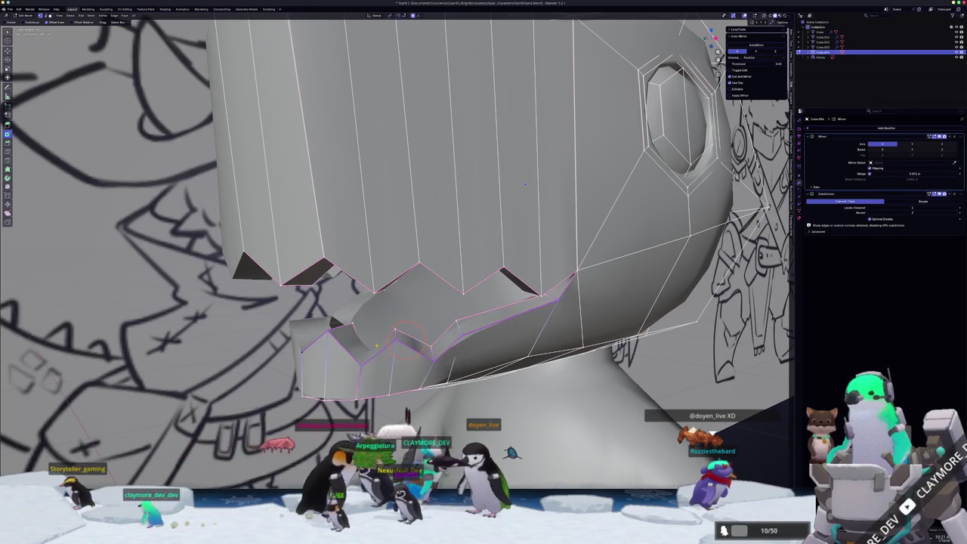
Undo the most recent lower jaw edits and view the mesh from below
key(s)
key(z)
key(0)
key(Return)
mouse_move(415, 201)
middle_down()
mouse_move(408, 157)
mouse_move(369, 160)
middle_up()
Shift the mouth vertices sideways along X twice
key(g)
key(x)
click(504, 346)
mouse_move(500, 343)
middle_down()
mouse_move(492, 334)
mouse_move(502, 362)
mouse_move(504, 350)
mouse_move(492, 355)
mouse_move(414, 324)
mouse_move(435, 368)
mouse_move(505, 339)
middle_up()
key(g)
key(x)
click(504, 349)
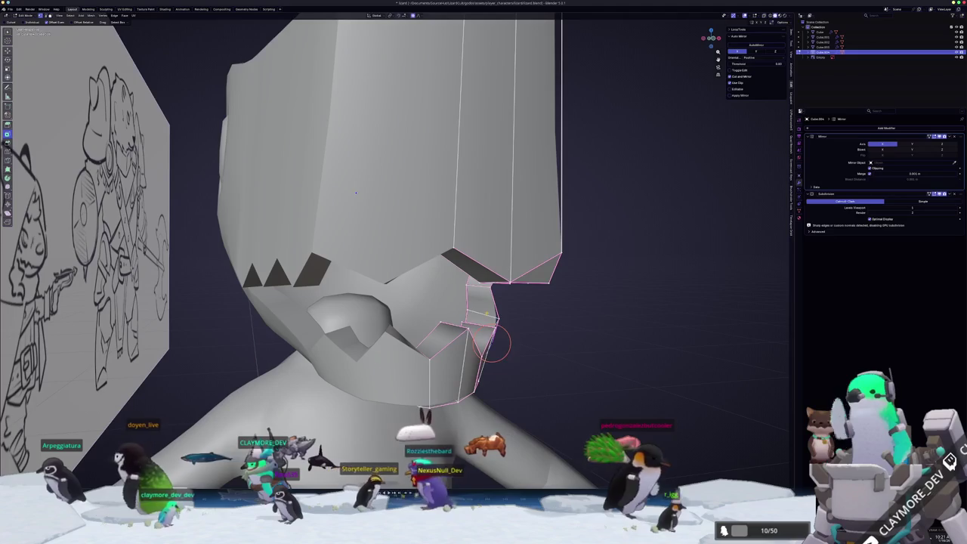
Move the mouth-side vertices along X with proportional falloff
key(g)
key(x)
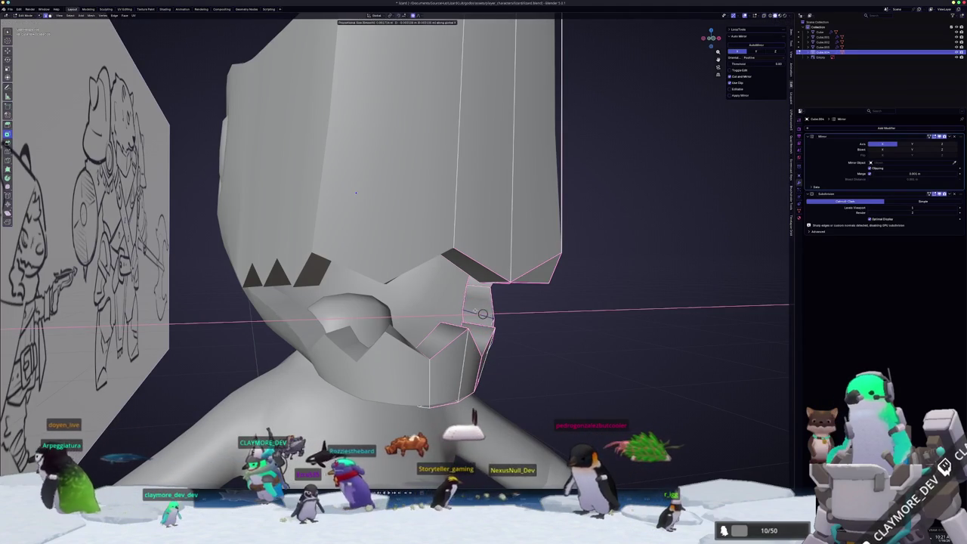
click(481, 313)
mouse_move(482, 313)
middle_down()
mouse_move(502, 302)
mouse_move(472, 309)
middle_up()
click(502, 302)
middle_drag(491, 215, 524, 205)
mouse_move(457, 312)
middle_down()
mouse_move(537, 316)
mouse_move(495, 306)
mouse_move(538, 294)
mouse_move(492, 257)
middle_up()
Move the vertices vertically along Z, then start another X move with falloff
key(g)
key(z)
click(472, 318)
key(g)
key(x)
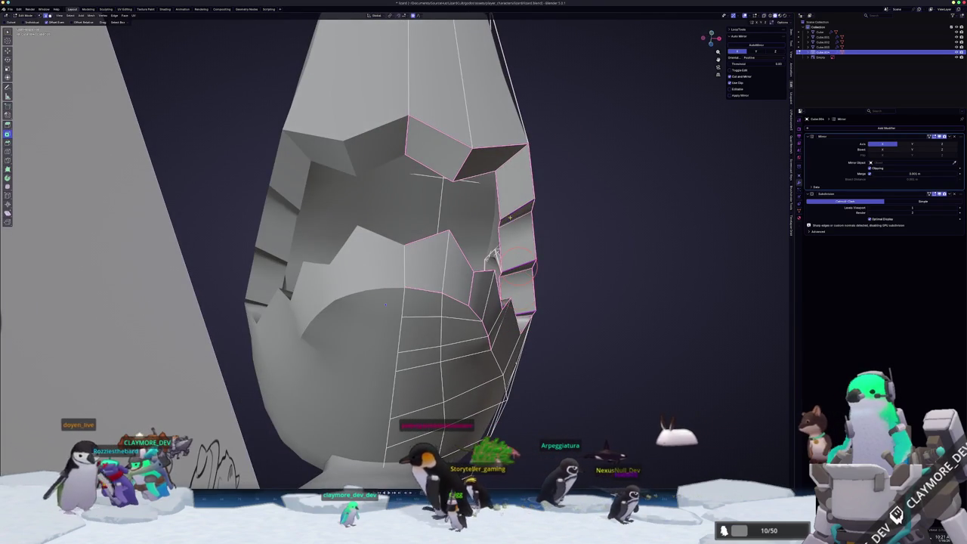
Nudge the mouth-side vertices slightly along X and preview the smoothed head
key(g)
key(x)
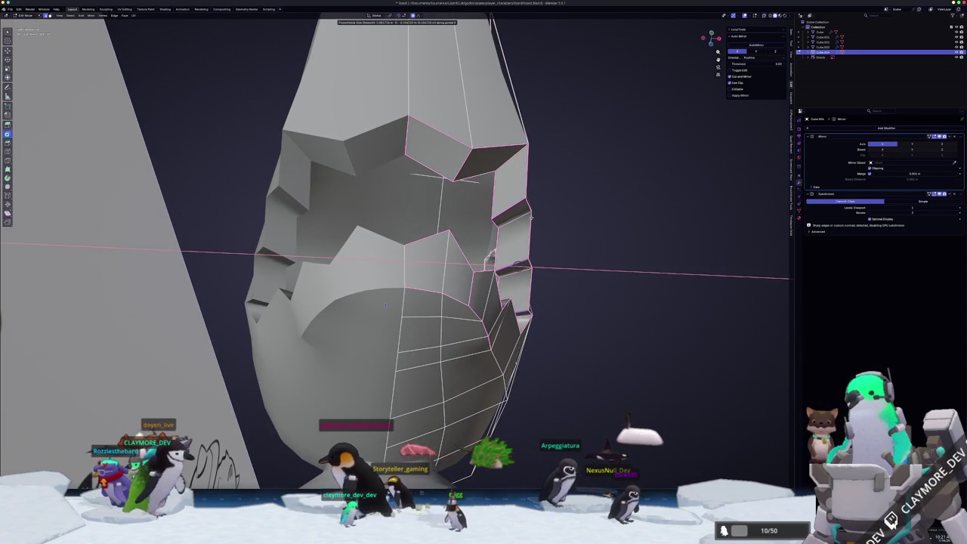
click(385, 304)
middle_drag(384, 304, 461, 202)
mouse_move(498, 255)
middle_down()
mouse_move(483, 242)
mouse_move(493, 221)
mouse_move(393, 224)
mouse_move(404, 185)
mouse_move(401, 349)
mouse_move(451, 167)
mouse_move(478, 134)
mouse_move(497, 257)
middle_up()
key(Tab)
key(Tab)
Shift the mouth-corner vertices along X twice more so the teeth wrap the sides
key(g)
key(x)
click(401, 351)
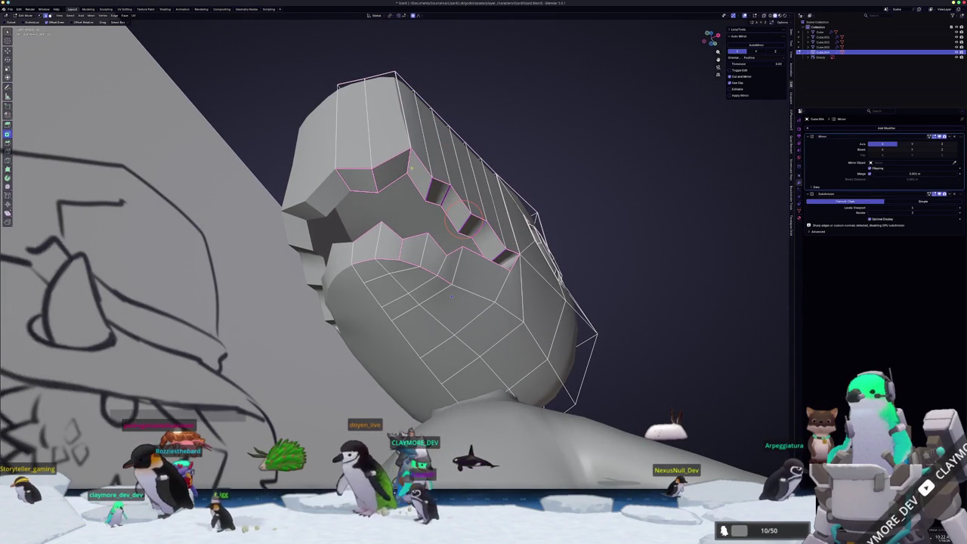
mouse_move(497, 257)
middle_down()
mouse_move(485, 179)
mouse_move(511, 189)
middle_up()
key(g)
key(x)
click(484, 179)
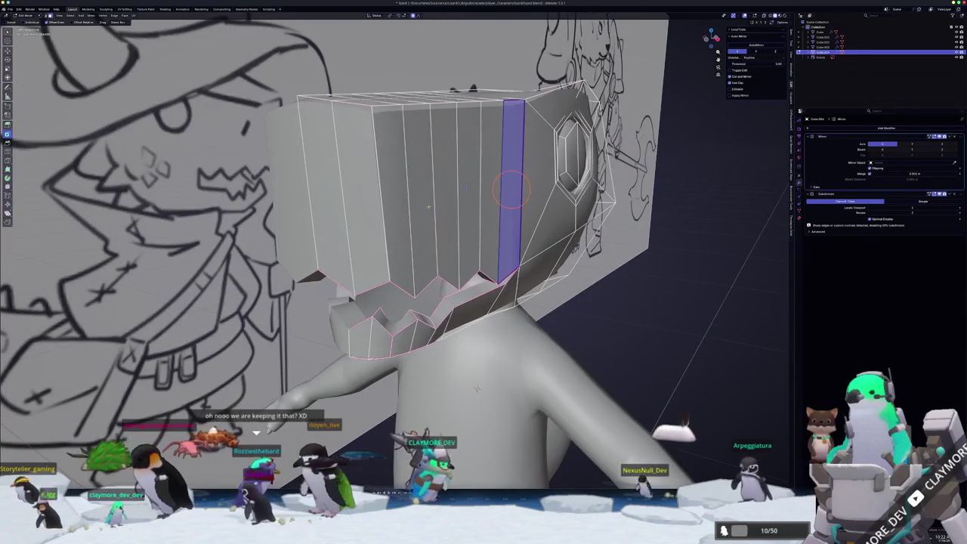
Select a block of faces on the snout top and briefly preview the smoothed head
drag(511, 189, 401, 195)
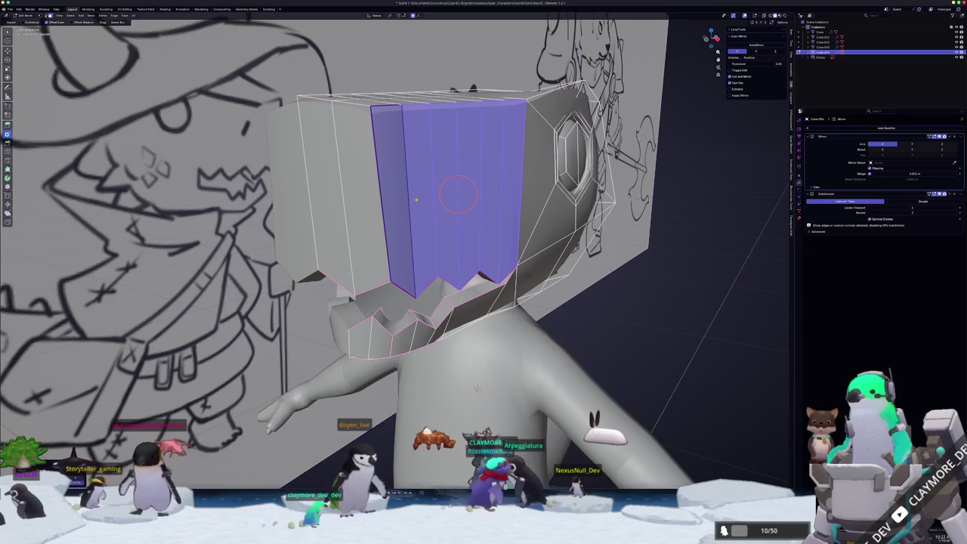
middle_drag(466, 187, 445, 233)
key(Tab)
key(Tab)
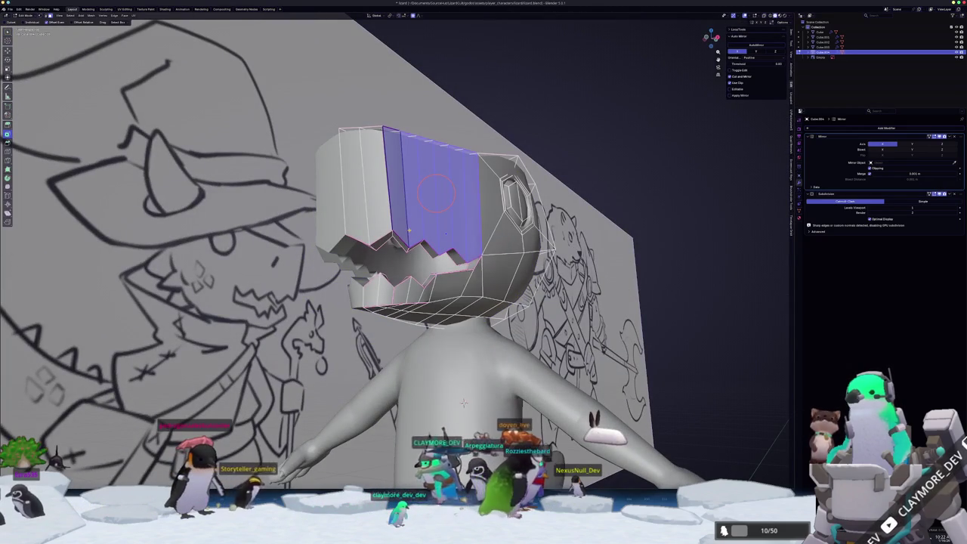
key(Tab)
Zoom out to the whole character and sketch wall, switch to front view, and select the head
scroll(463, 403, down, 2)
scroll(464, 403, down, 3)
mouse_move(463, 403)
middle_down()
mouse_move(429, 338)
mouse_move(418, 362)
mouse_move(434, 249)
middle_up()
key(KP_1)
scroll(435, 249, up, 2)
click(434, 249)
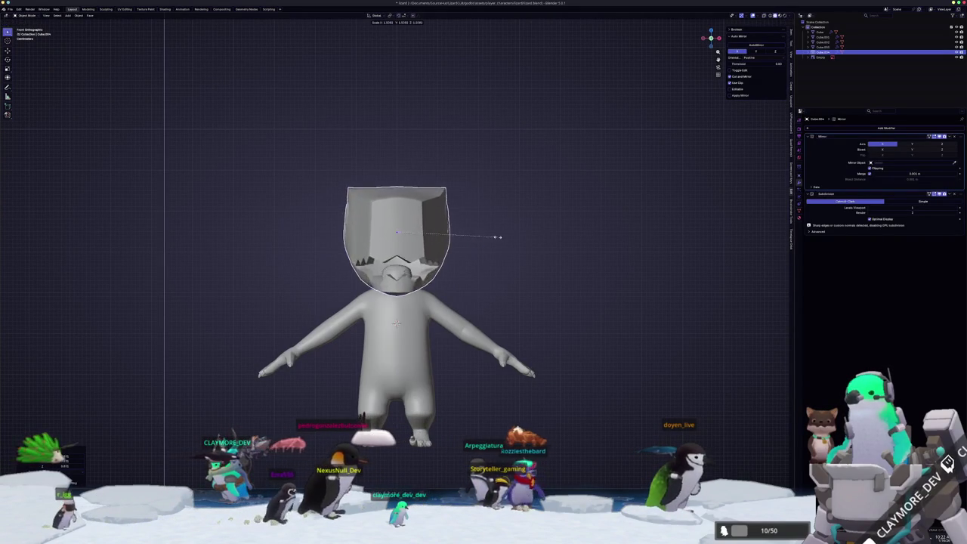
Scale up the head and raise it onto the body, checking in front view
click(582, 211)
mouse_move(582, 211)
middle_down()
mouse_move(545, 223)
mouse_move(516, 275)
mouse_move(535, 269)
middle_up()
scroll(545, 224, down, 4)
click(534, 269)
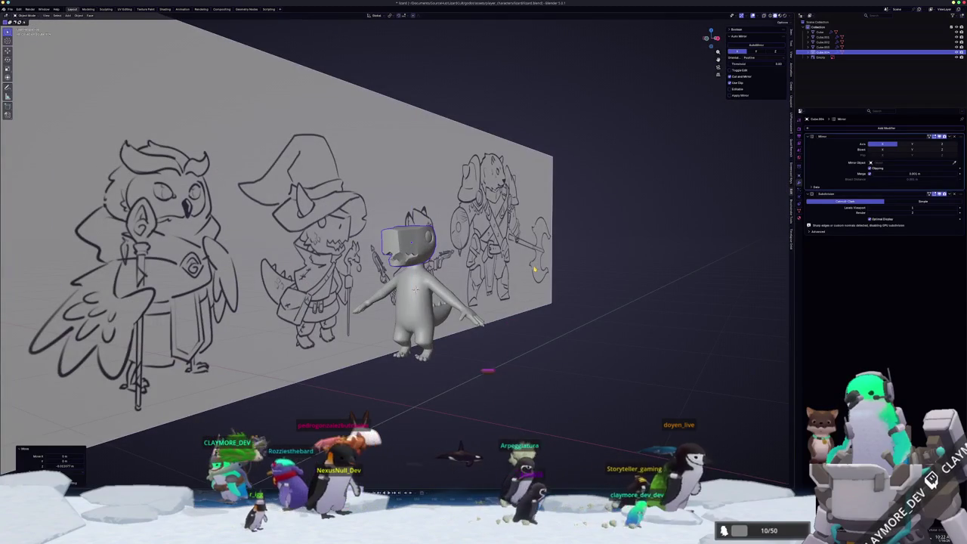
key(KP_1)
scroll(494, 269, up, 2)
key(s)
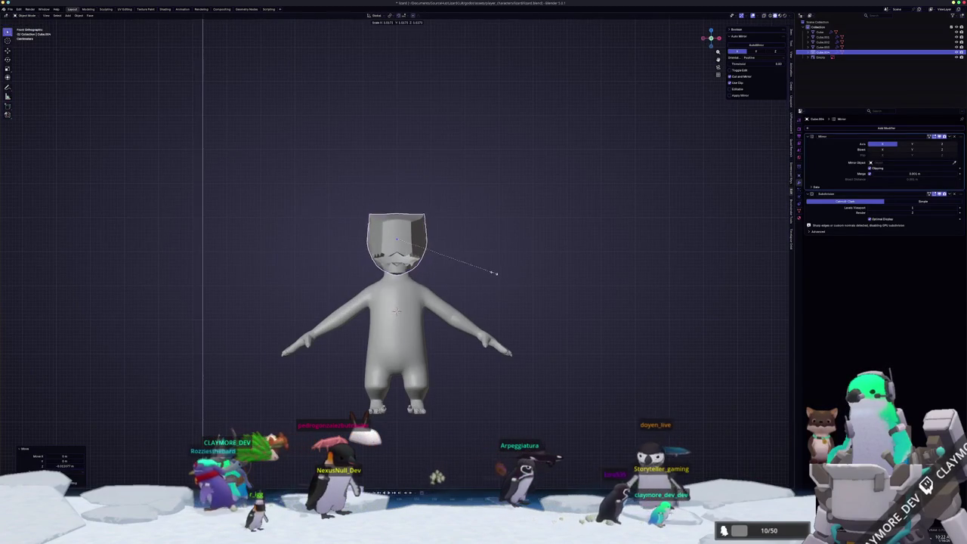
key(g)
click(509, 268)
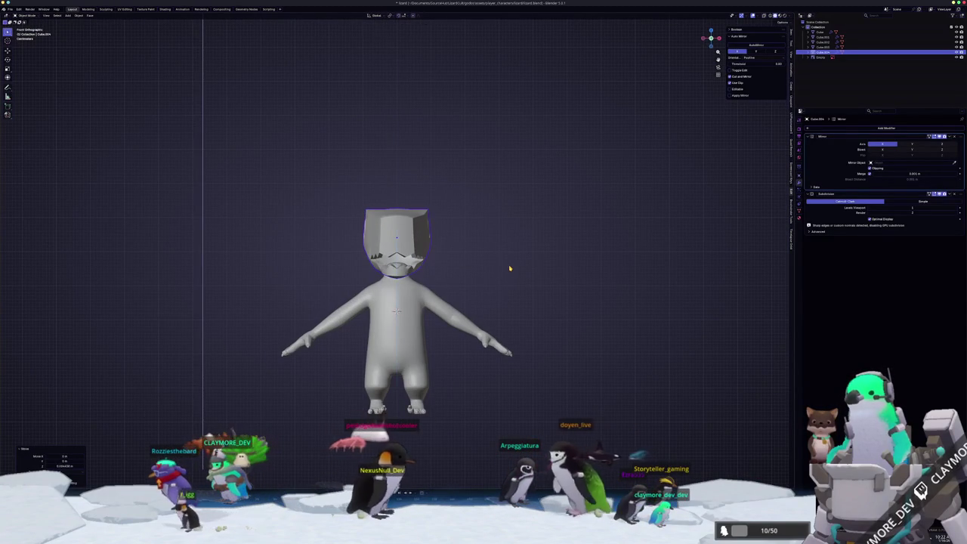
Align the head with the side sketch in right view, nudging it left and up
key(KP_3)
scroll(507, 272, up, 2)
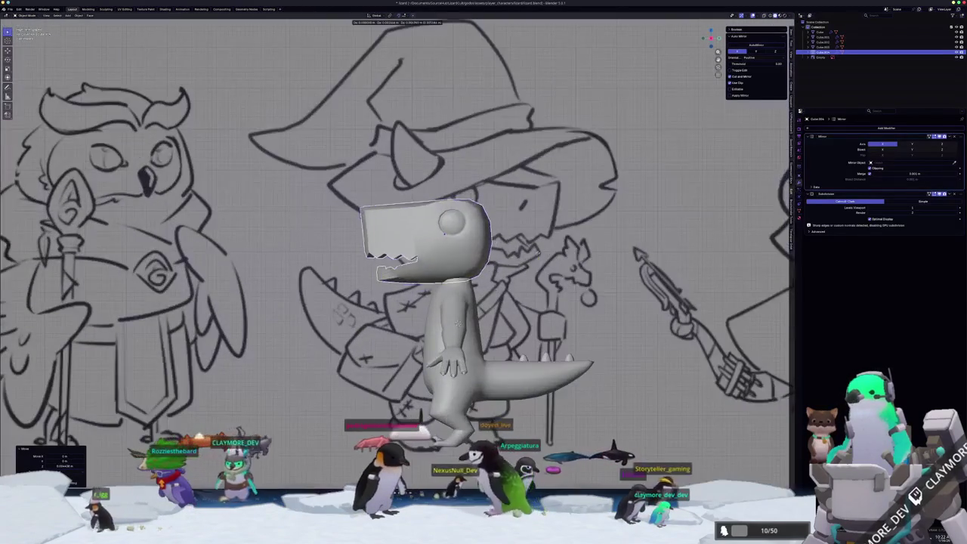
key(g)
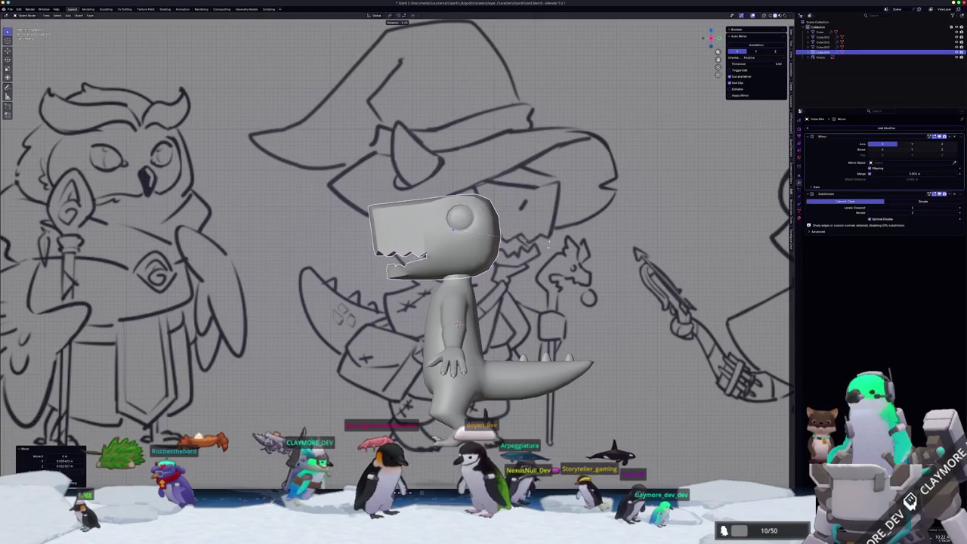
click(549, 247)
key(g)
click(545, 243)
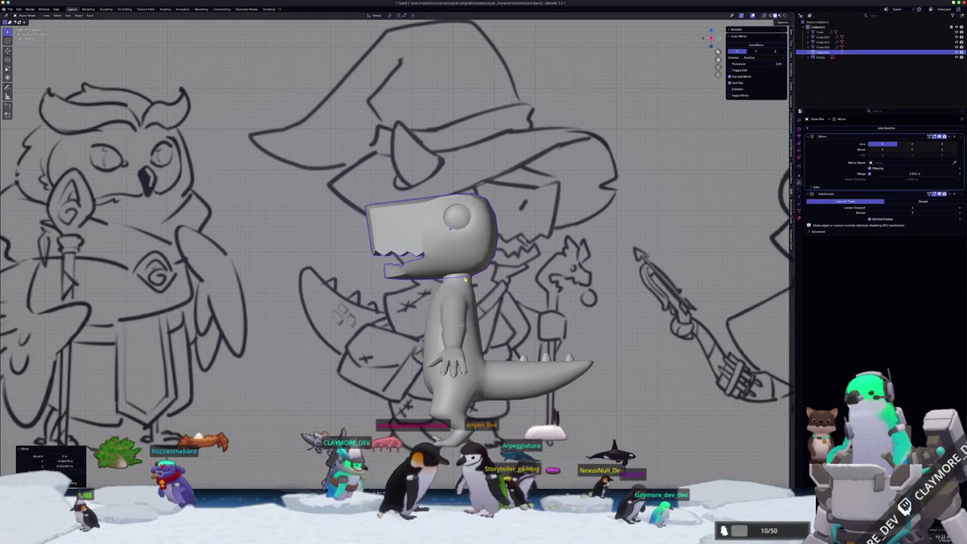
Select the body, enter Edit Mode, and turn on X-ray
click(454, 324)
key(Tab)
key(alt+z)
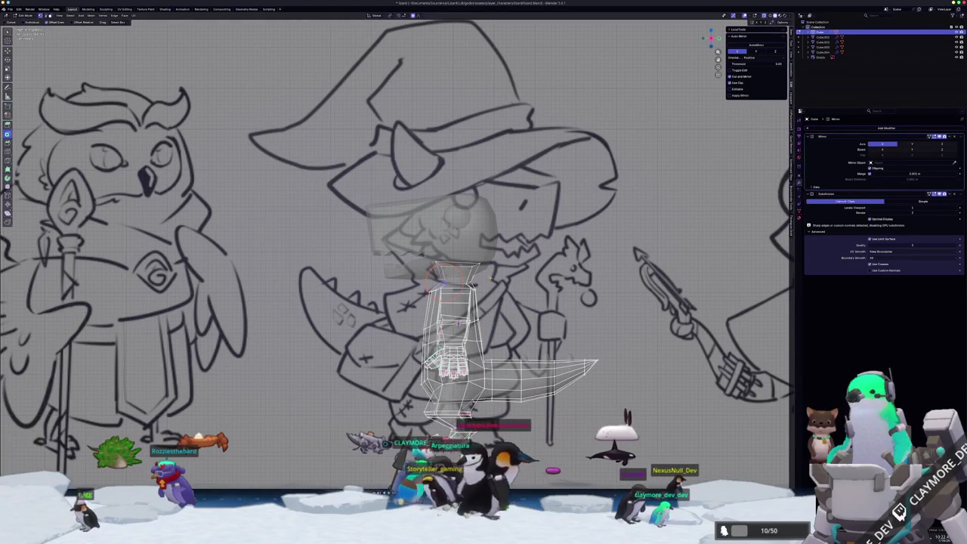
Widen the top neck ring and slide it along the neck
key(s)
key(Return)
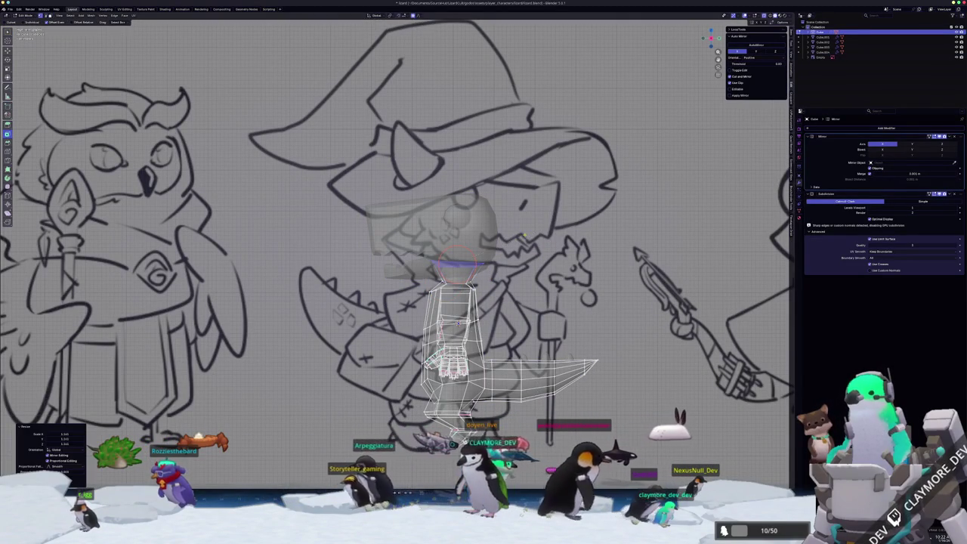
scroll(453, 265, up, 3)
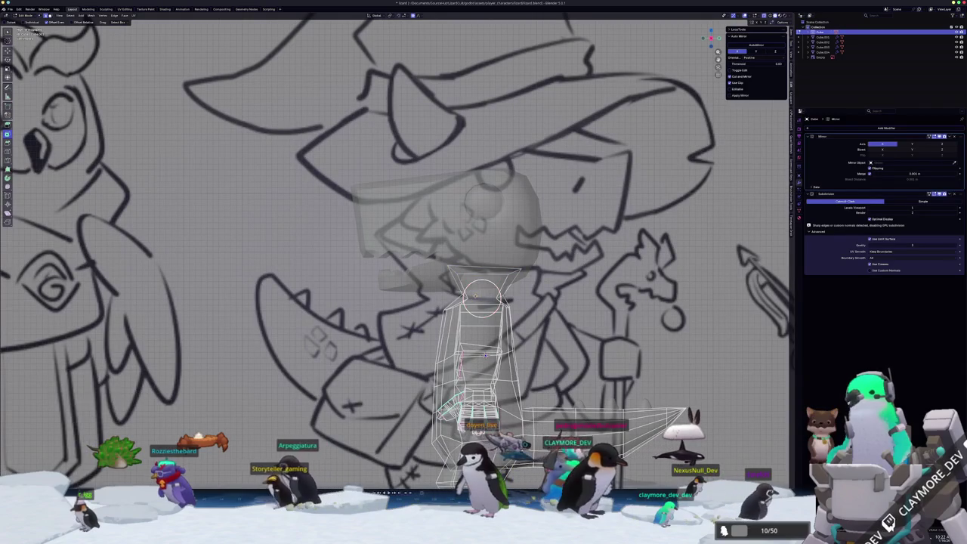
key(g)
key(g)
click(476, 289)
scroll(483, 302, up, 2)
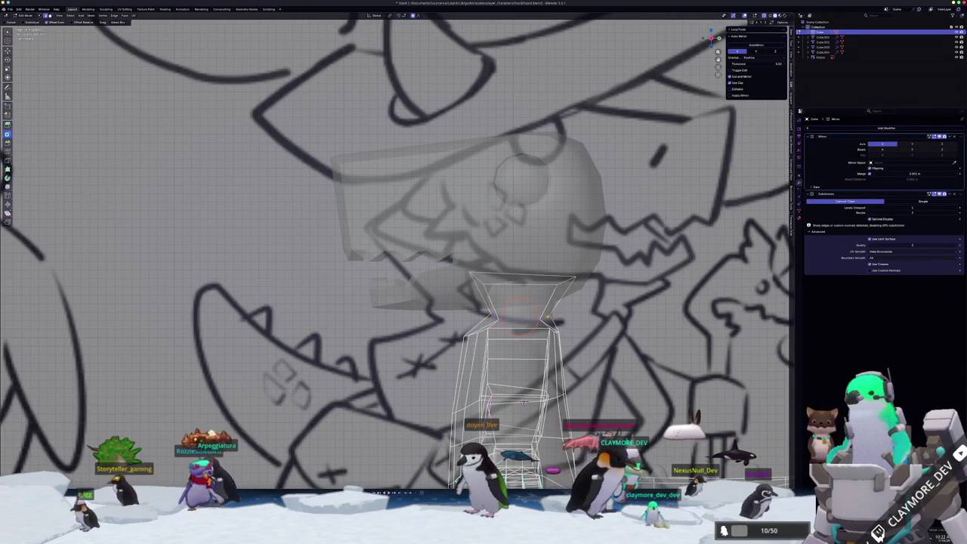
Slide another neck loop upward, enlarge it, and review the body in Object Mode
key(g)
key(g)
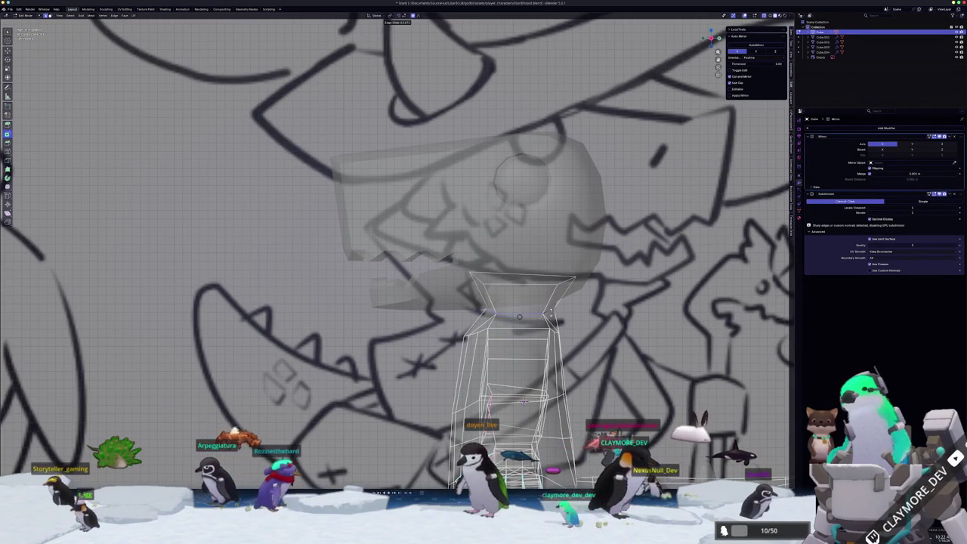
click(550, 312)
key(s)
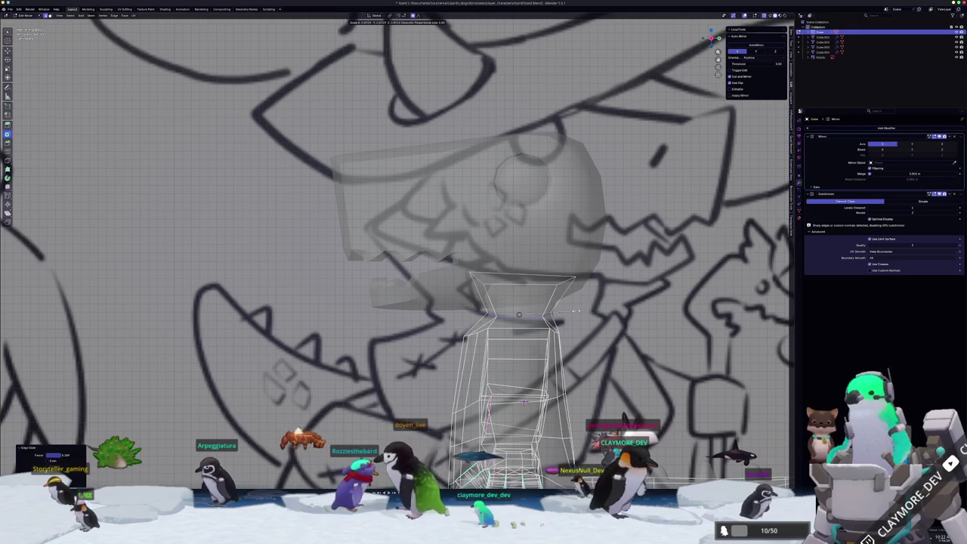
click(577, 311)
key(Tab)
scroll(529, 317, down, 3)
middle_drag(528, 318, 484, 357)
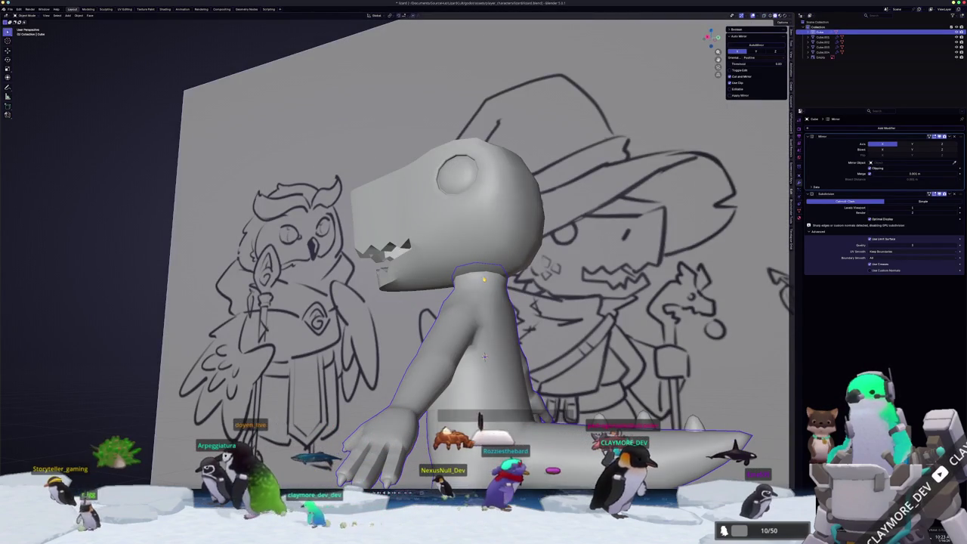
Select the head and enter Edit Mode, clearing the faces selected on top
mouse_move(484, 356)
middle_down()
mouse_move(435, 341)
mouse_move(431, 249)
mouse_move(453, 195)
middle_up()
click(430, 241)
key(Tab)
scroll(441, 219, up, 3)
click(447, 293)
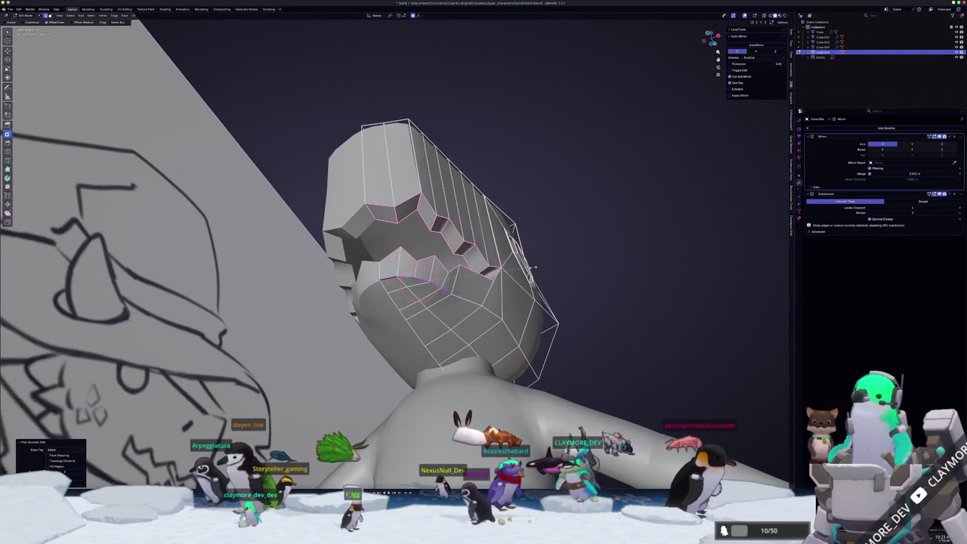
Inset faces on the head and preview the result in Object Mode
key(i)
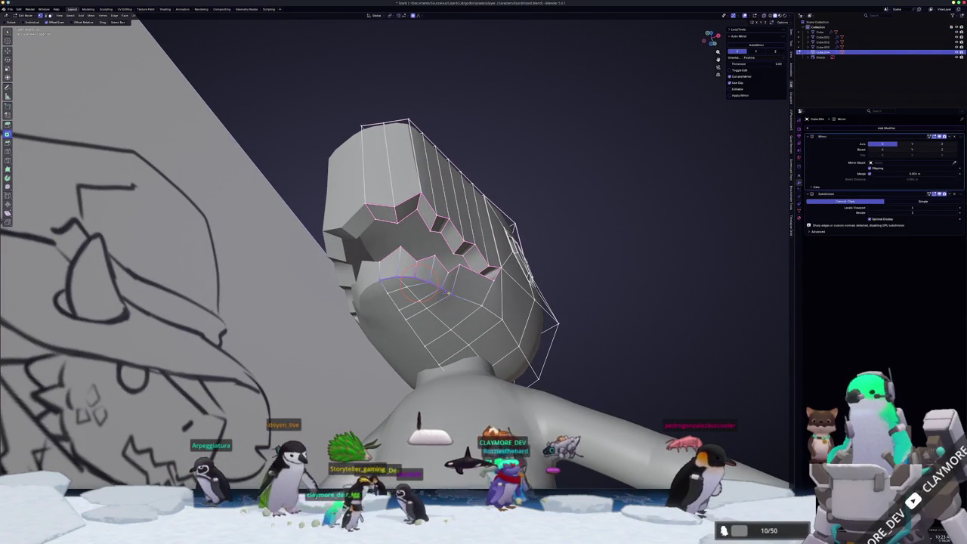
middle_drag(450, 285, 448, 281)
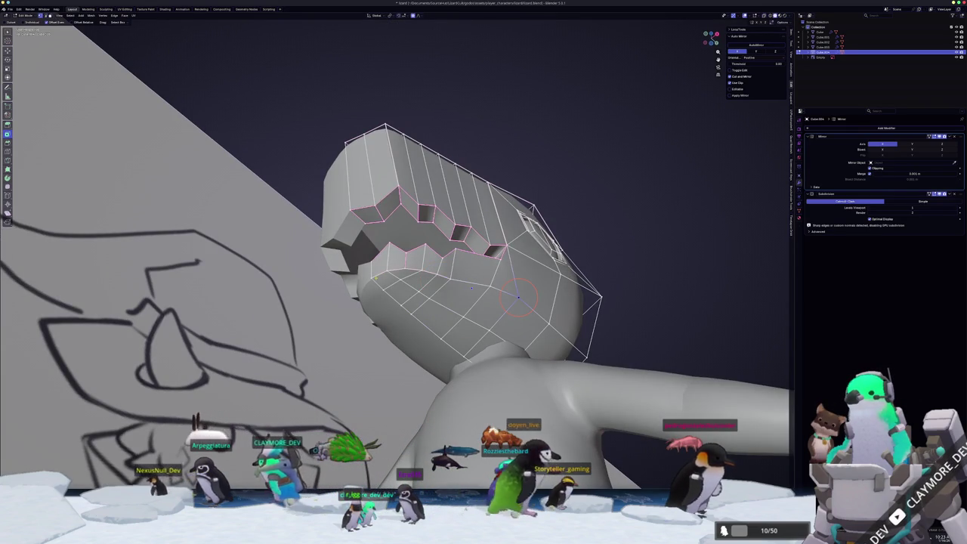
middle_drag(517, 297, 426, 279)
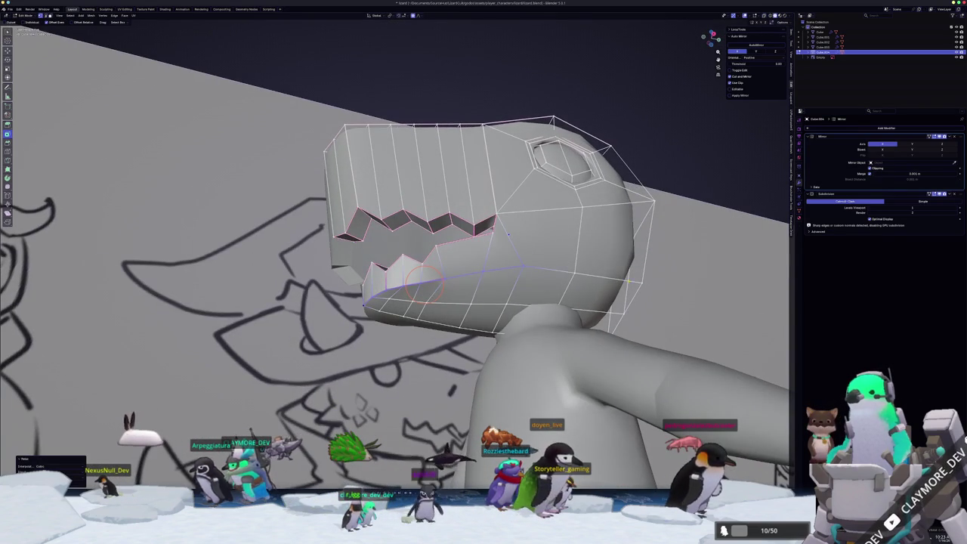
mouse_move(467, 284)
middle_down()
mouse_move(438, 283)
mouse_move(472, 325)
middle_up()
key(Tab)
key(Tab)
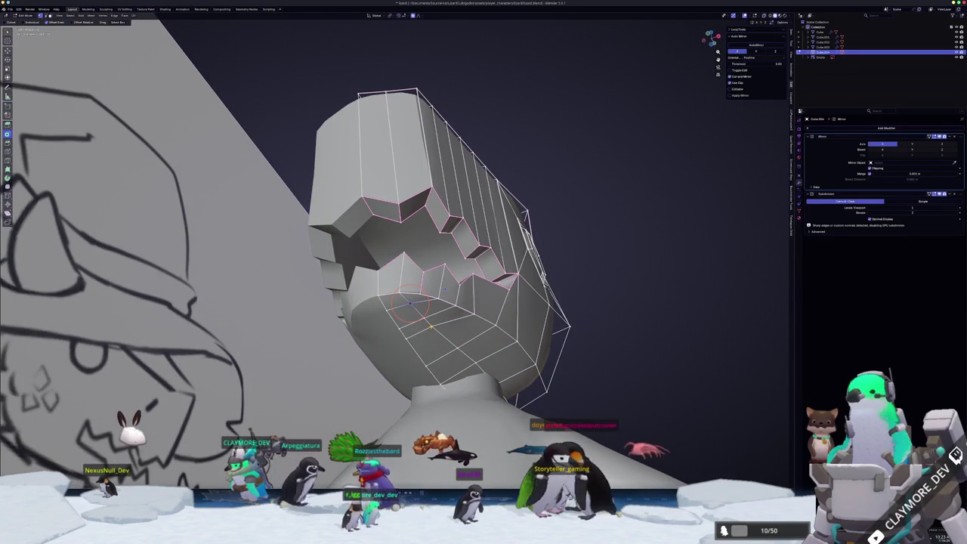
middle_drag(409, 302, 408, 304)
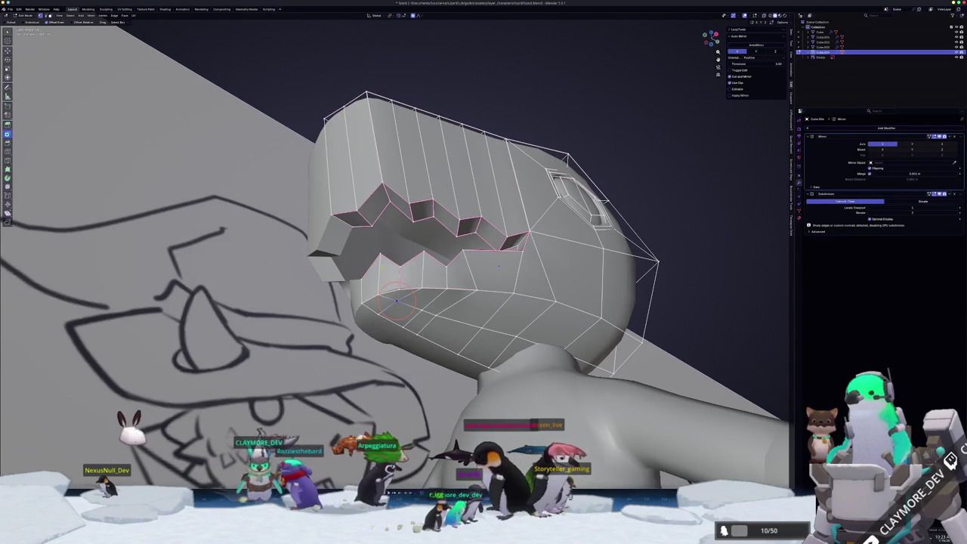
Select the edge path across the lower jaw and move it, viewing from below
ctrl+click(482, 327)
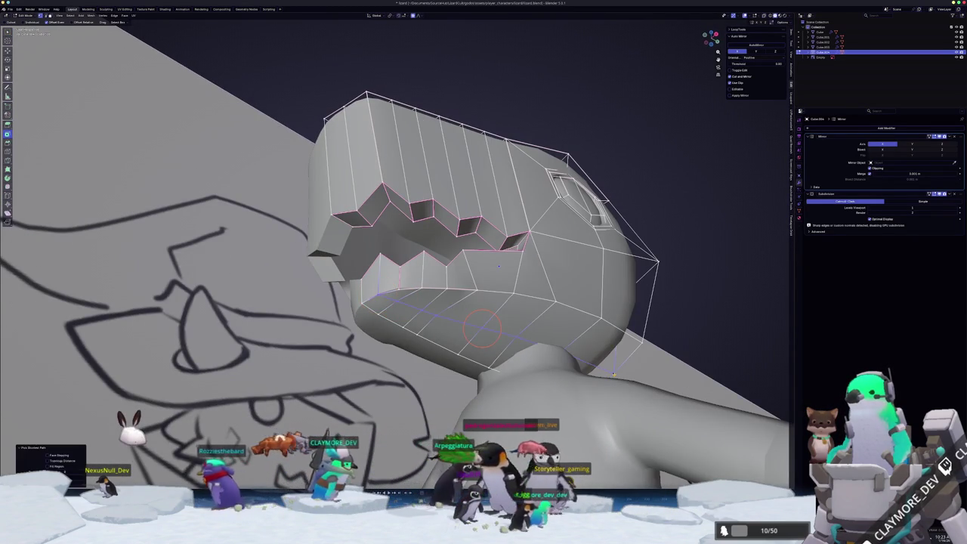
mouse_move(498, 266)
middle_down()
mouse_move(405, 355)
mouse_move(512, 326)
mouse_move(468, 332)
mouse_move(421, 319)
mouse_move(431, 316)
mouse_move(408, 321)
middle_up()
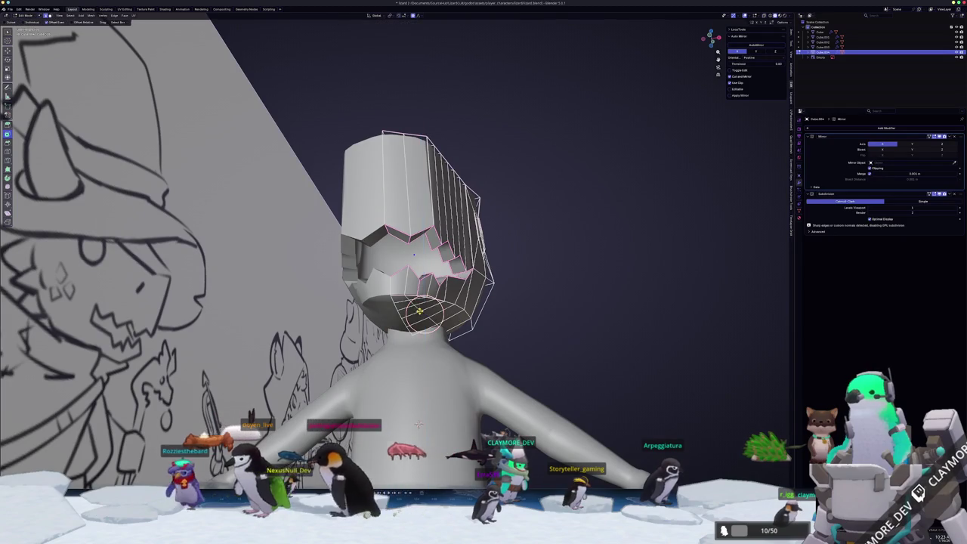
mouse_move(418, 424)
middle_down()
mouse_move(435, 446)
mouse_move(423, 423)
mouse_move(419, 435)
middle_up()
click(436, 447)
middle_drag(468, 329, 494, 409)
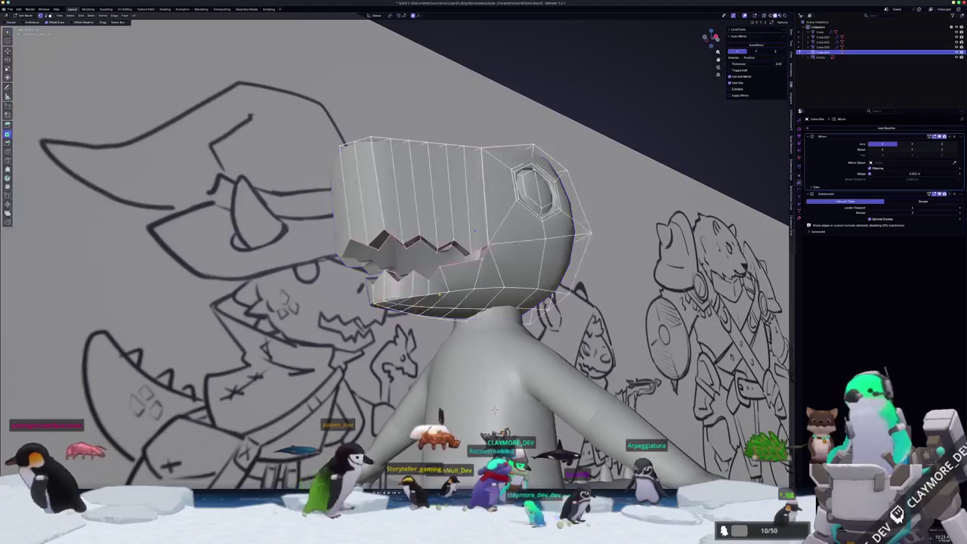
scroll(494, 408, up, 2)
Clear Sharp from the jaw edges and check the shaded head in Object Mode
key(ctrl+e)
click(489, 295)
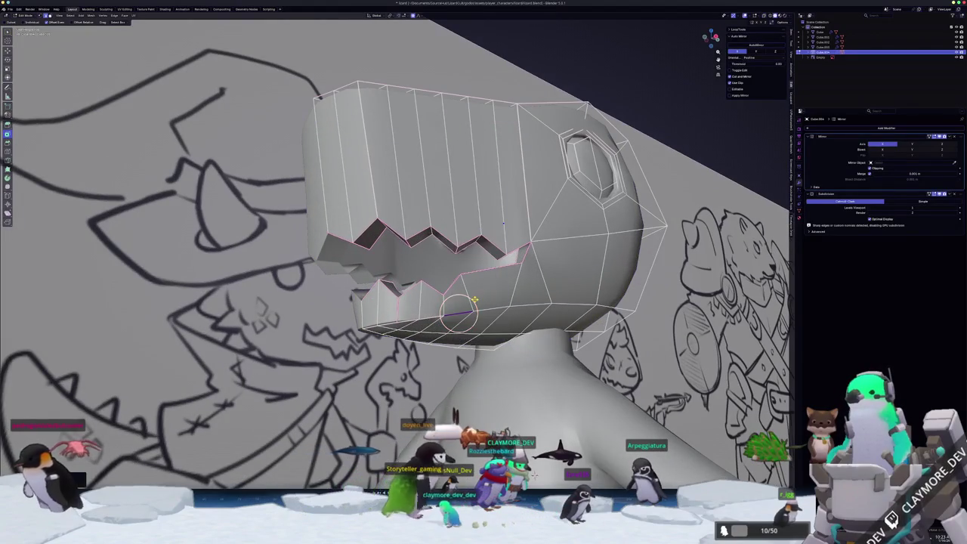
middle_drag(489, 296, 486, 291)
key(ctrl+e)
click(434, 310)
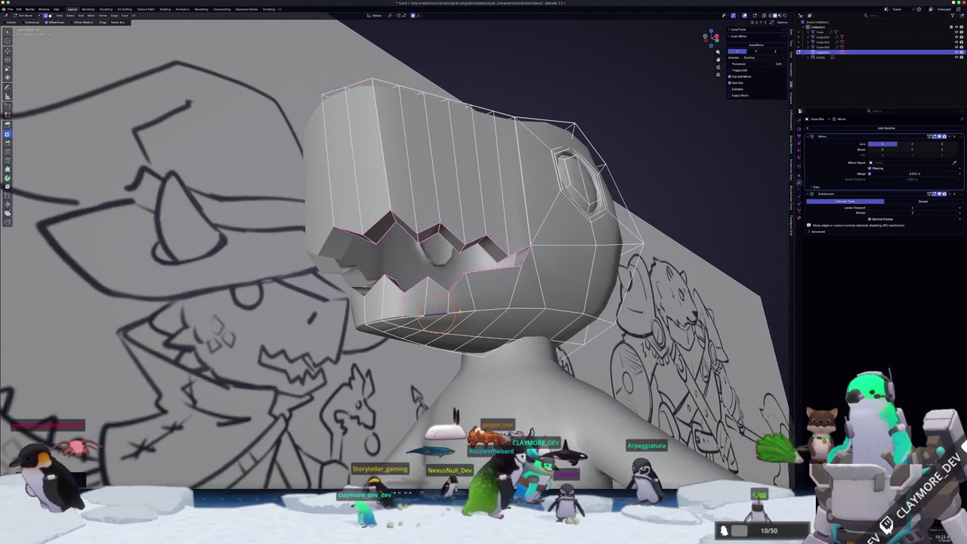
key(ctrl+e)
click(456, 312)
mouse_move(460, 312)
middle_down()
mouse_move(484, 286)
mouse_move(492, 219)
mouse_move(374, 226)
middle_up()
key(Tab)
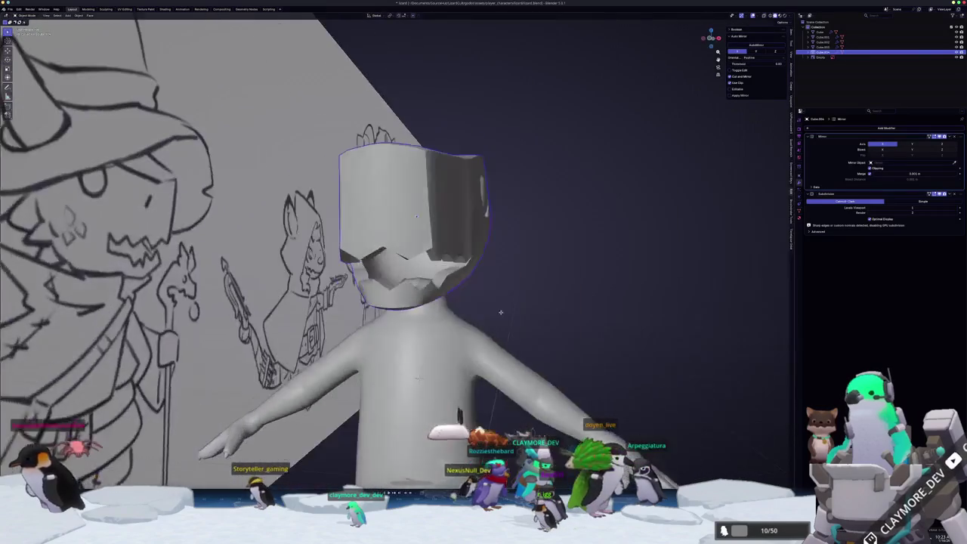
Shift the selected head geometry along X and preview the result
mouse_move(517, 309)
middle_down()
mouse_move(495, 315)
mouse_move(453, 227)
middle_up()
key(Tab)
key(g)
key(x)
click(413, 398)
mouse_move(413, 399)
middle_down()
mouse_move(448, 160)
mouse_move(479, 363)
middle_up()
key(Tab)
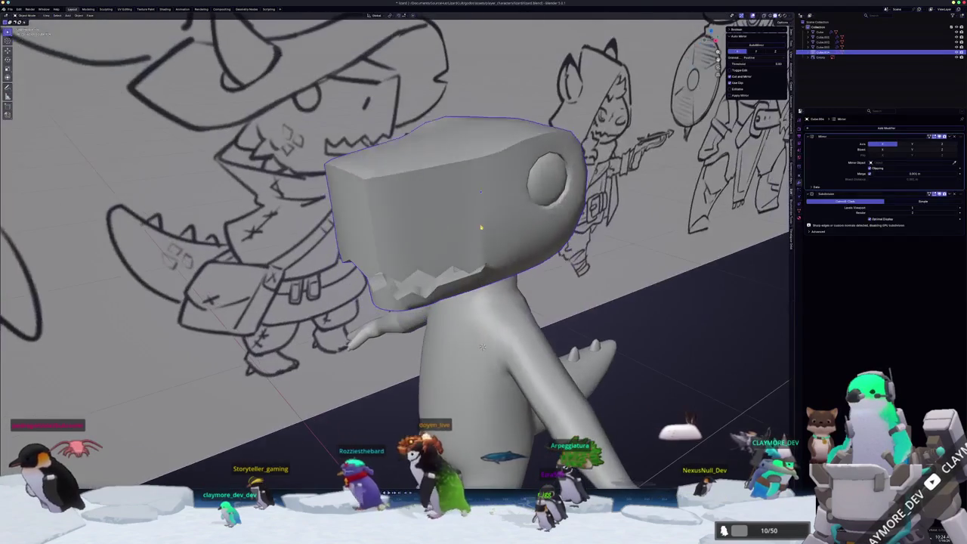
key(Tab)
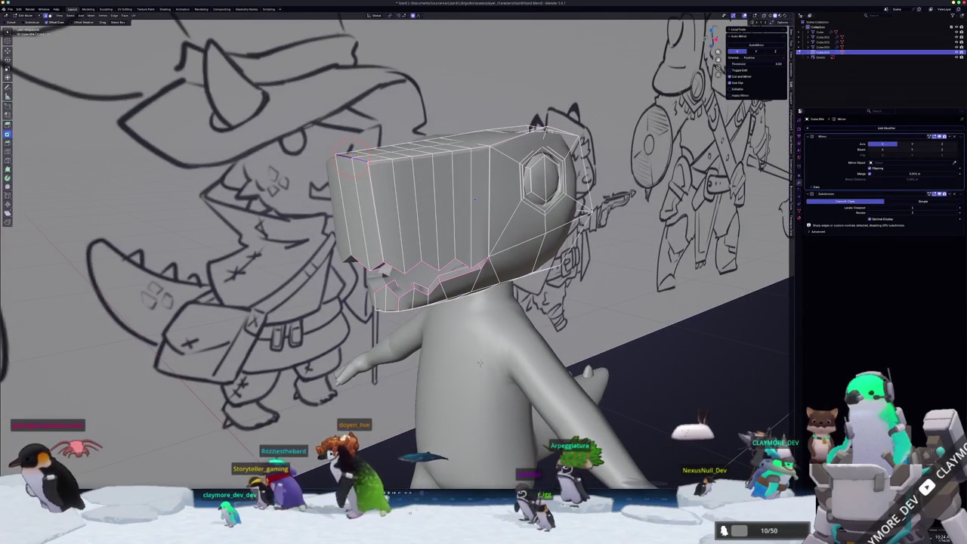
Set a crease on the selected edges and preview the head
key(shift+e)
click(479, 362)
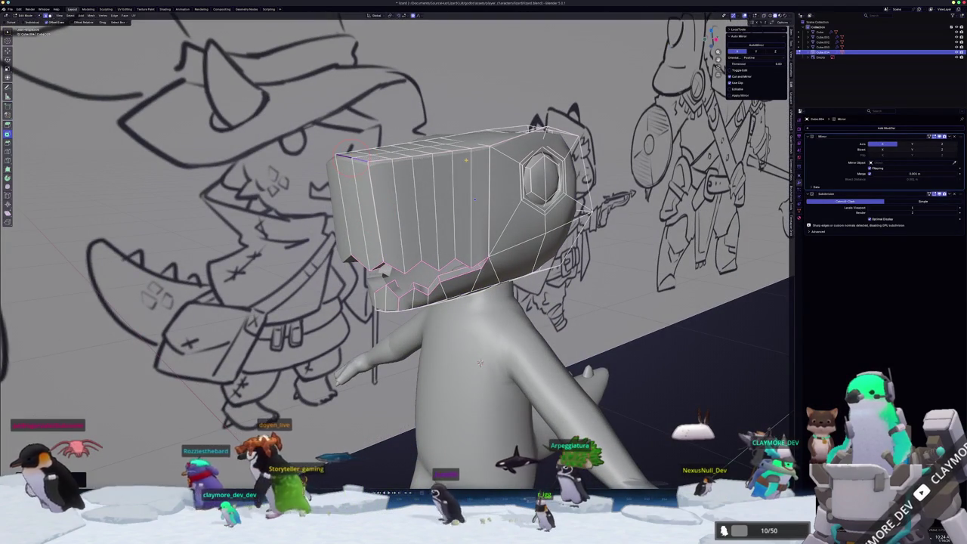
key(Tab)
mouse_move(480, 363)
middle_down()
mouse_move(483, 317)
mouse_move(476, 356)
mouse_move(457, 337)
mouse_move(480, 462)
mouse_move(453, 278)
middle_up()
Edge-slide a vertical jaw edge and preview the result
key(Tab)
scroll(457, 338, up, 2)
key(g)
key(g)
click(453, 278)
key(Tab)
mouse_move(472, 222)
middle_down()
mouse_move(451, 244)
mouse_move(439, 227)
mouse_move(479, 296)
middle_up()
Nudge a mouth face with proportional editing and review the head from the side and above
key(Tab)
click(440, 228)
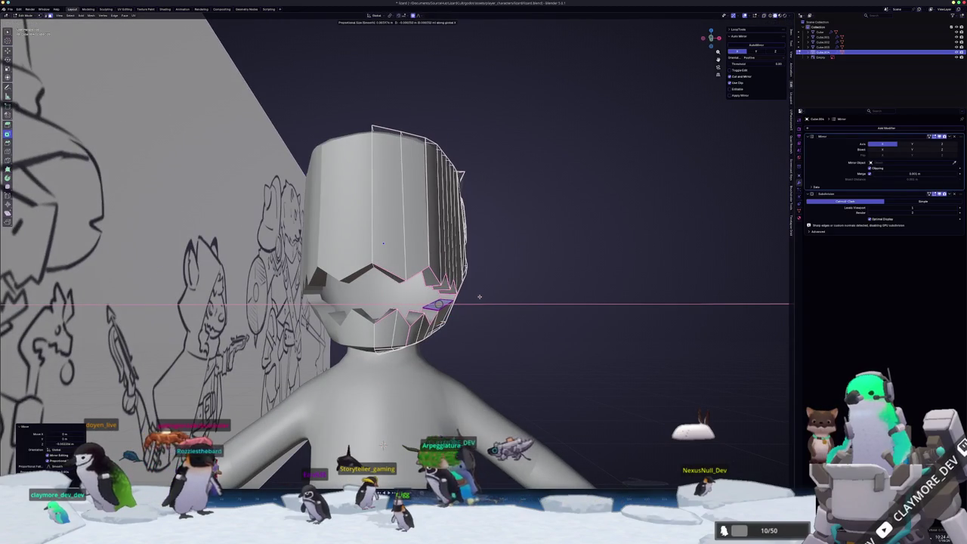
key(Tab)
mouse_move(479, 296)
middle_down()
mouse_move(455, 312)
mouse_move(454, 304)
mouse_move(511, 331)
mouse_move(427, 307)
middle_up()
key(Tab)
right_click(428, 322)
key(Tab)
mouse_move(411, 354)
middle_down()
mouse_move(453, 372)
mouse_move(508, 326)
middle_up()
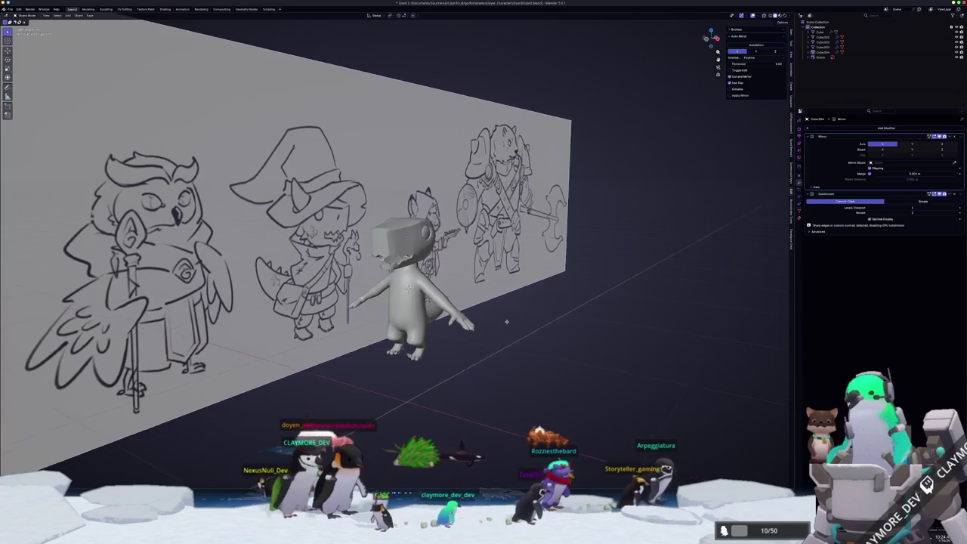
Frame the head and orbit to compare it with the sketches from the front and left
click(411, 249)
key(KP_Decimal)
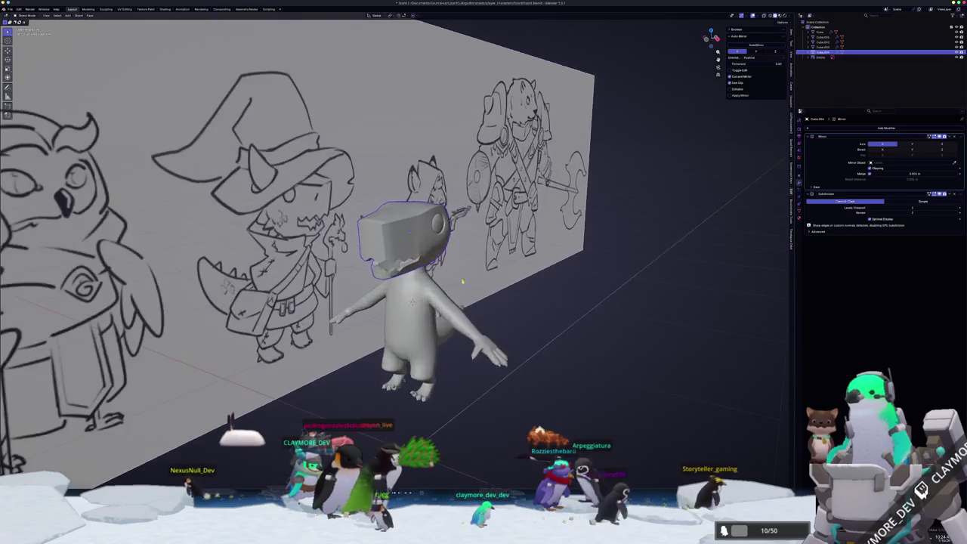
middle_drag(408, 308, 436, 314)
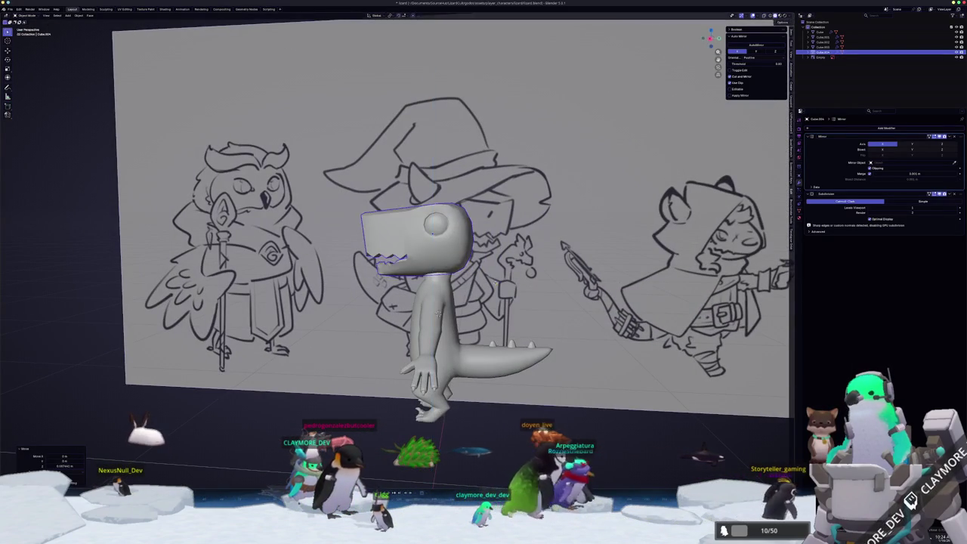
mouse_move(436, 312)
middle_down()
mouse_move(520, 304)
mouse_move(550, 338)
middle_up()
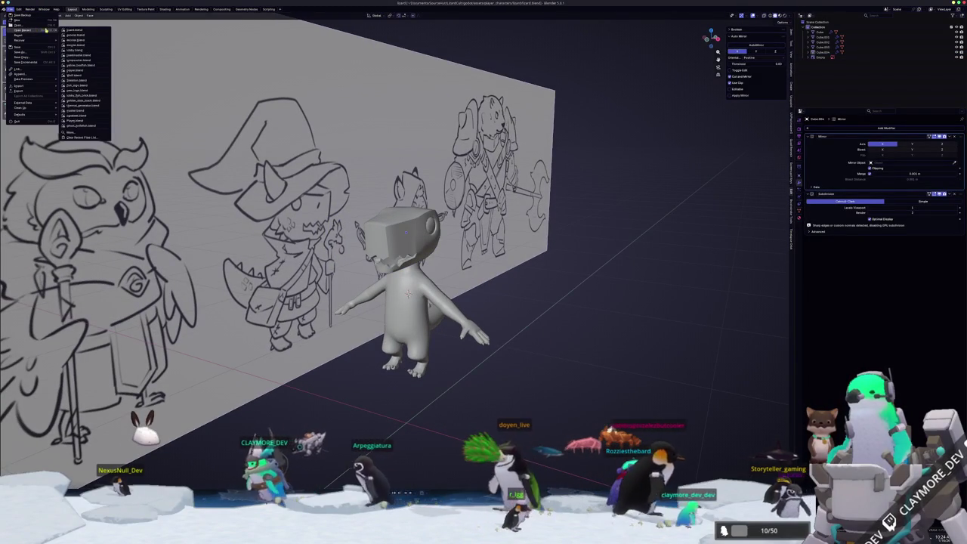
mouse_move(23, 29)
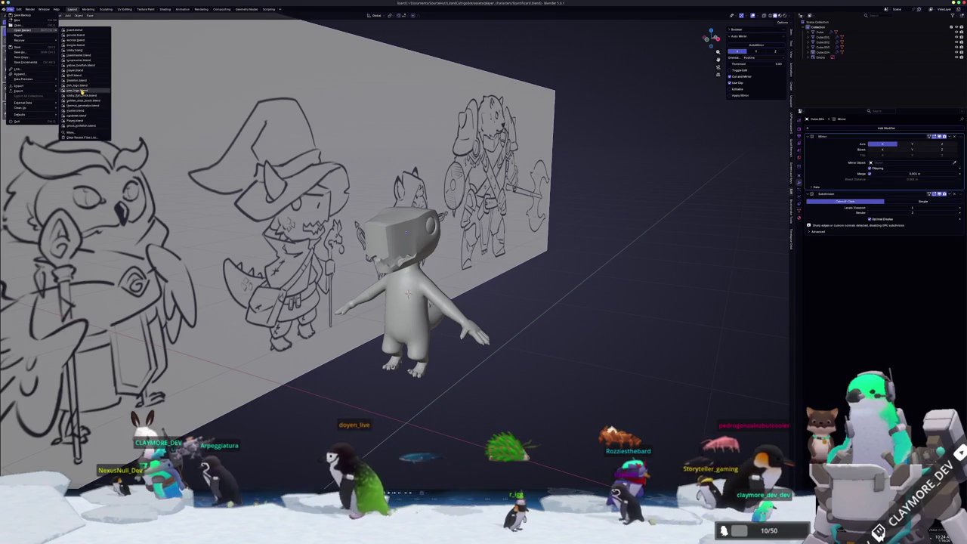
Open the recent new_logo.blend gecko file in the Layout workspace and orbit to its side
click(81, 91)
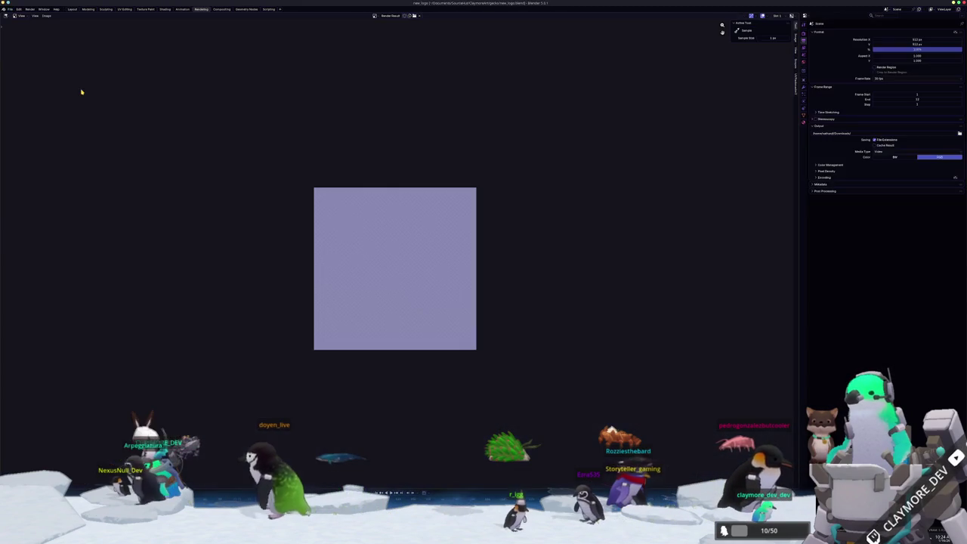
click(73, 9)
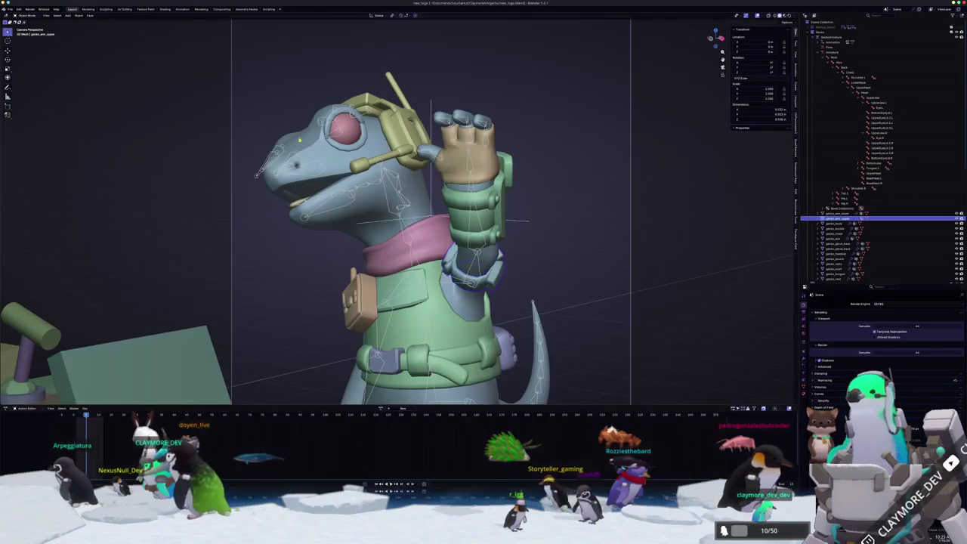
middle_drag(400, 227, 453, 219)
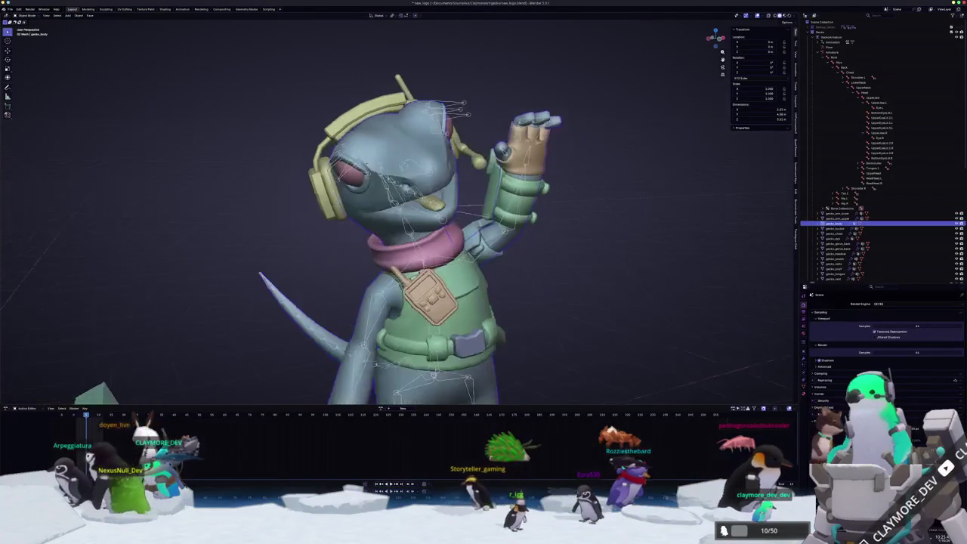
scroll(377, 226, up, 3)
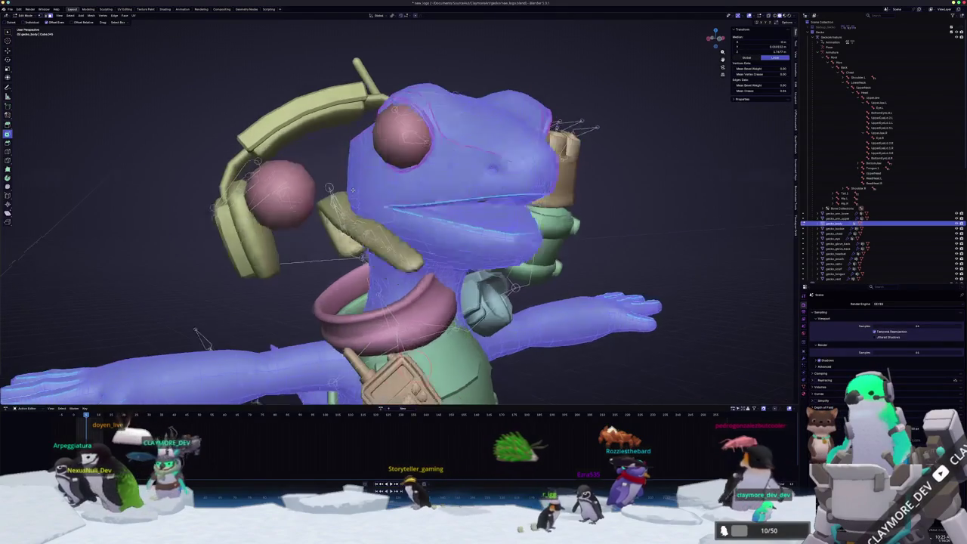
middle_drag(336, 191, 225, 224)
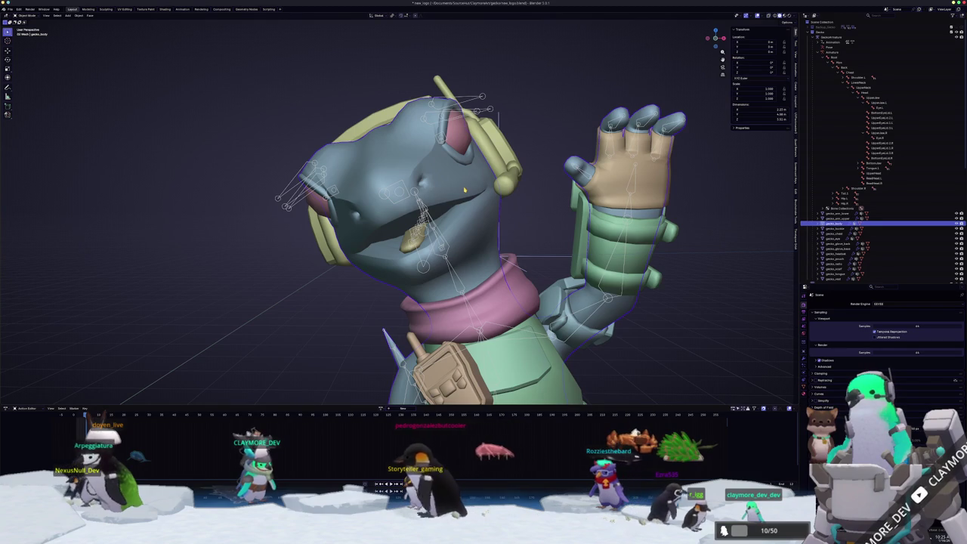
Inspect the gecko's mesh in Edit Mode from a three-quarter view, then view the posed model
key(Tab)
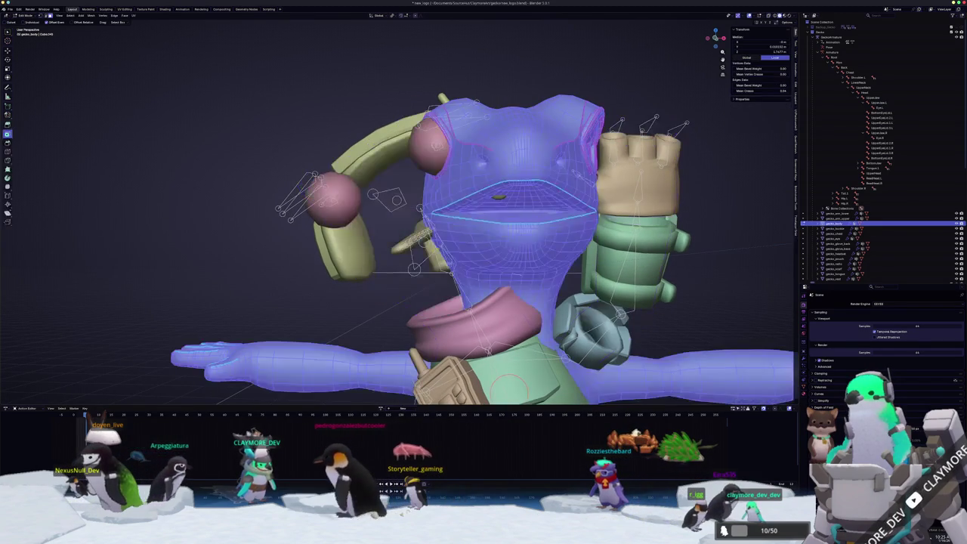
key(alt+a)
middle_drag(526, 280, 635, 282)
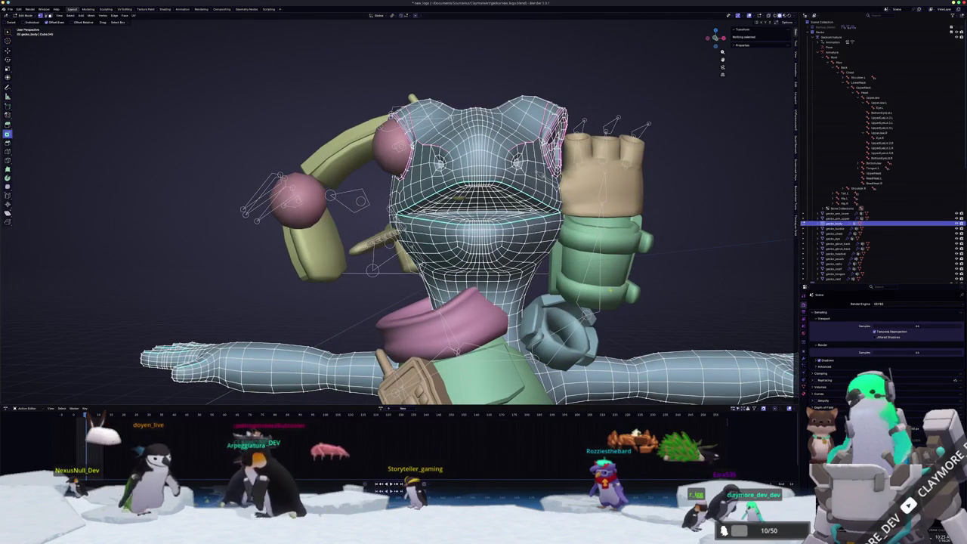
middle_drag(453, 227, 574, 235)
key(Tab)
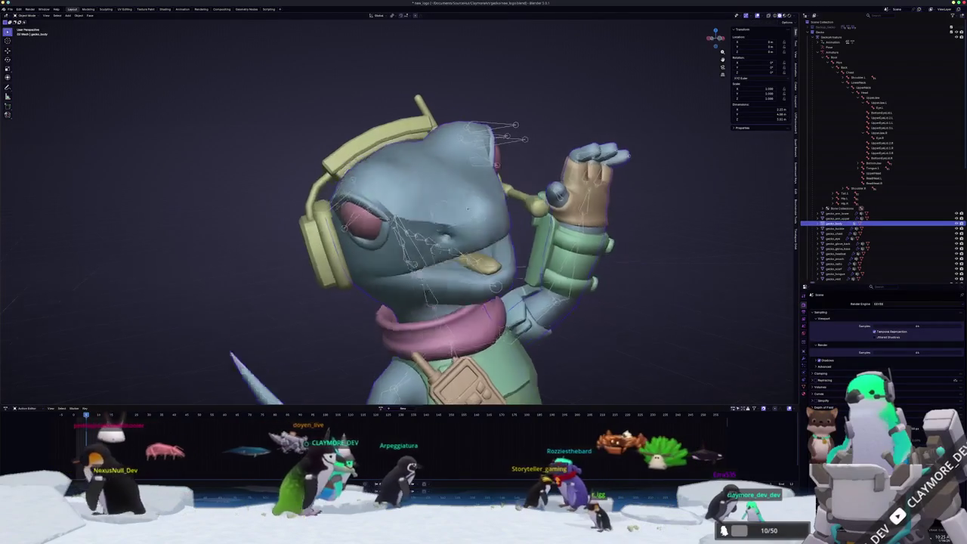
mouse_move(507, 240)
middle_down()
mouse_move(70, 246)
mouse_move(227, 272)
middle_up()
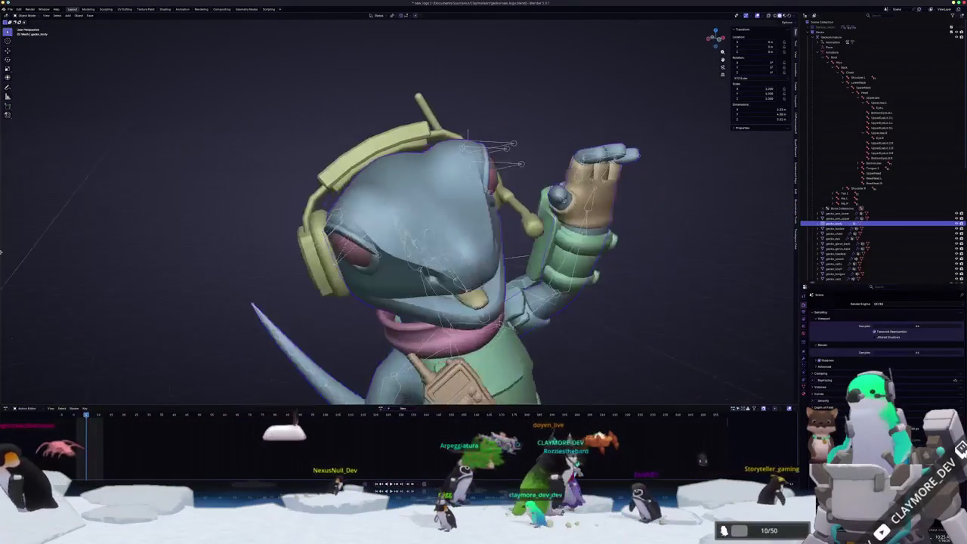
Study the gecko head topology up close in Edit Mode, then return to Object Mode
key(Tab)
scroll(302, 287, down, 3)
mouse_move(302, 286)
middle_down()
mouse_move(361, 308)
mouse_move(717, 185)
mouse_move(725, 242)
mouse_move(710, 234)
middle_up()
scroll(529, 249, up, 3)
key(Tab)
View the gecko from the front and choose the lizard file from recent files
scroll(407, 211, up, 3)
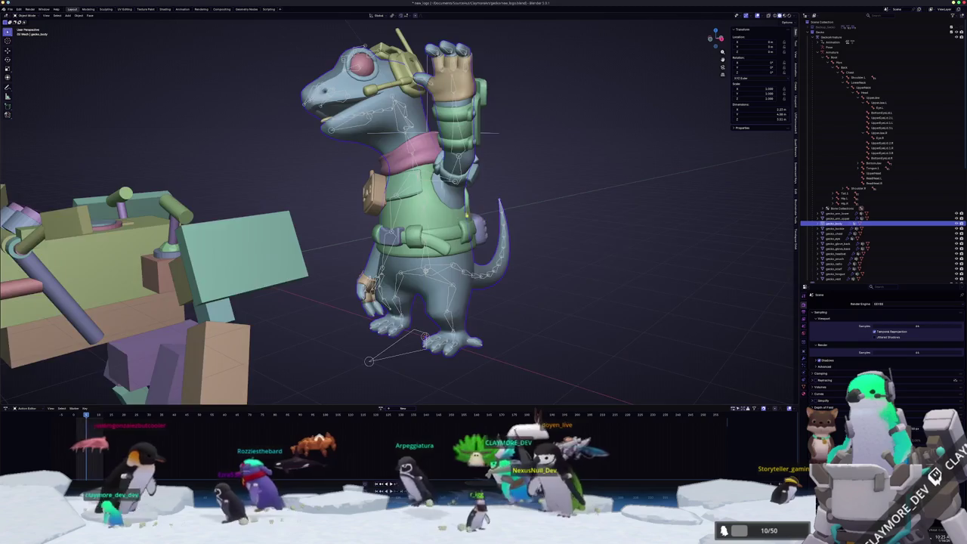
scroll(400, 211, down, 2)
middle_drag(400, 212, 453, 196)
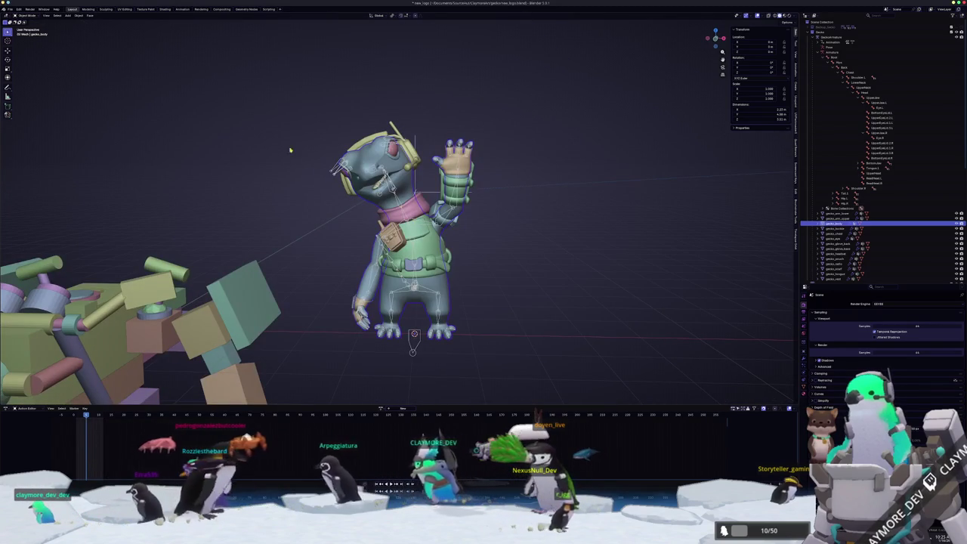
mouse_move(23, 35)
click(77, 35)
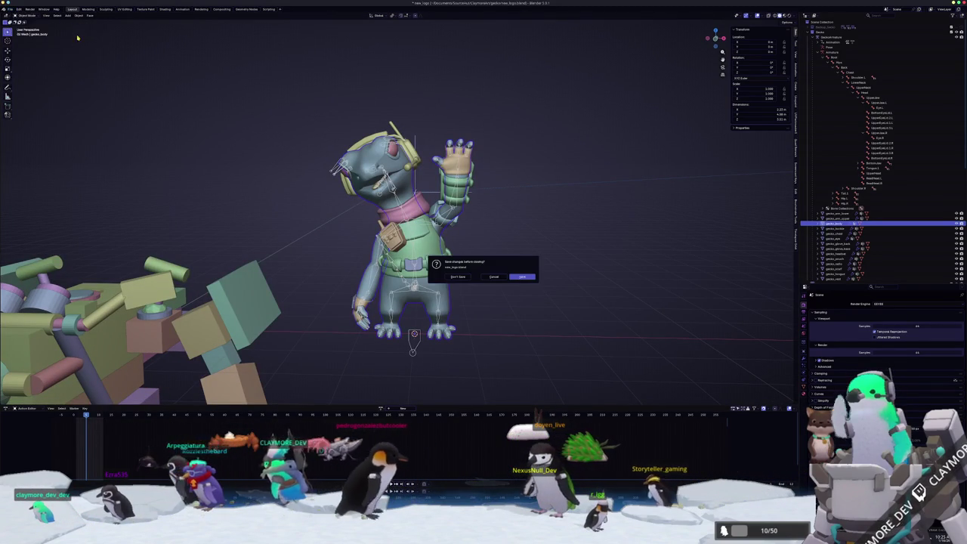
Discard the gecko changes to load the lizard file, select the Cube body, and zoom out
click(463, 278)
mouse_move(478, 299)
middle_down()
mouse_move(426, 319)
mouse_move(415, 342)
middle_up()
click(426, 318)
scroll(625, 277, down, 3)
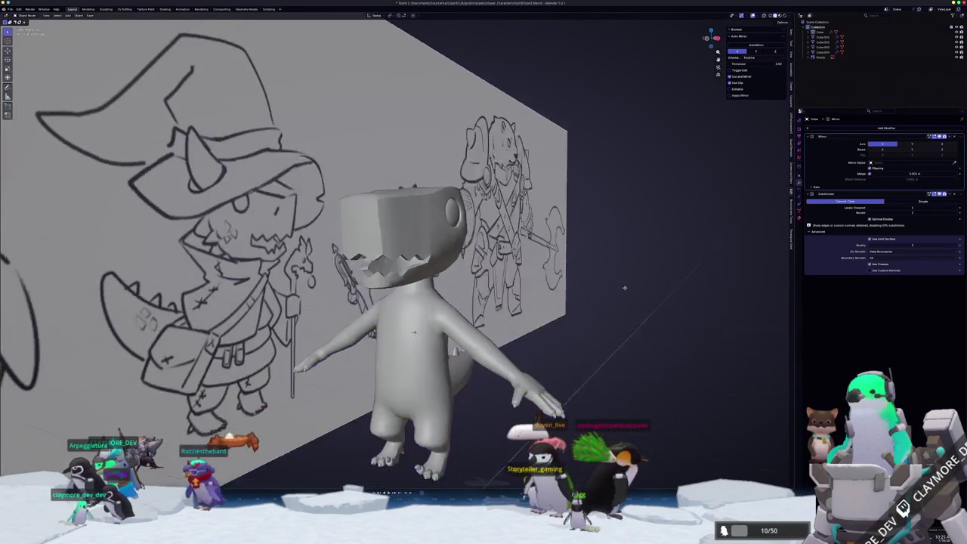
scroll(599, 297, down, 3)
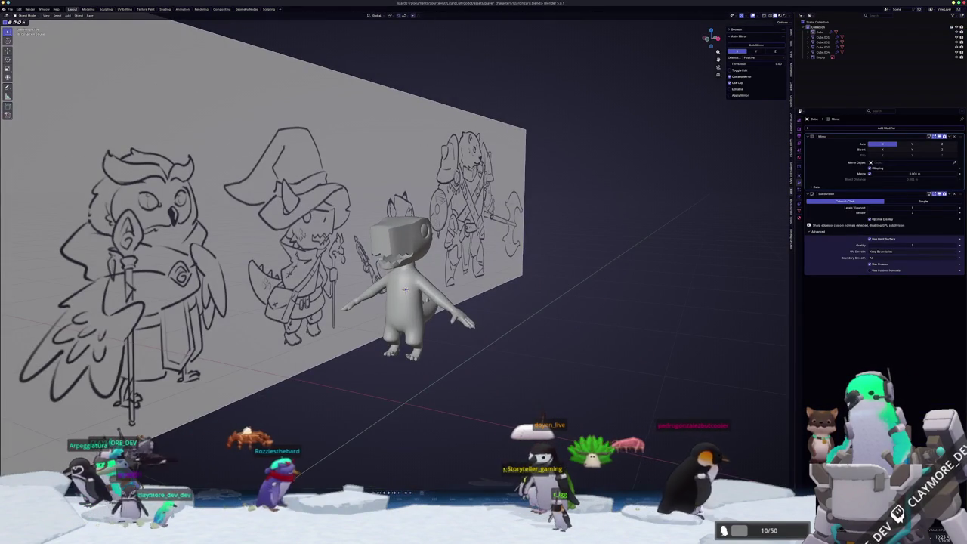